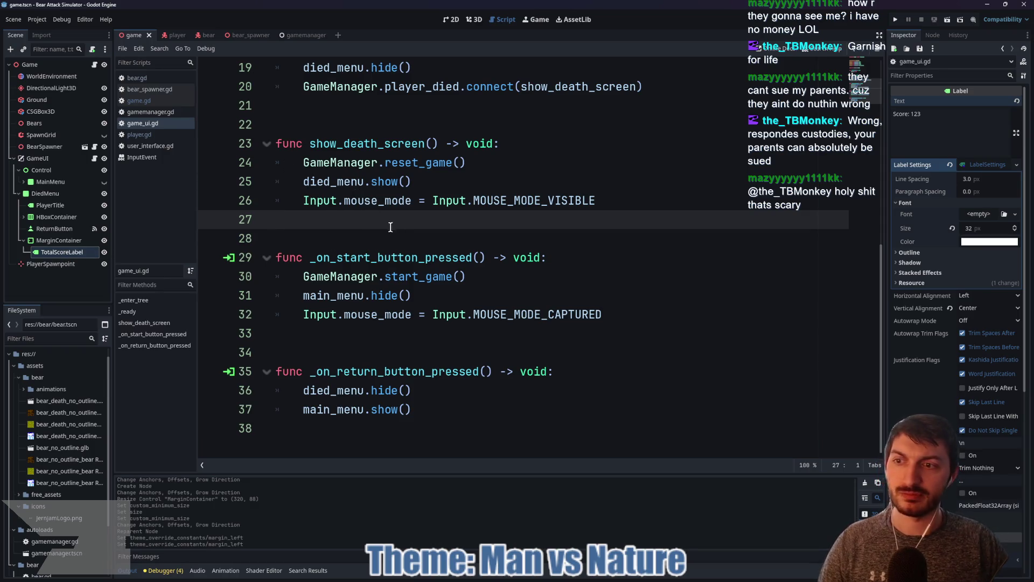
Delete the blank line under class_name in game_ui.gd, then select the GameUI node.
scroll(335, 211, up, 6)
click(333, 253)
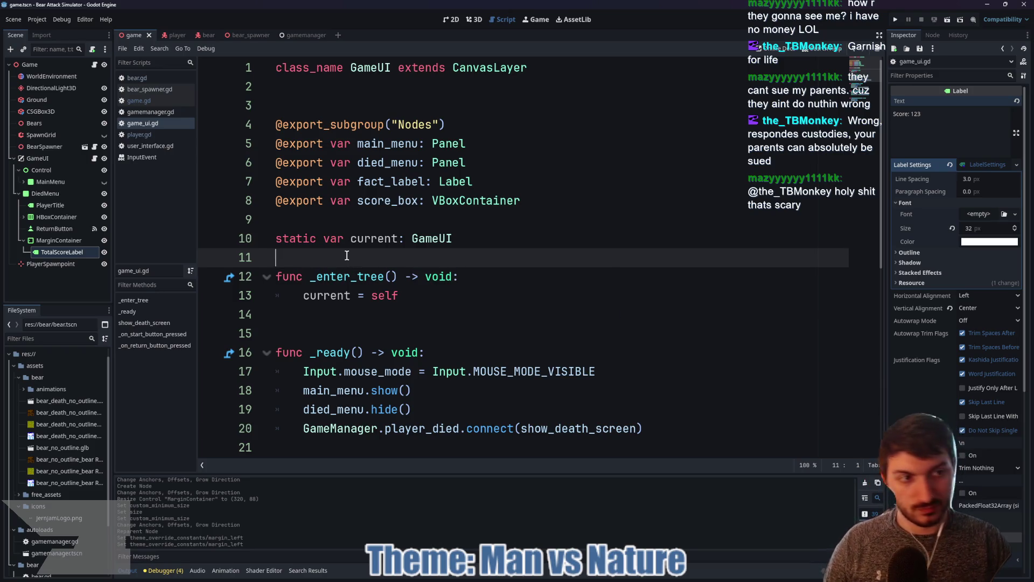
click(349, 327)
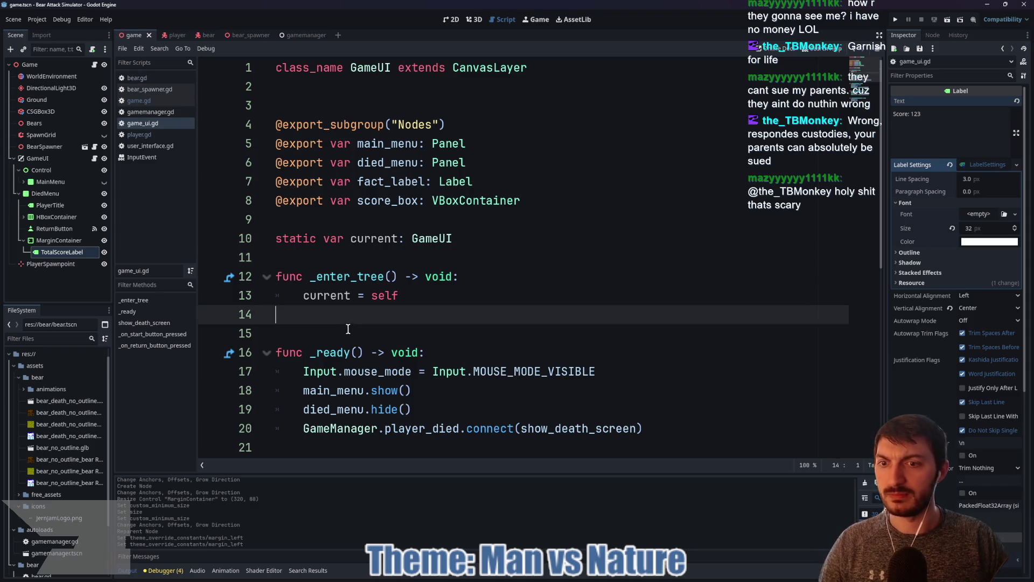
click(338, 256)
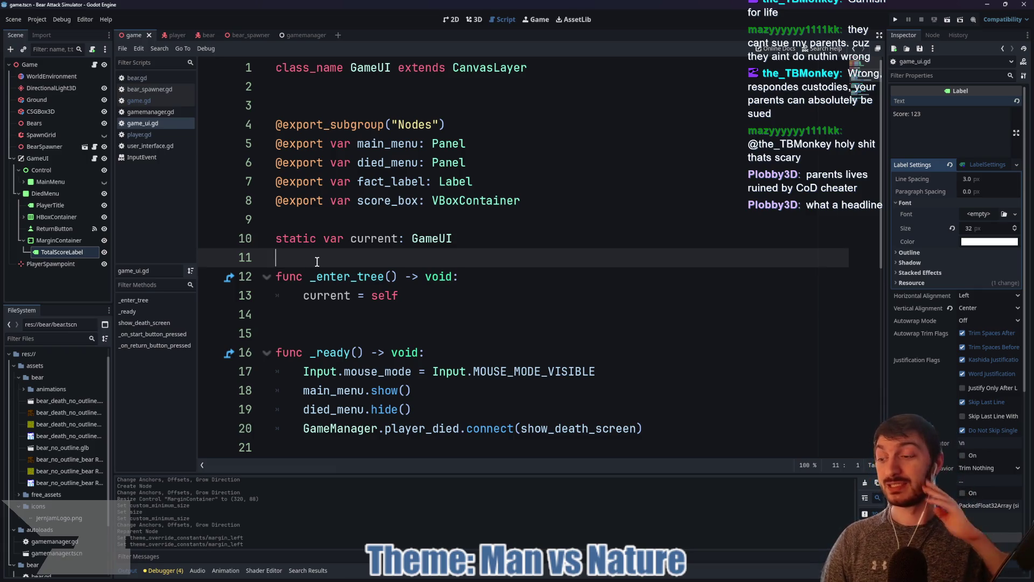
click(344, 102)
key(BackSpace)
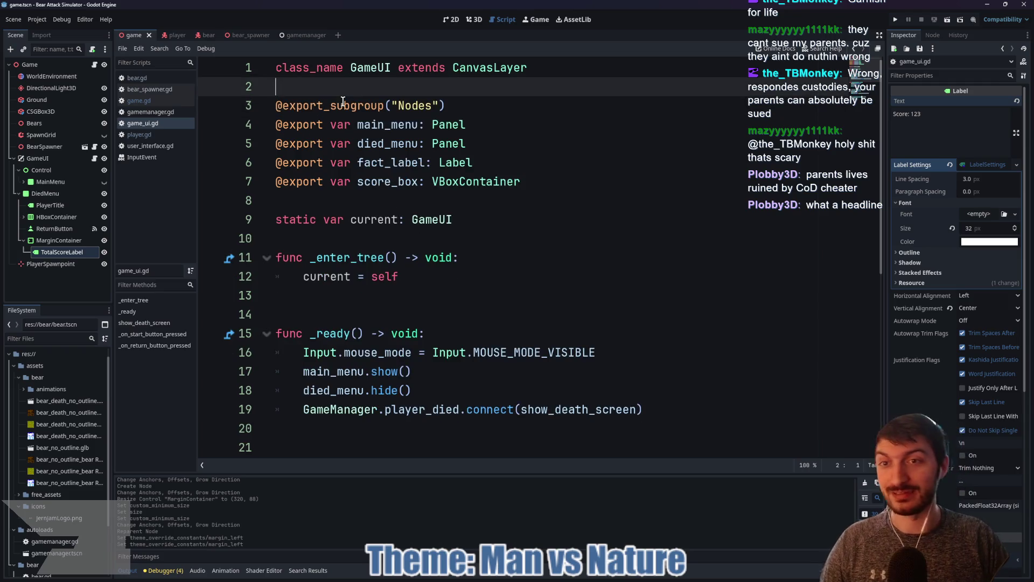
click(63, 158)
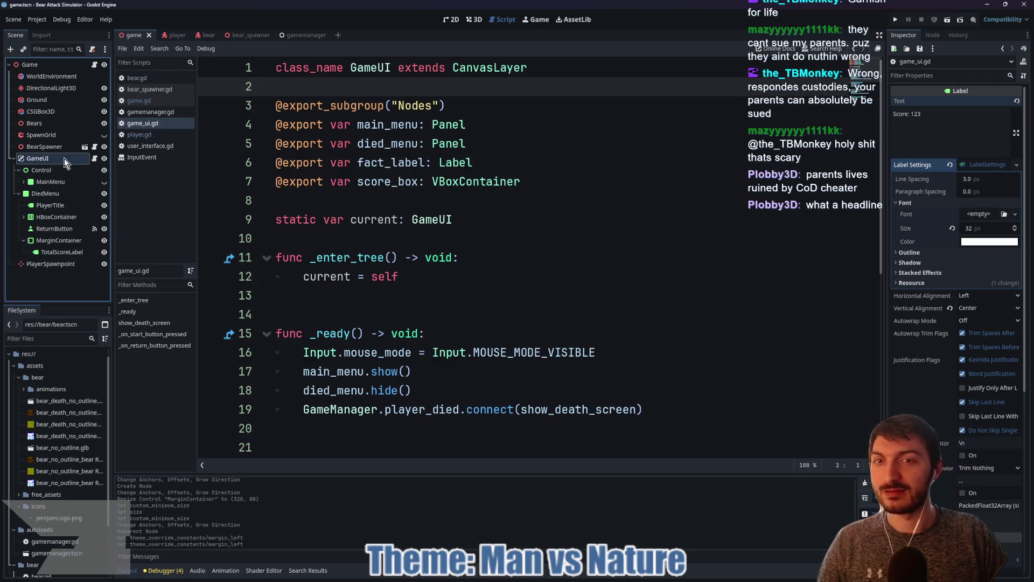
click(577, 176)
key(Return)
text(@exp)
key(BackSpace)
key(BackSpace)
key(BackSpace)
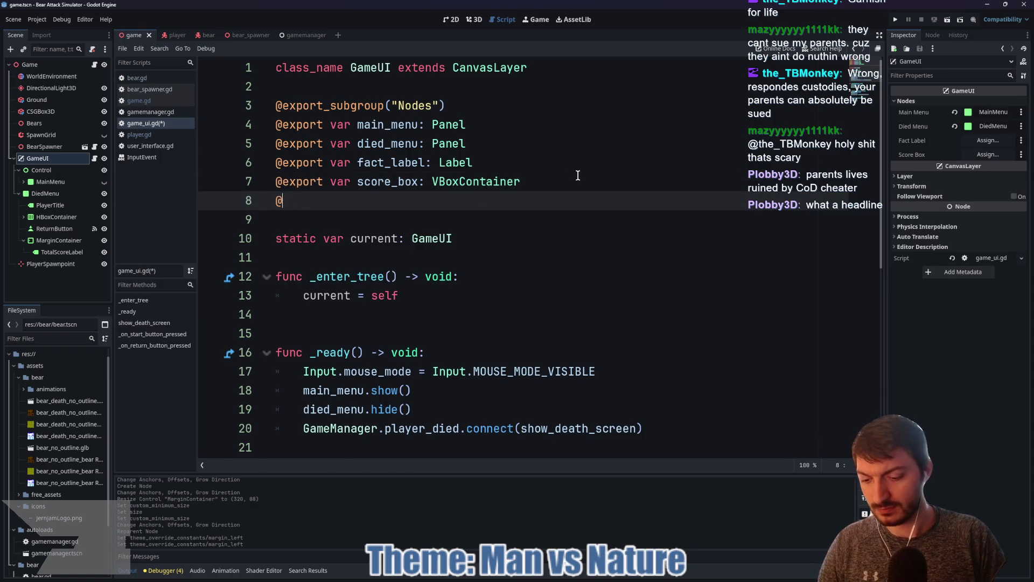
text(export var total)
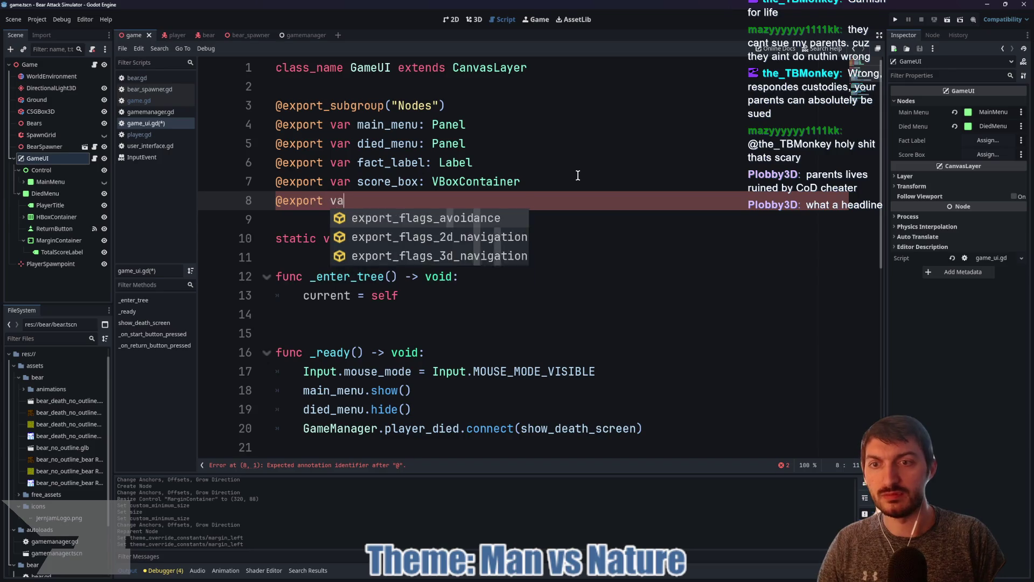
text(_score_lab)
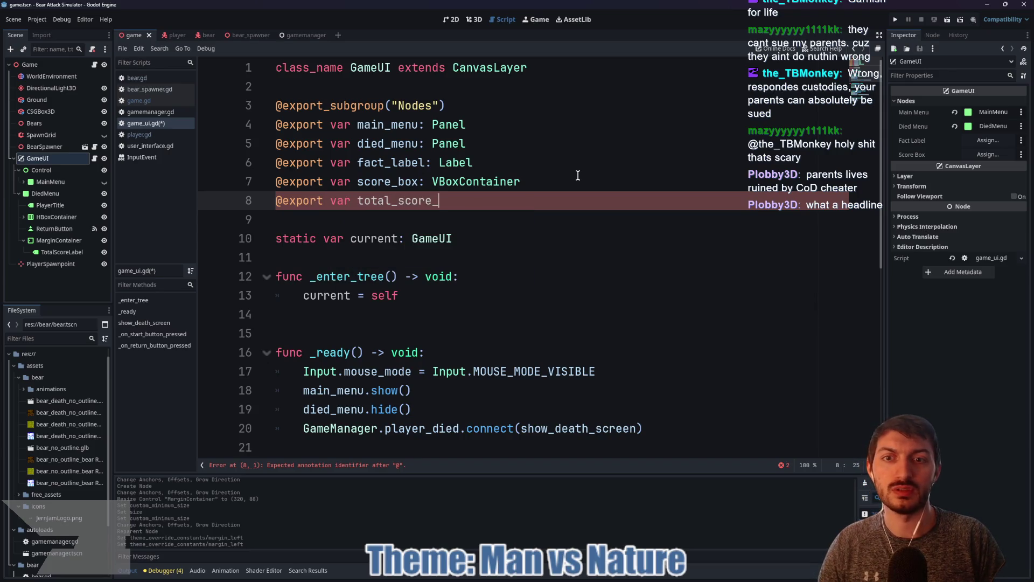
text(el: Label)
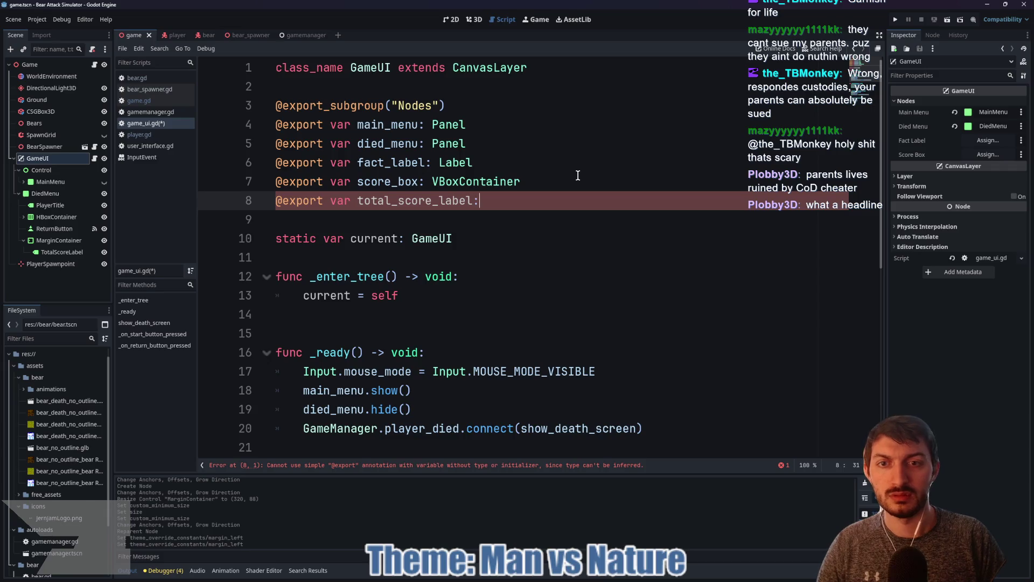
key(ctrl+s)
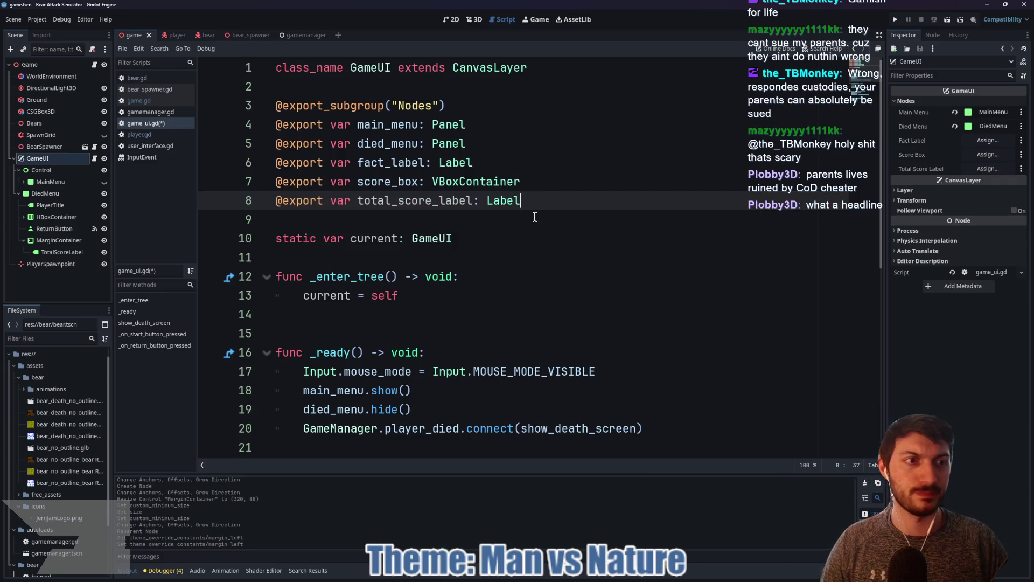
Assign BearFactLabel, ScoreVBox and TotalScoreLabel to GameUI's Fact Label, Score Box and Total Score Label, then save.
click(983, 140)
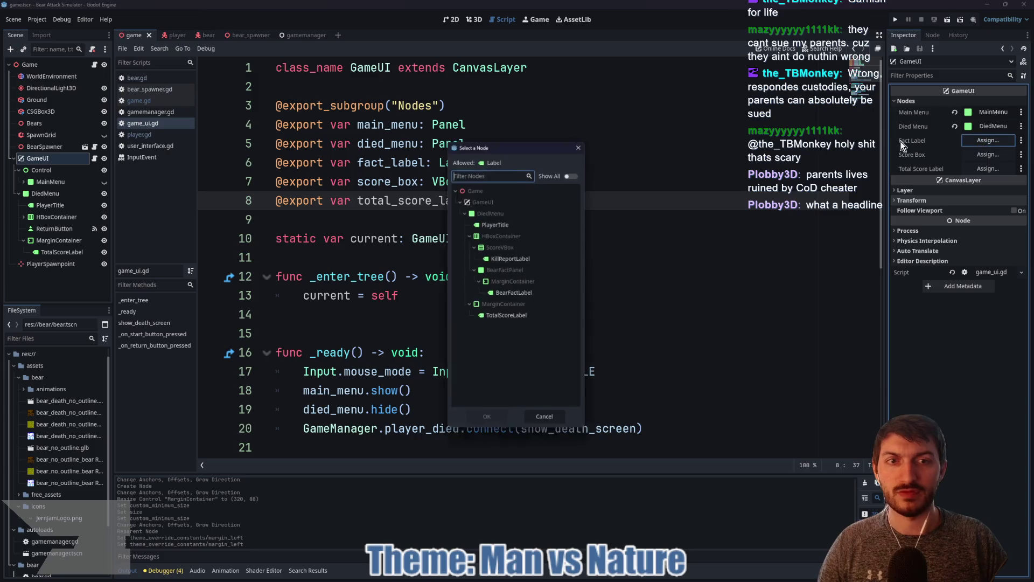
click(536, 295)
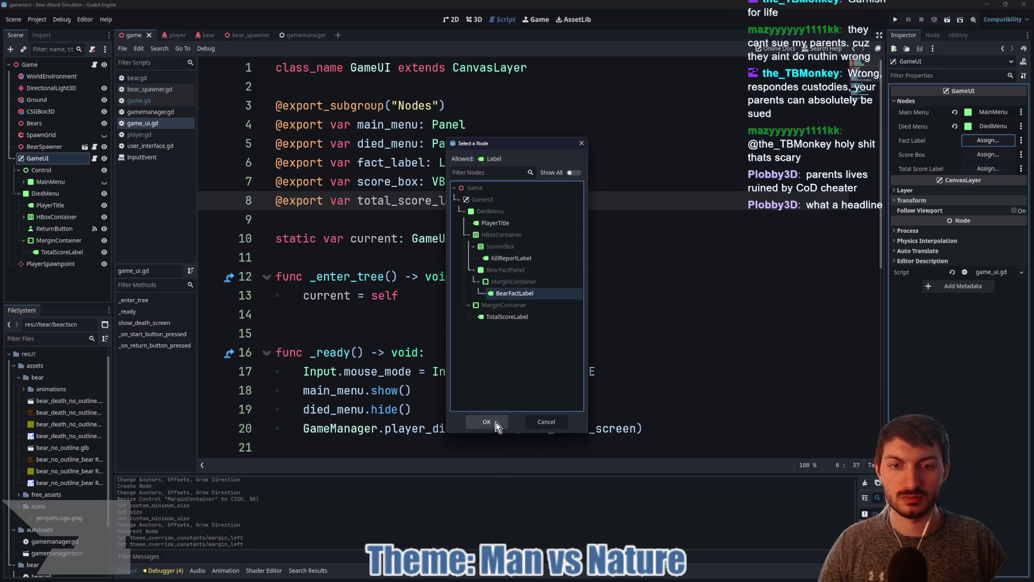
click(488, 422)
click(988, 155)
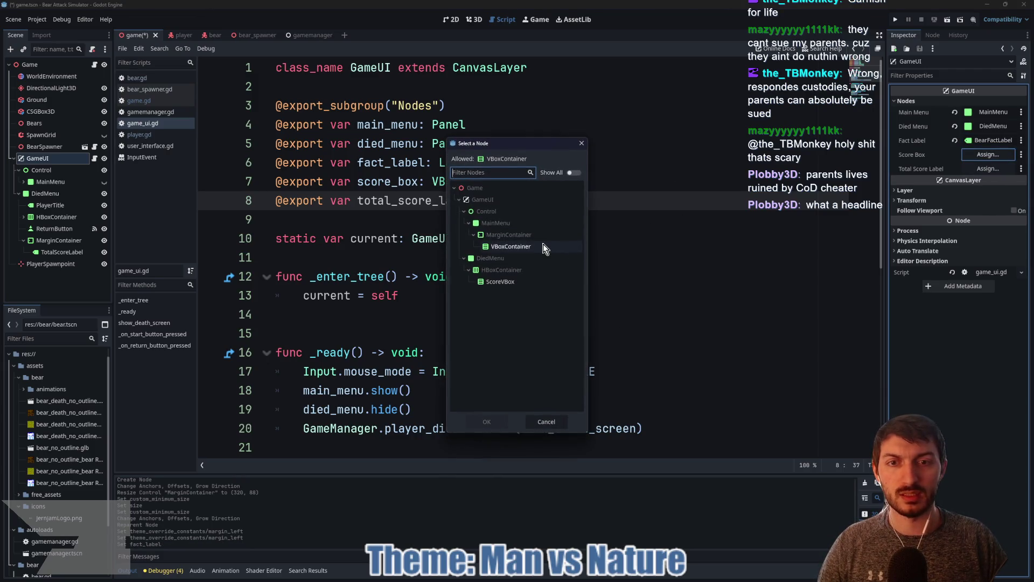
click(520, 279)
click(487, 421)
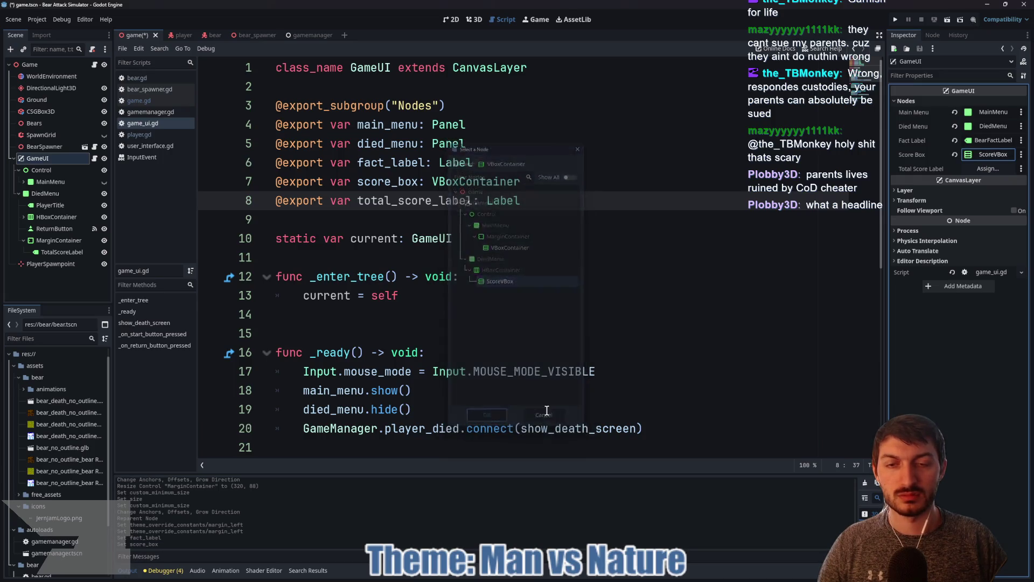
click(988, 169)
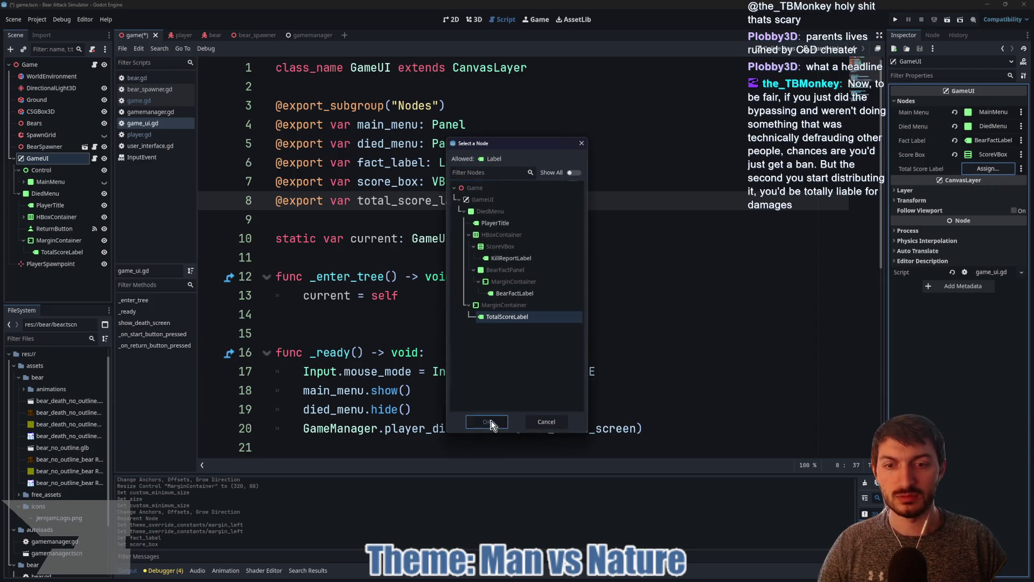
click(487, 421)
click(473, 258)
key(ctrl+s)
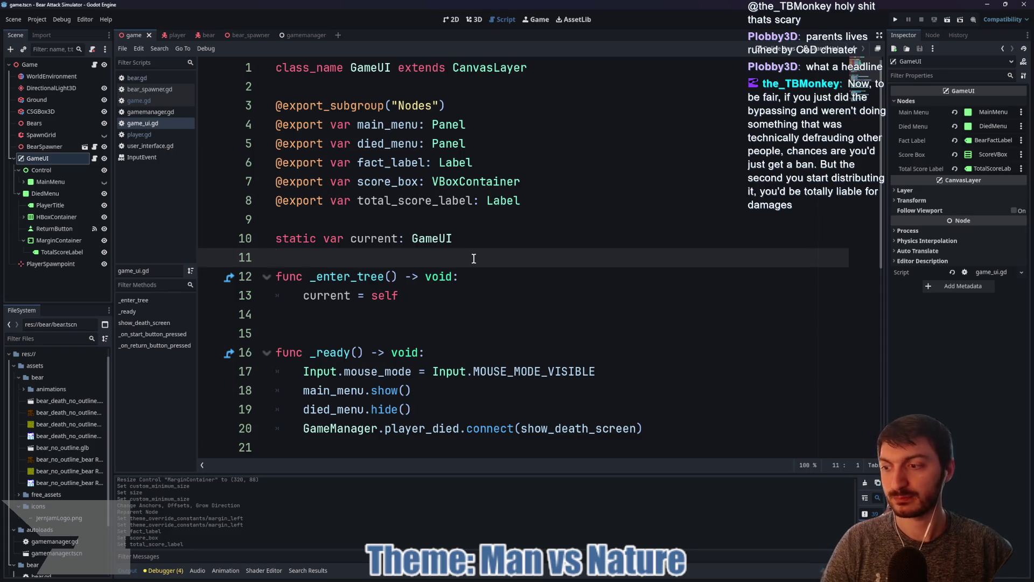
Select TotalScoreLabel, collapse its LabelSettings, and switch to the death menu's 2D layout.
click(447, 243)
click(433, 256)
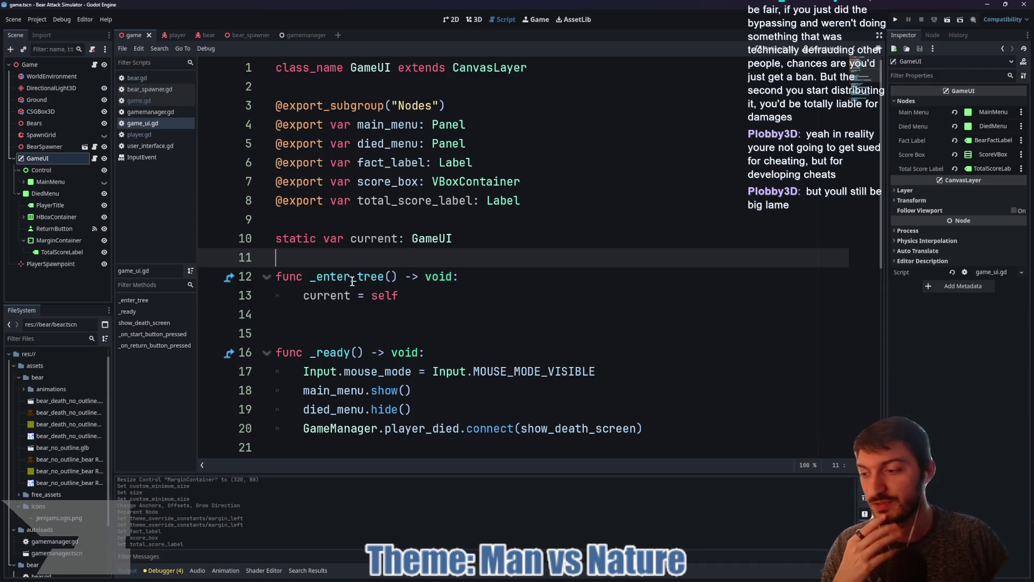
click(69, 252)
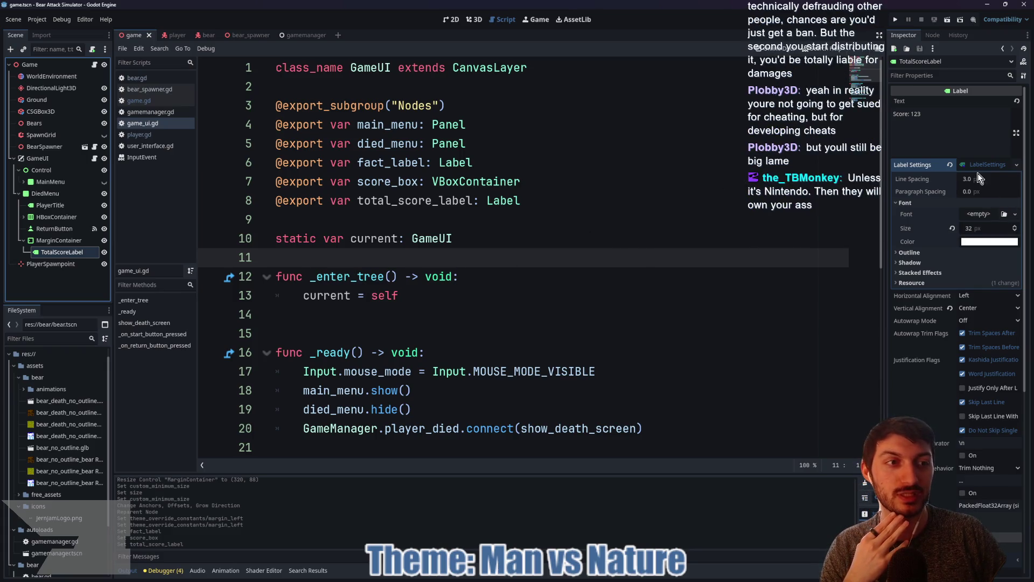
click(977, 166)
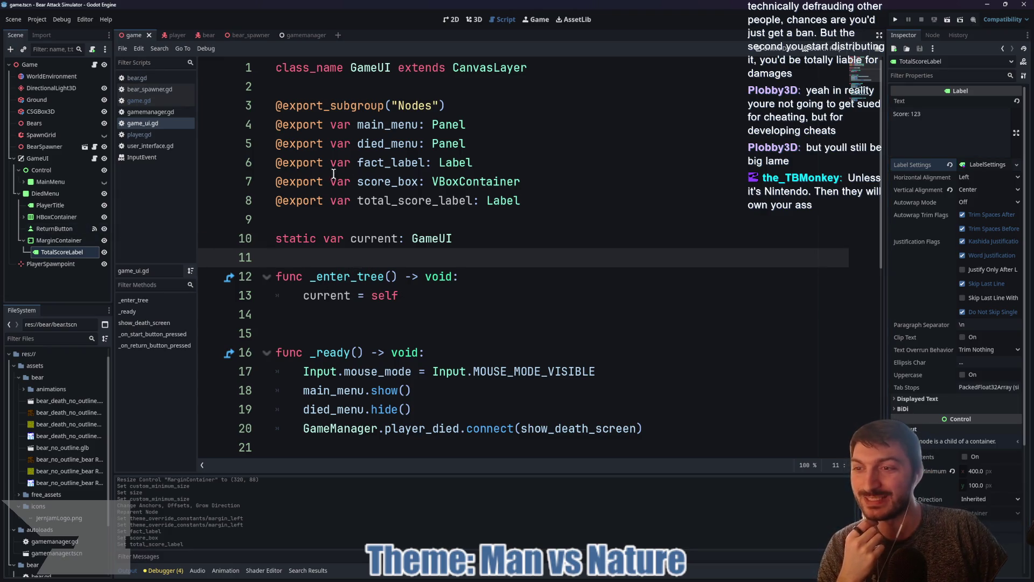
click(452, 20)
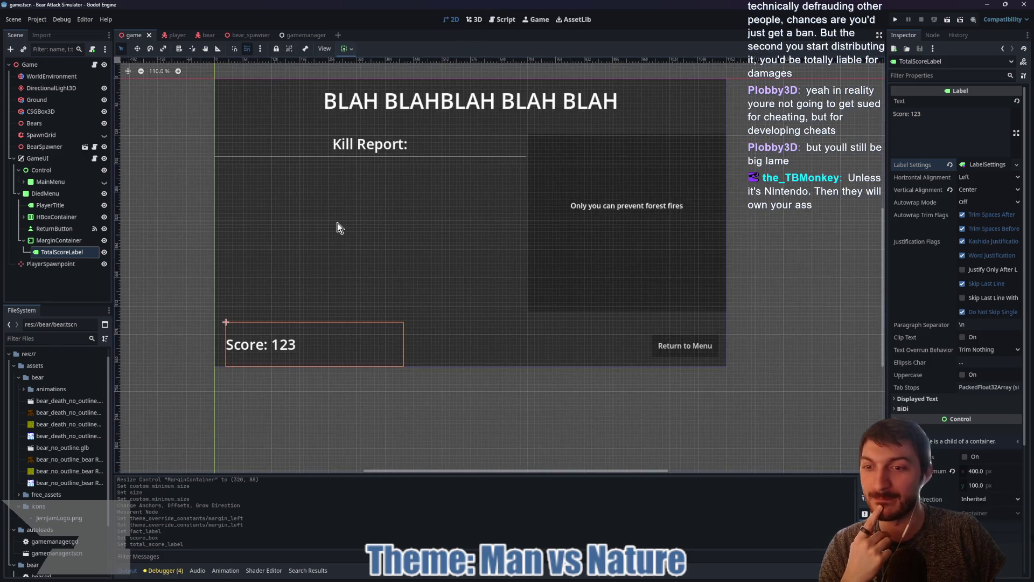
Rename the GridContainer under HBoxContainer to BearGridsContainer and return to the GameUI script.
click(27, 218)
click(24, 217)
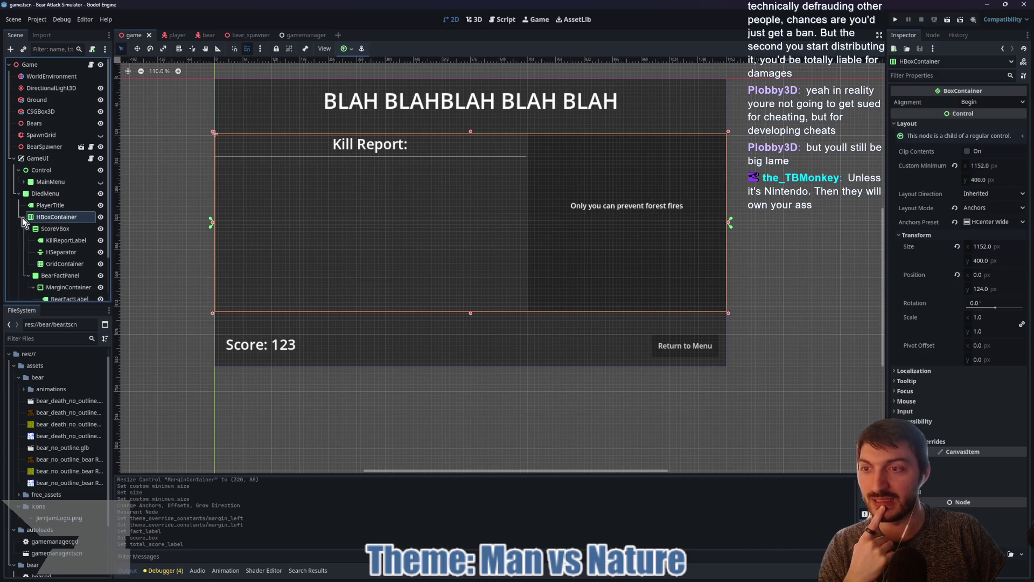
click(53, 264)
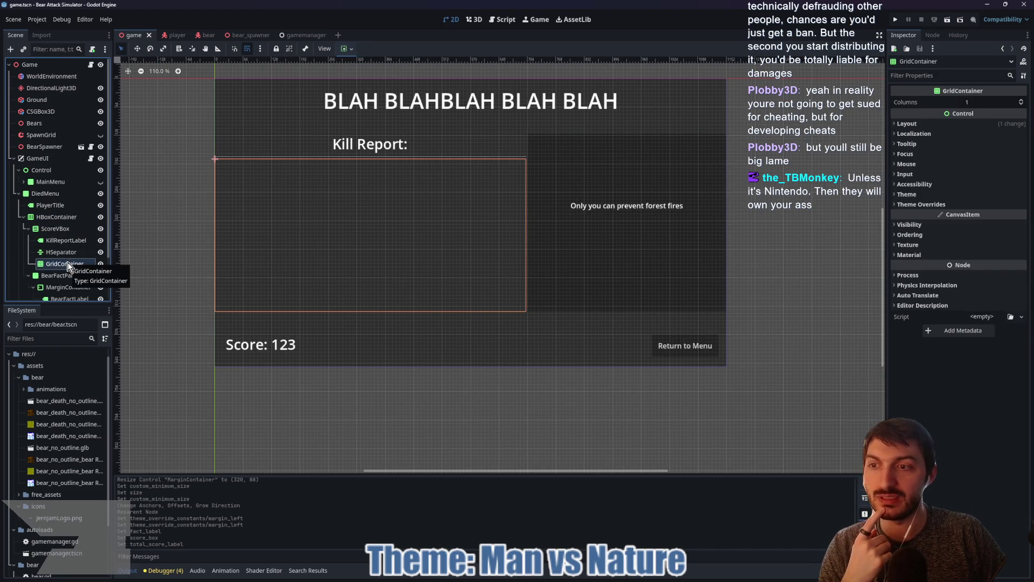
click(62, 252)
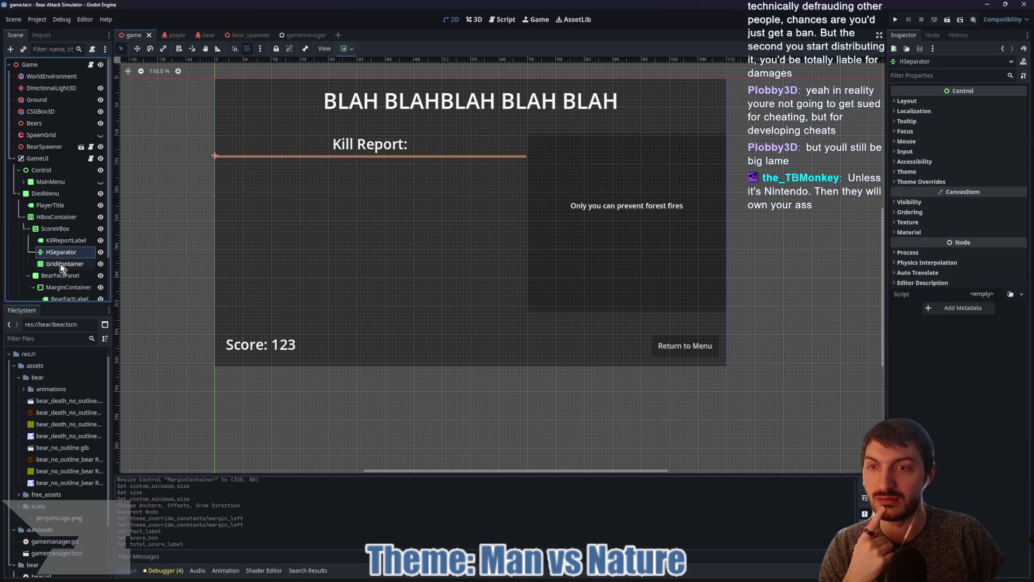
double_click(56, 266)
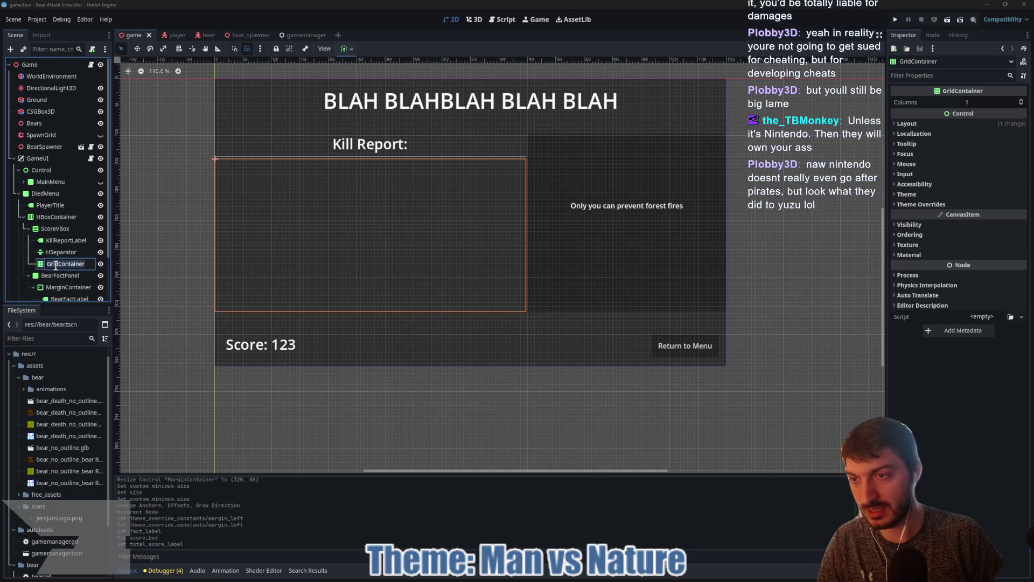
text(Bears)
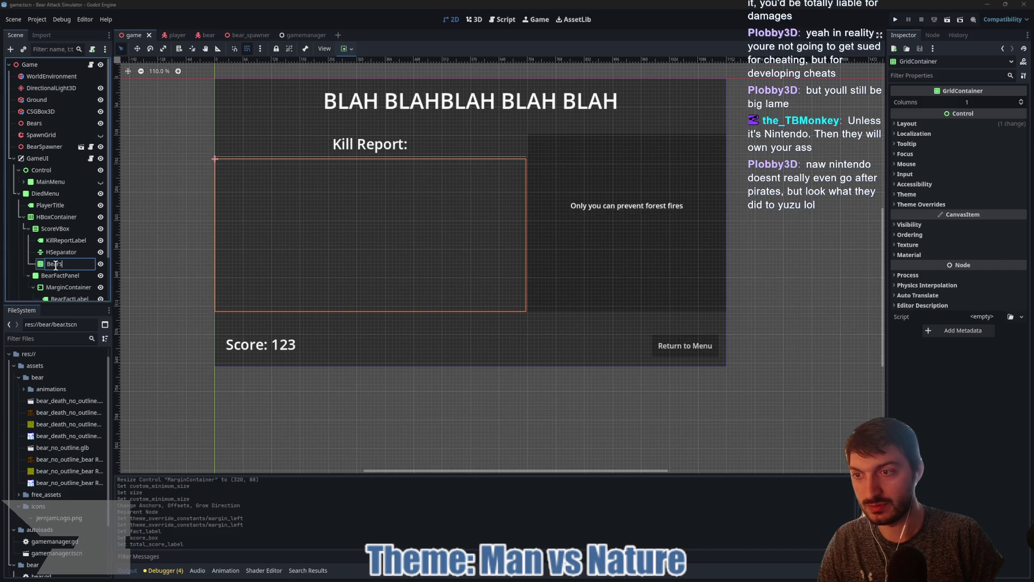
key(BackSpace)
text(GridsContainer)
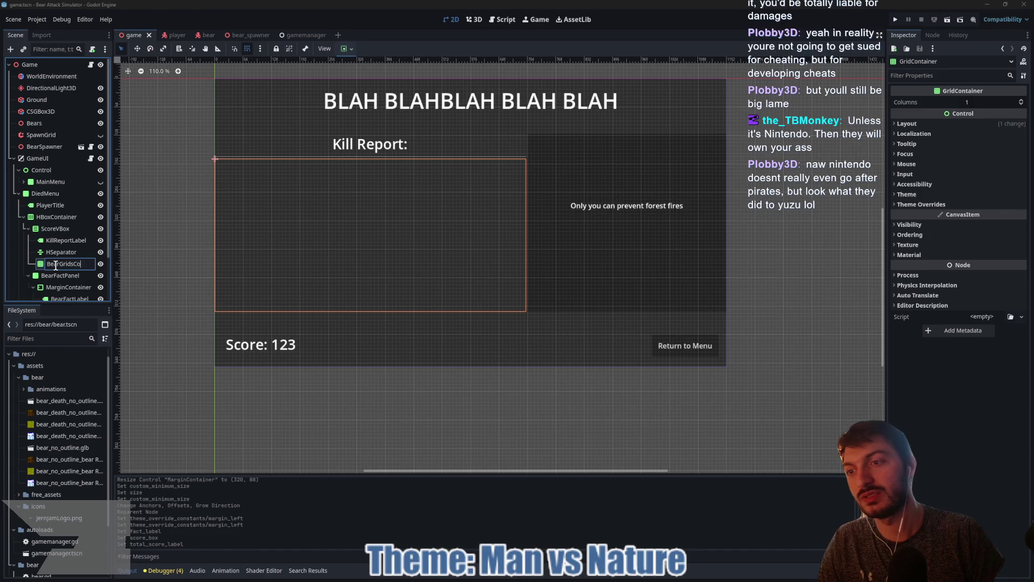
key(Return)
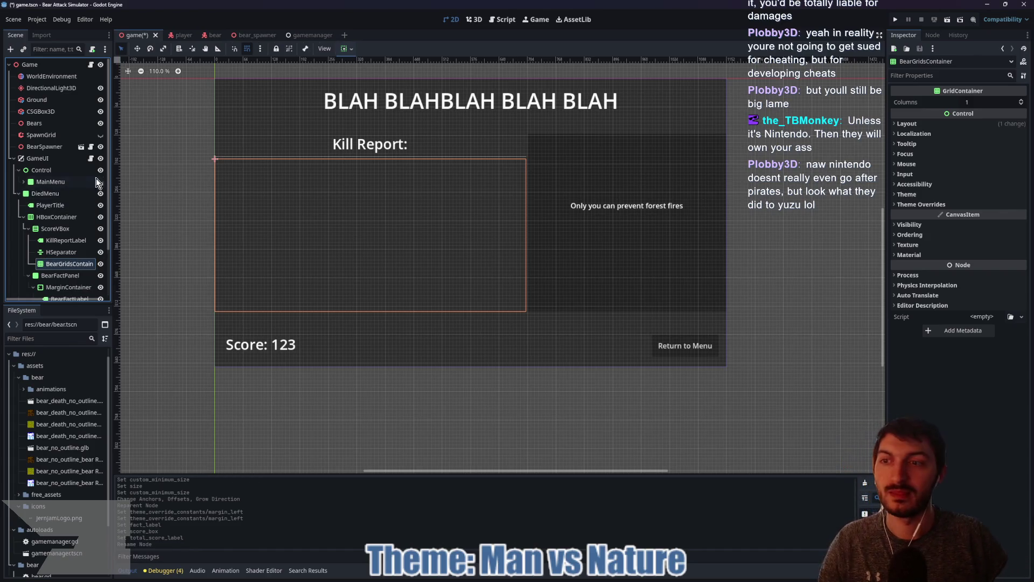
click(90, 160)
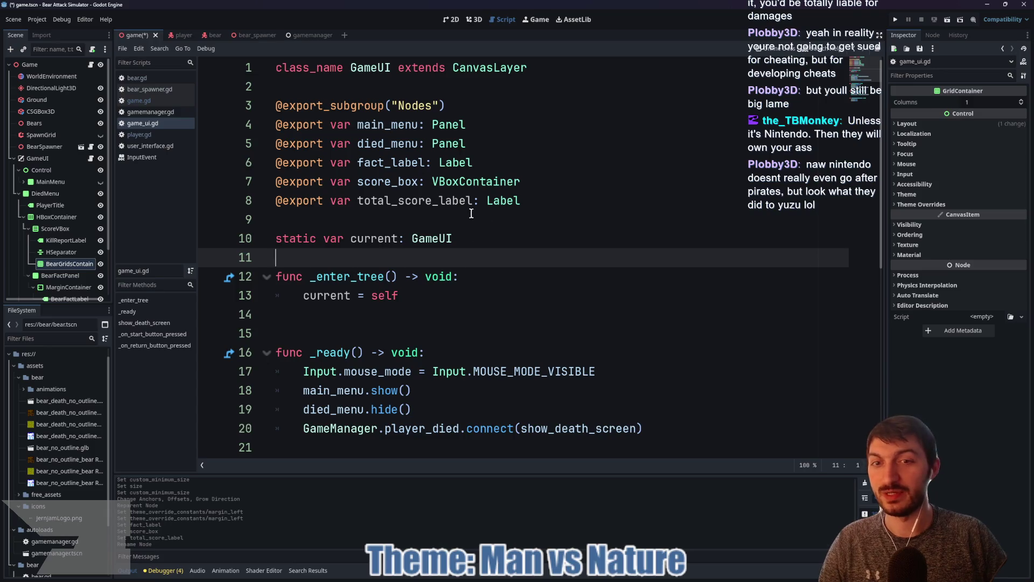
Change the score_box export to 'bear_grids_container: GridContainer' on line 7 and save.
click(419, 181)
scroll(462, 312, down, 5)
scroll(462, 311, up, 5)
drag(418, 183, 353, 187)
text(bear_gr)
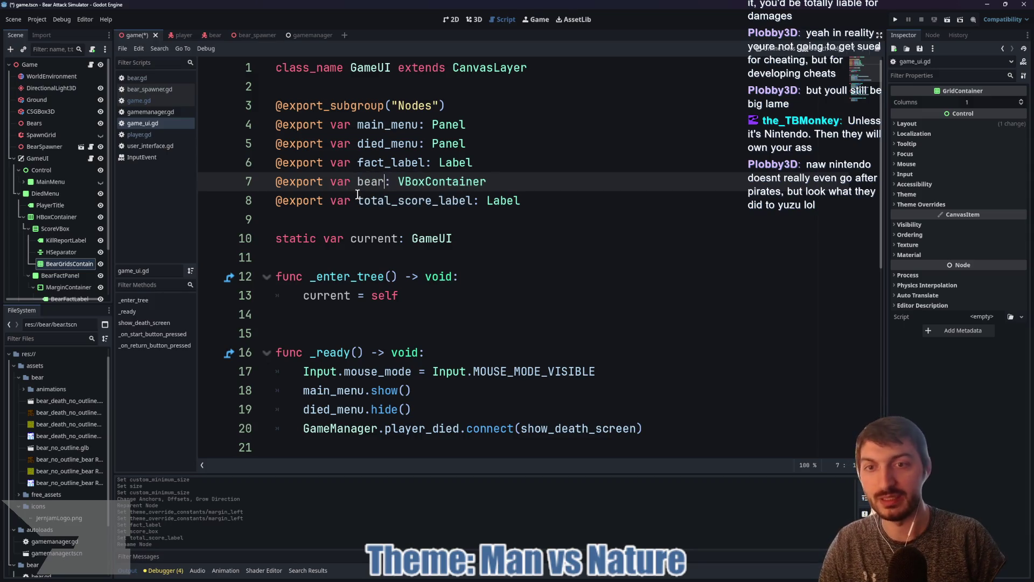
text(ids_container)
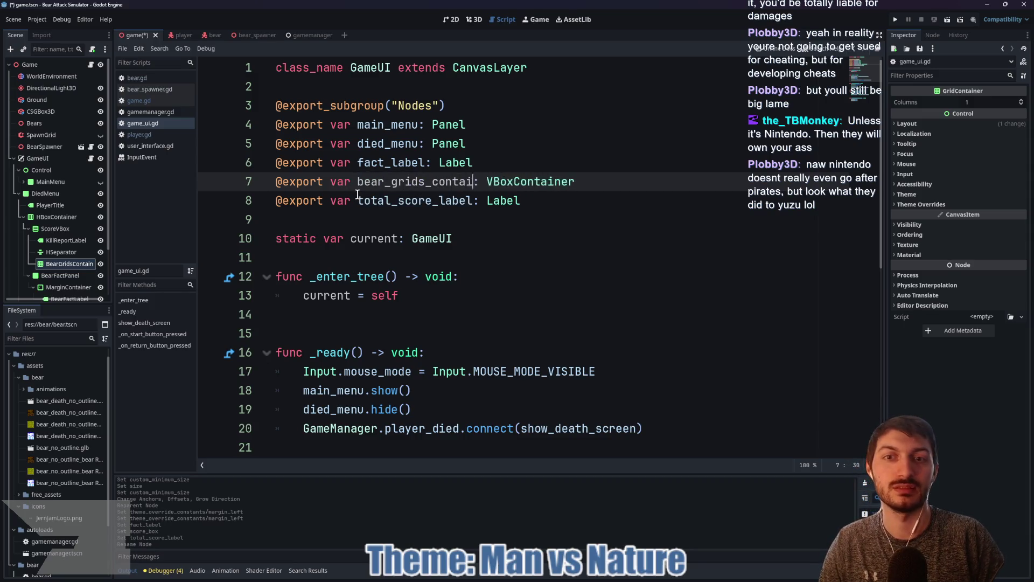
drag(596, 182, 509, 182)
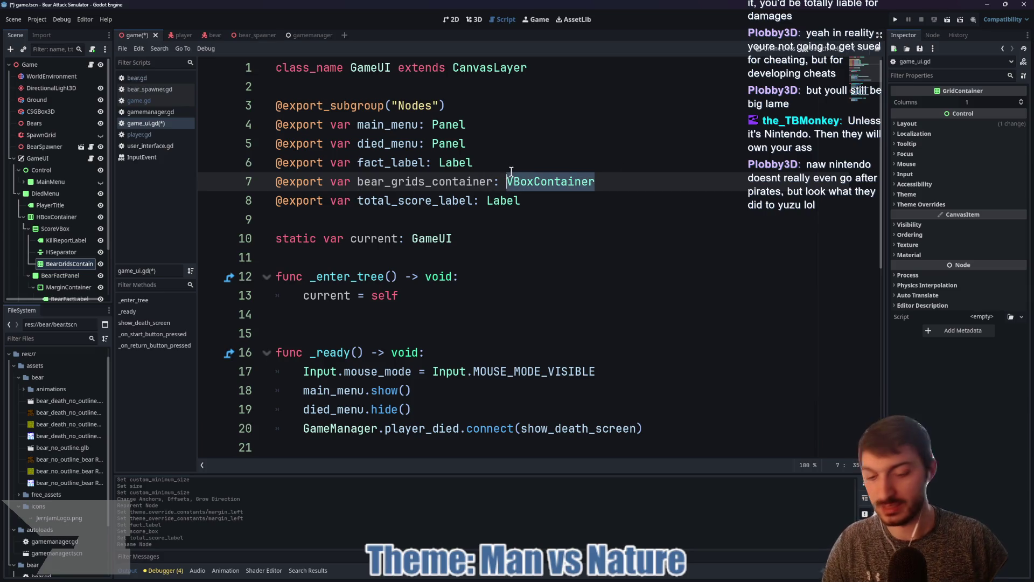
text(Grid)
key(Return)
key(ctrl+s)
Assign the BearGridsContainer node to GameUI's Bear Grids Container export and save the scene.
click(37, 157)
click(988, 155)
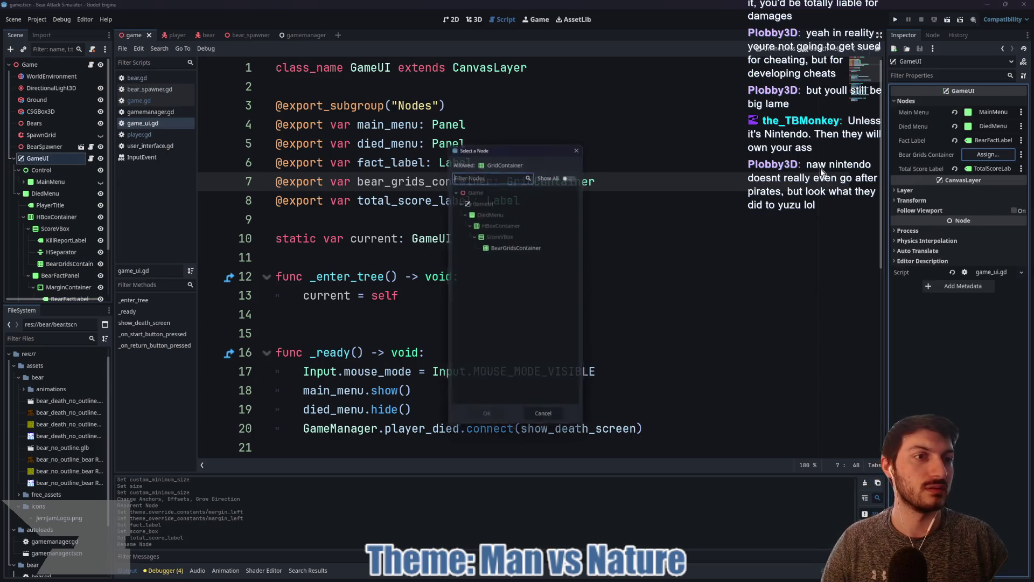
click(492, 247)
click(487, 413)
click(422, 220)
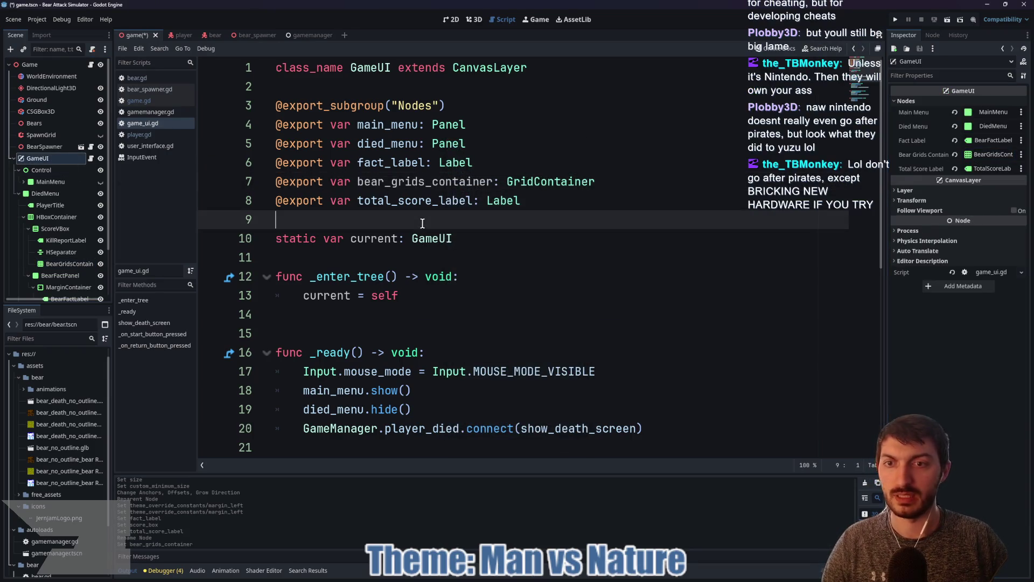
key(ctrl+s)
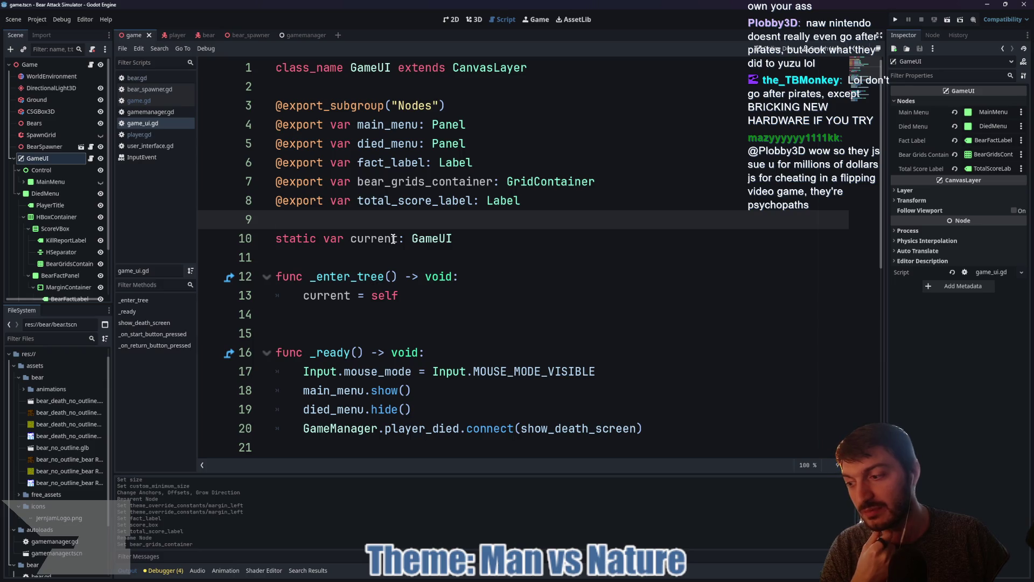
key(ctrl+s)
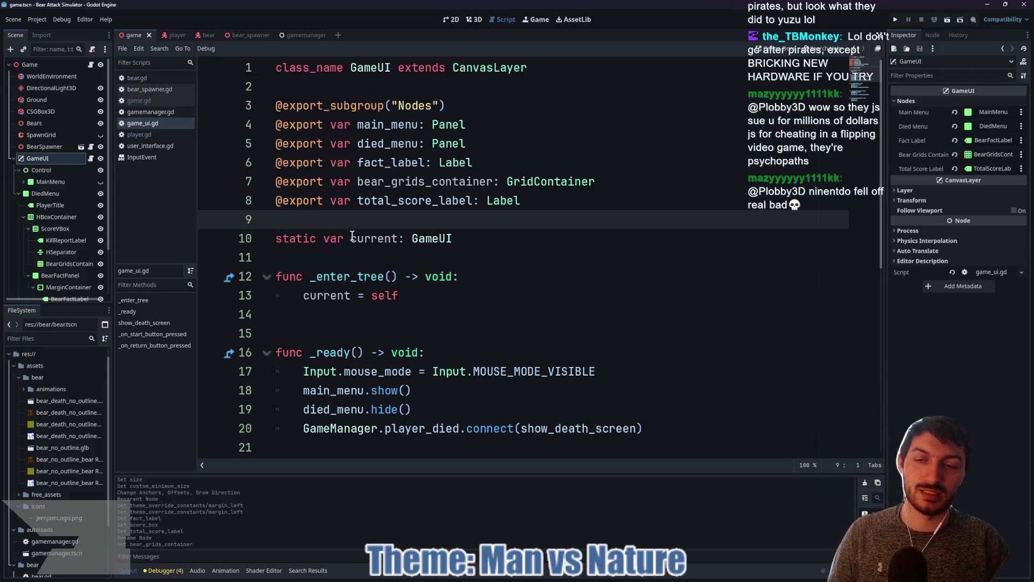
click(324, 262)
click(319, 224)
click(299, 331)
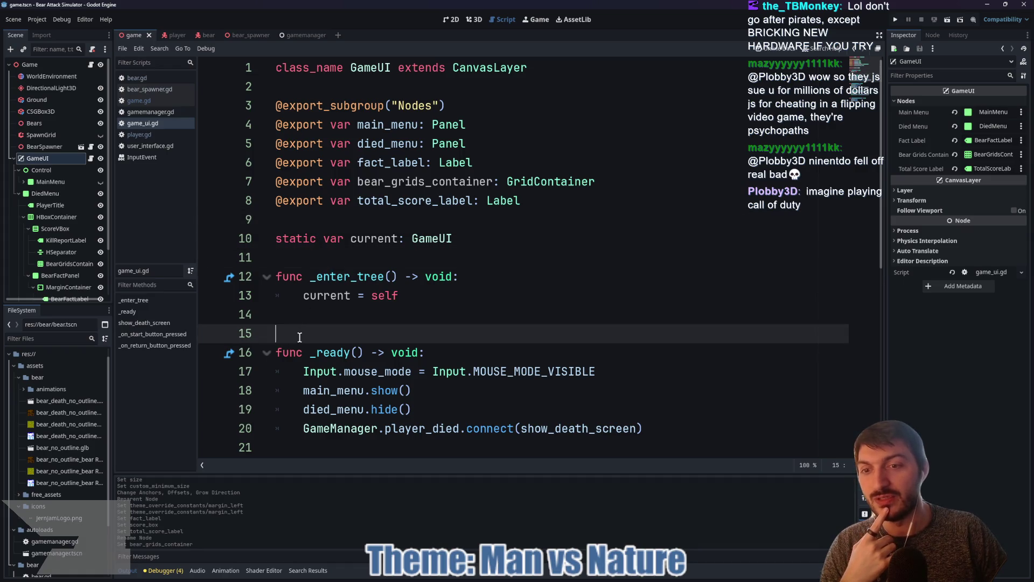
key(Up)
click(307, 257)
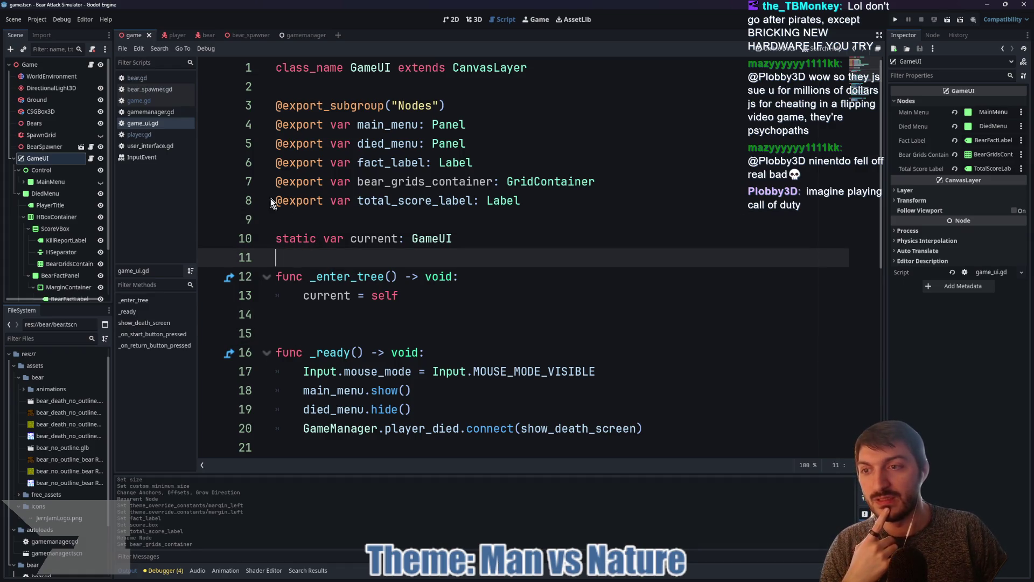
scroll(64, 210, down, 3)
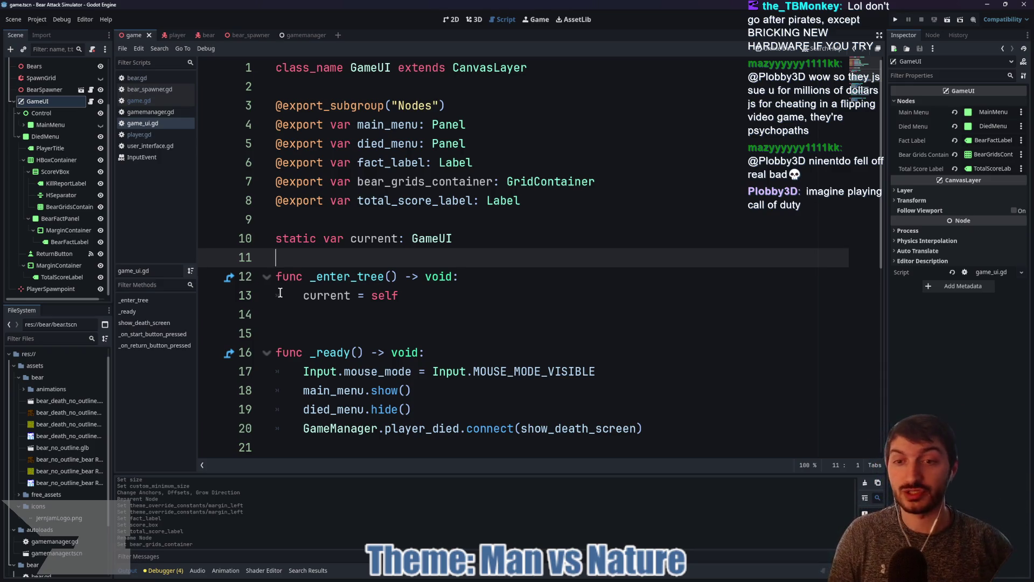
key(ctrl+s)
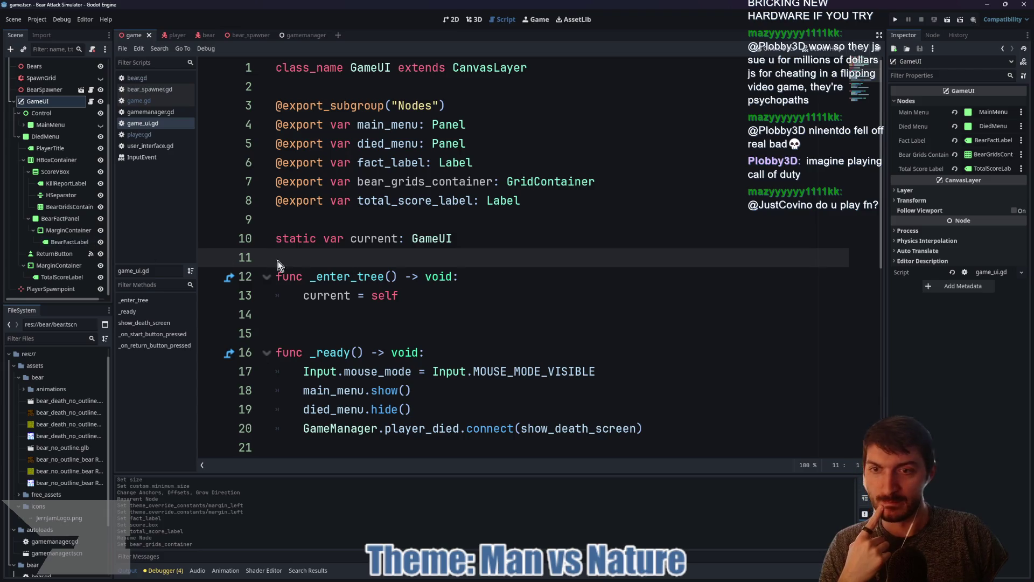
click(362, 314)
scroll(362, 313, down, 6)
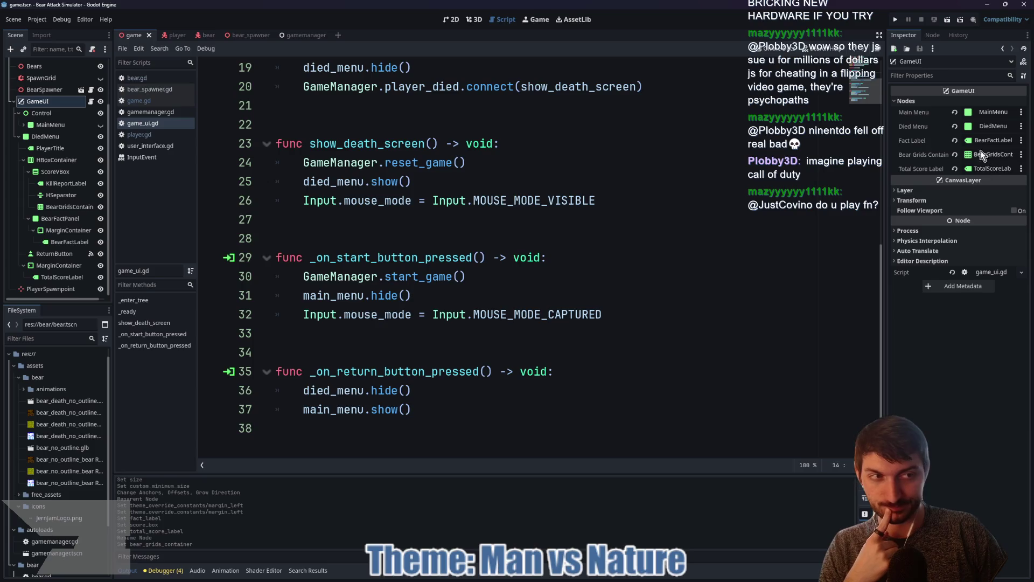
mouse_move(407, 280)
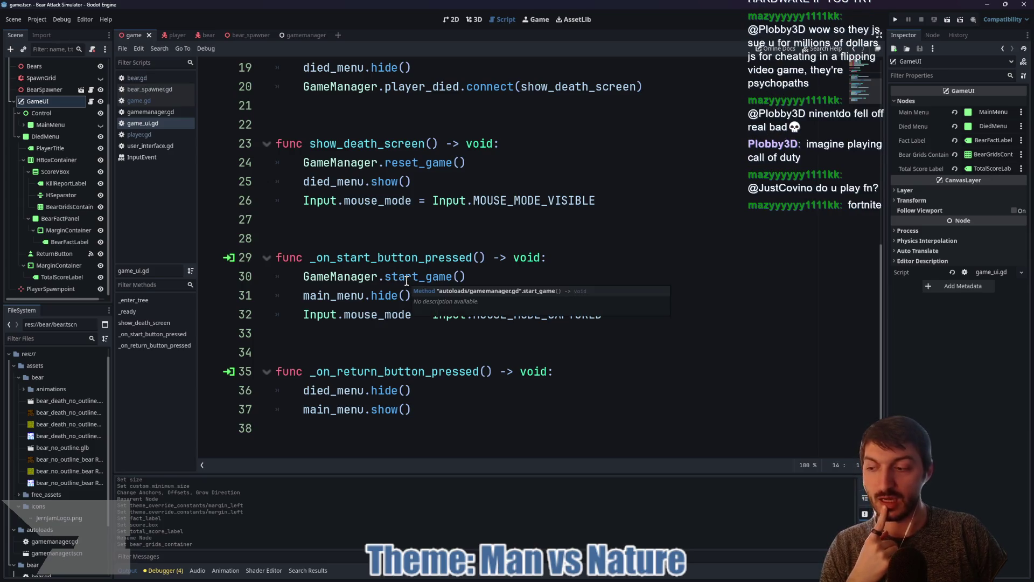
click(343, 225)
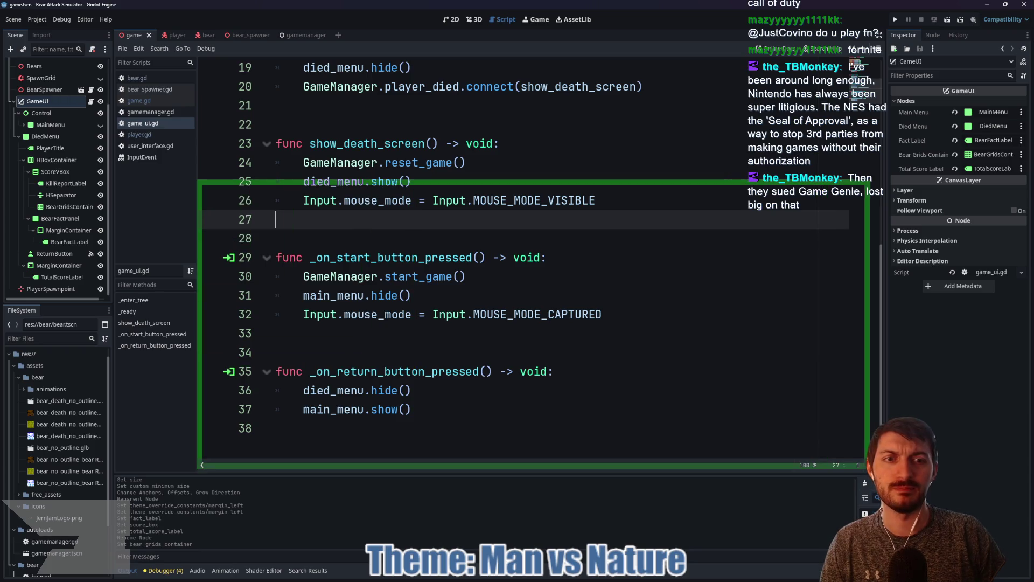
mouse_move(206, 37)
mouse_down()
mouse_move(258, 147)
mouse_move(470, 170)
mouse_up()
drag(496, 43, 857, 166)
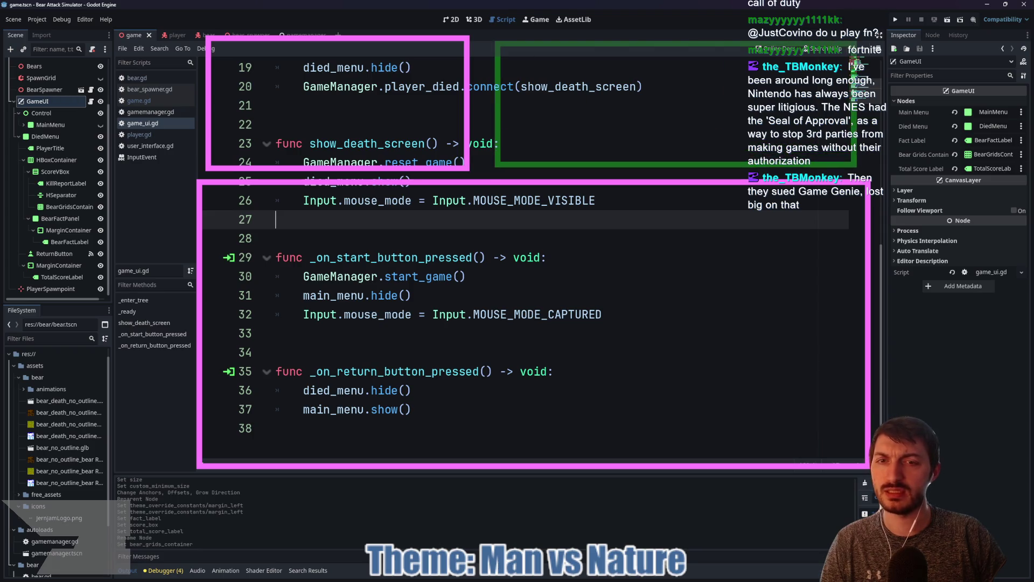
drag(205, 355, 879, 355)
drag(193, 267, 868, 268)
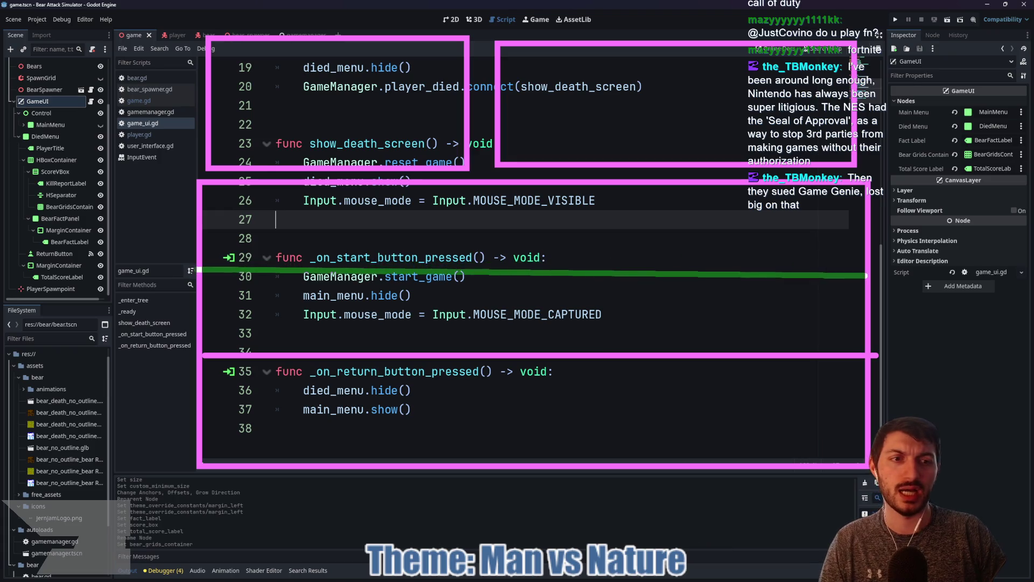
drag(202, 418, 867, 416)
drag(200, 218, 881, 232)
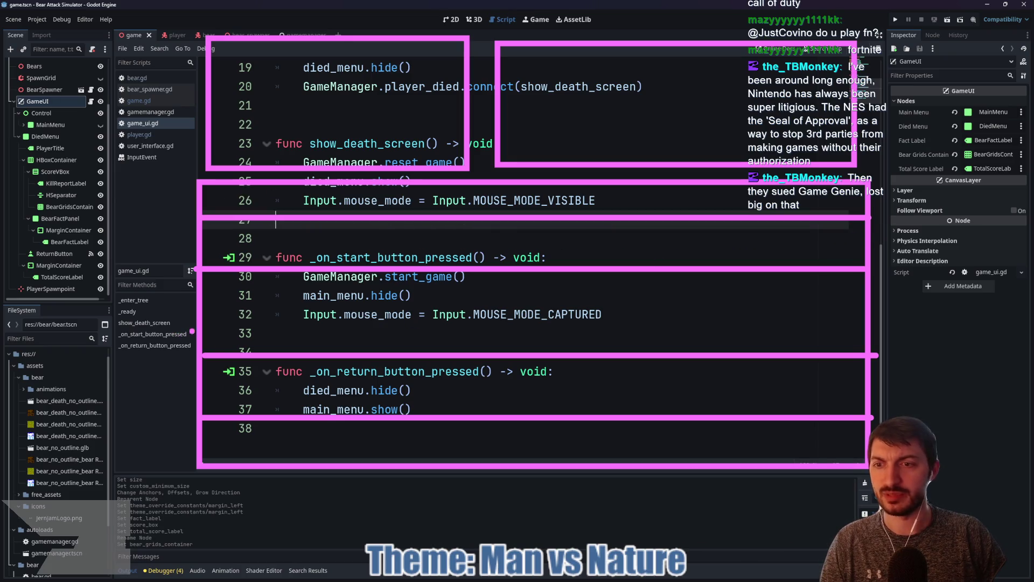
drag(196, 318, 871, 317)
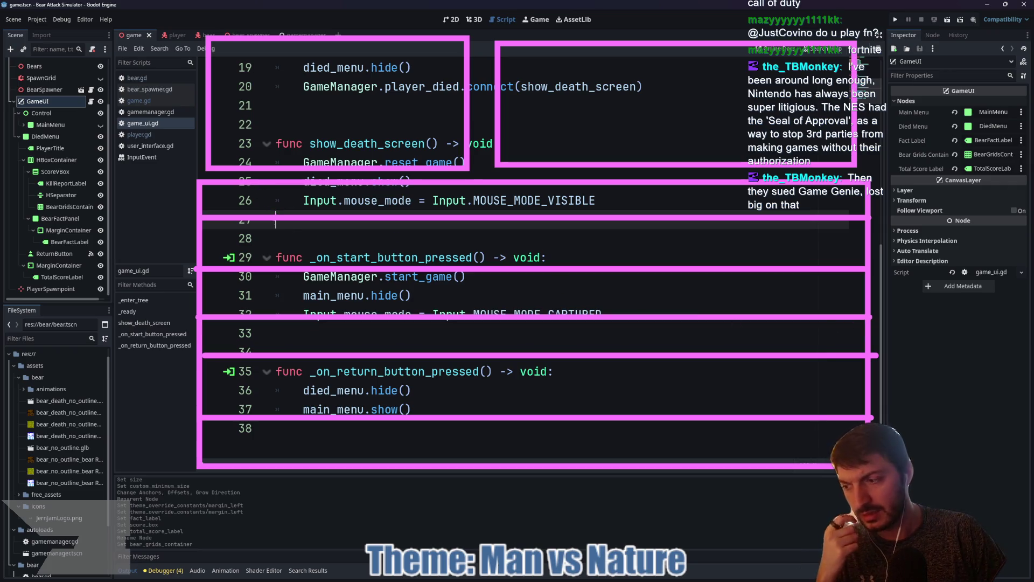
key(Escape)
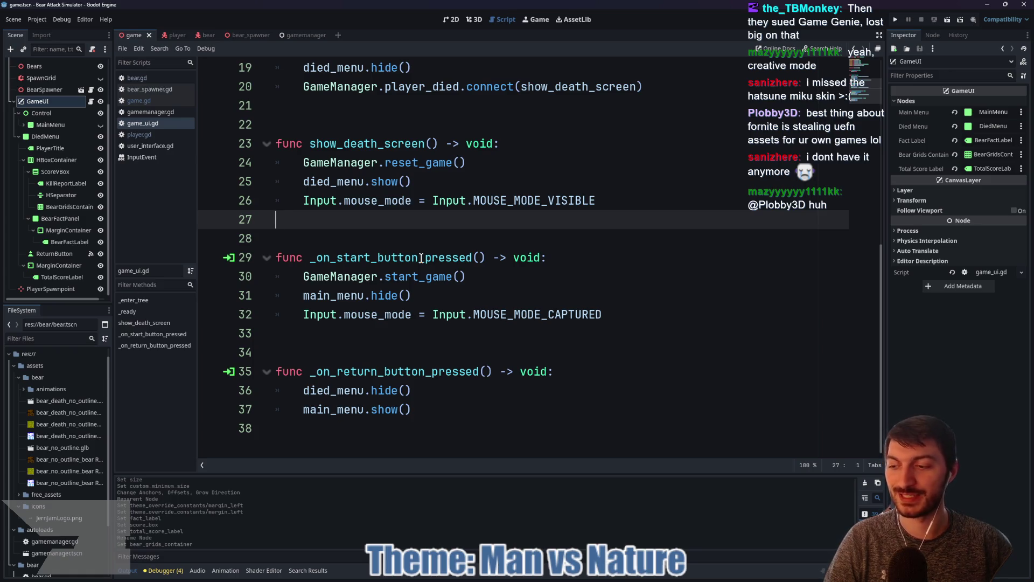
click(401, 230)
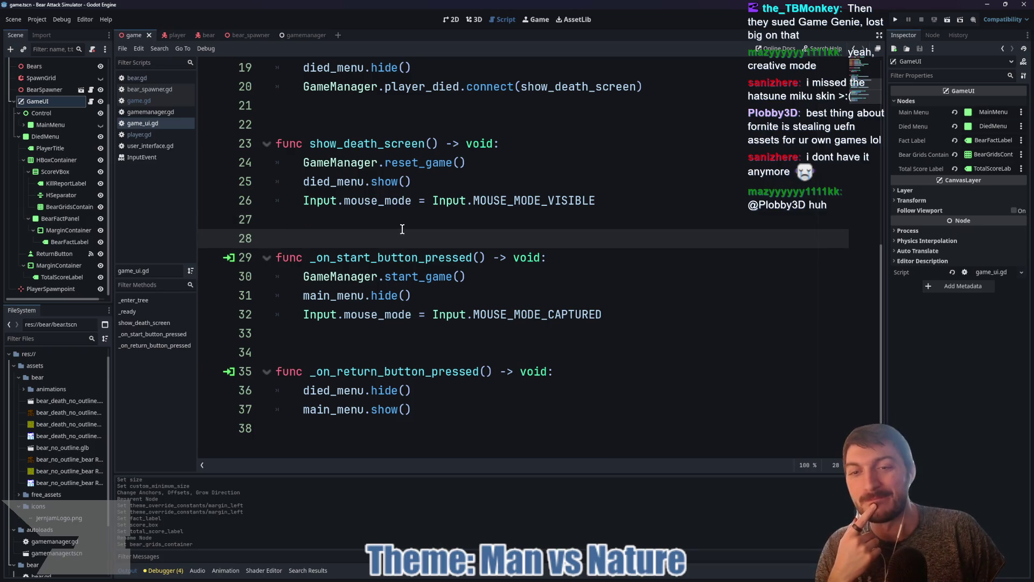
scroll(388, 232, up, 1)
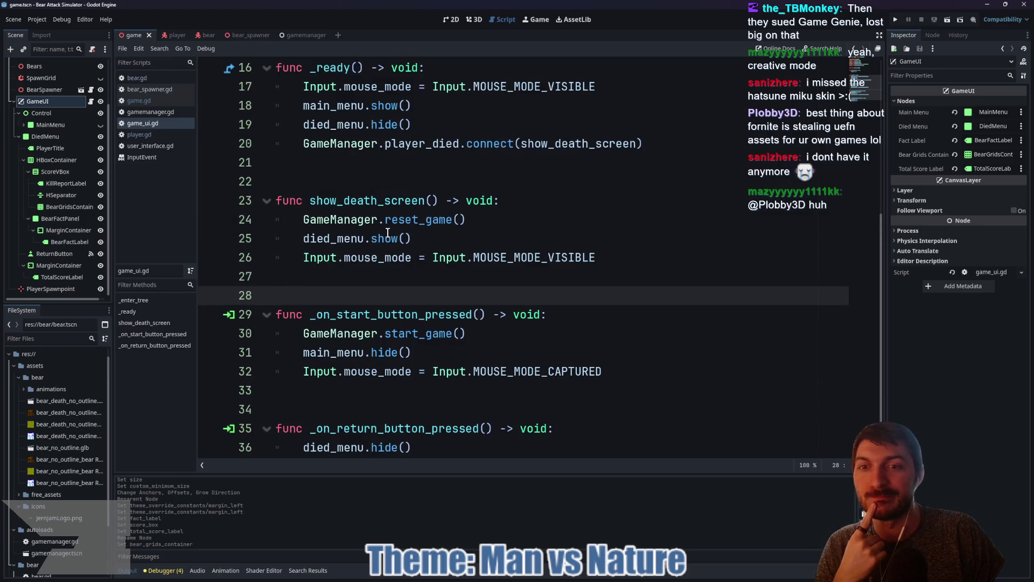
scroll(385, 231, up, 3)
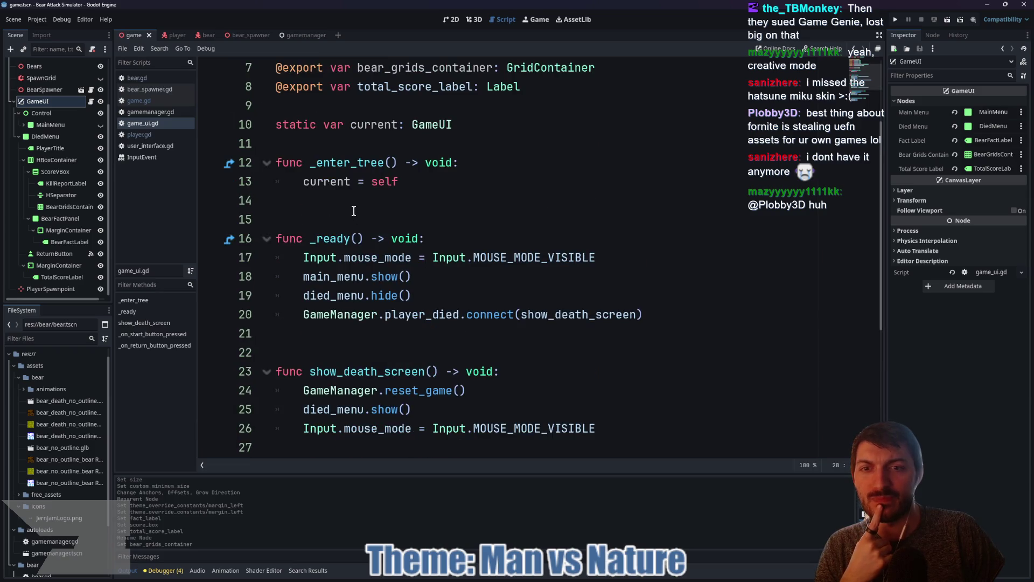
scroll(353, 213, down, 4)
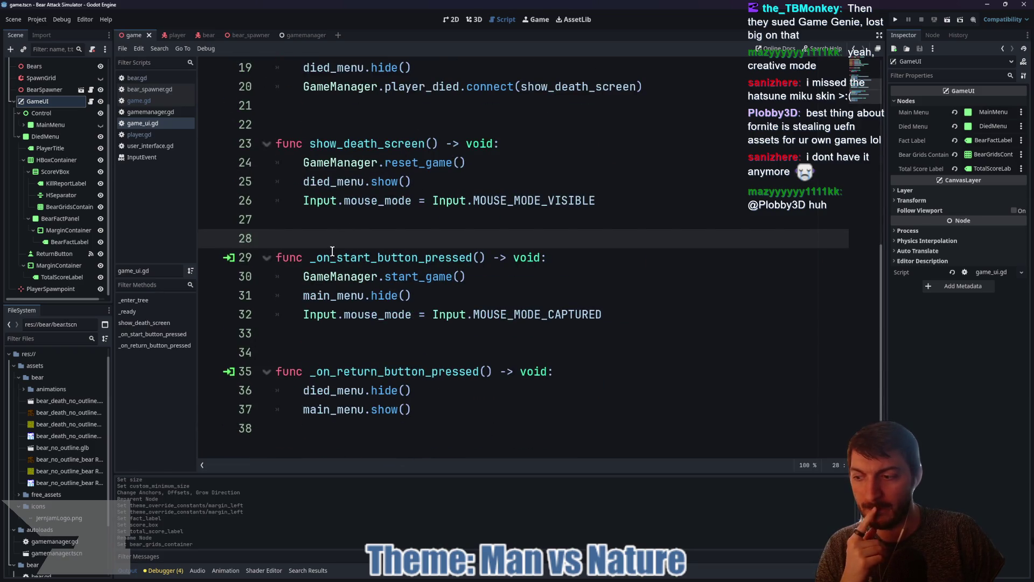
click(332, 251)
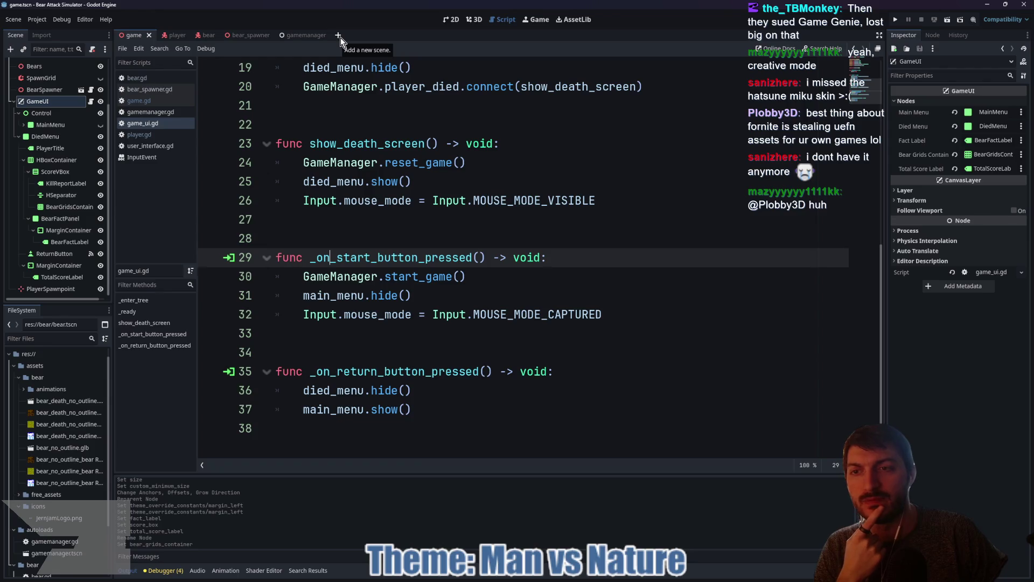
click(338, 36)
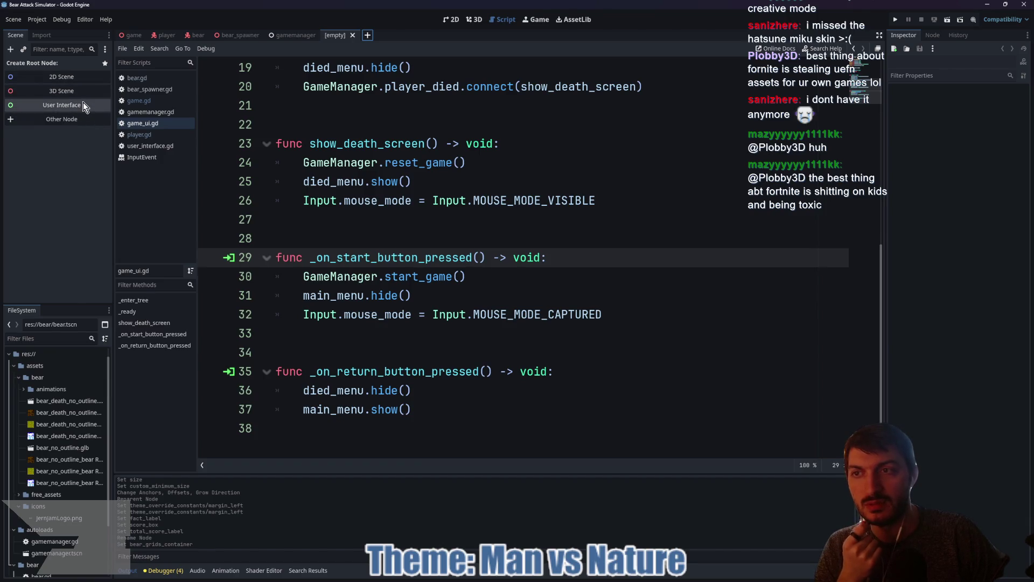
Give the new scene a User Interface root and view it on the 2D canvas.
click(83, 102)
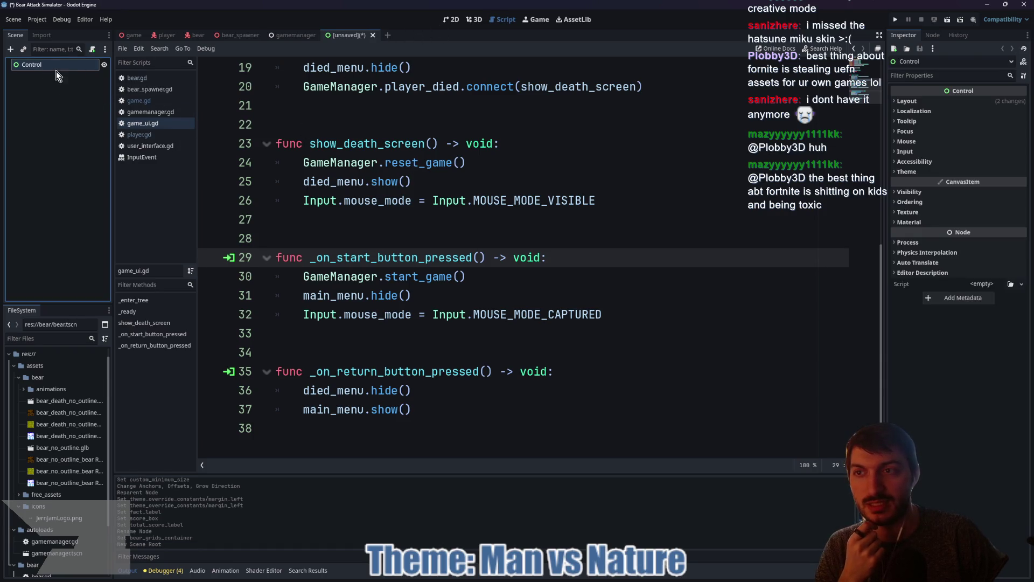
click(456, 20)
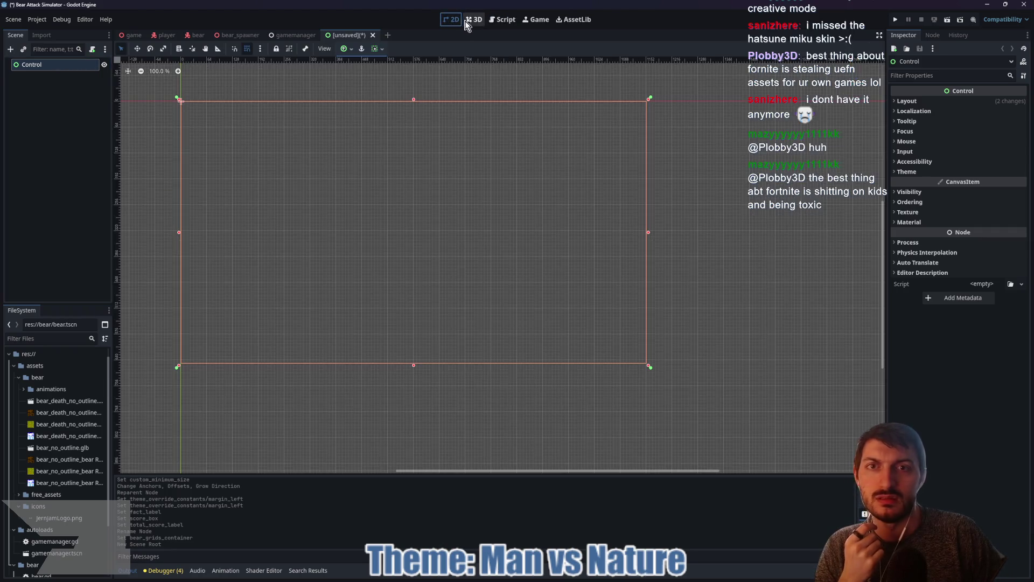
click(476, 19)
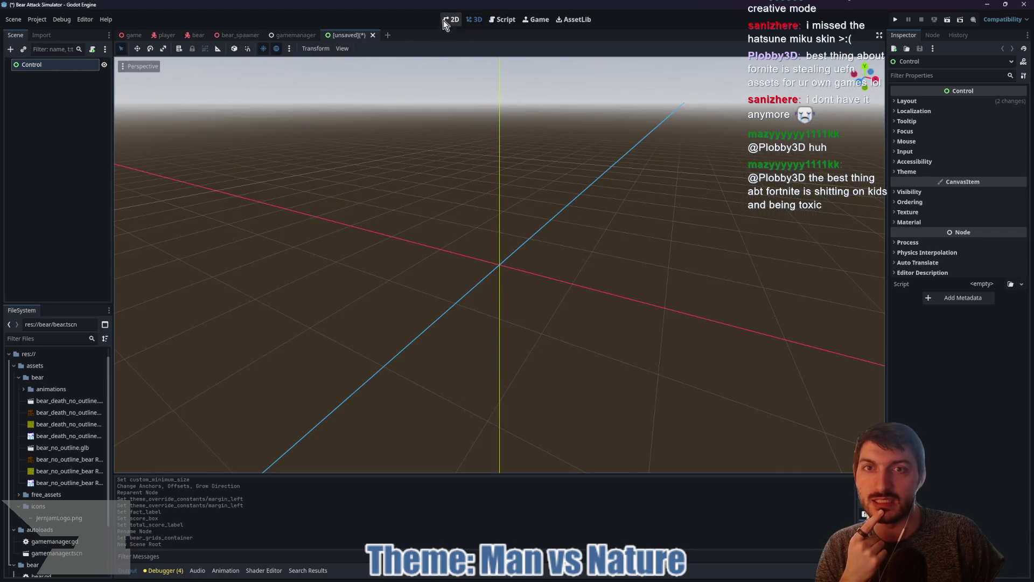
click(445, 19)
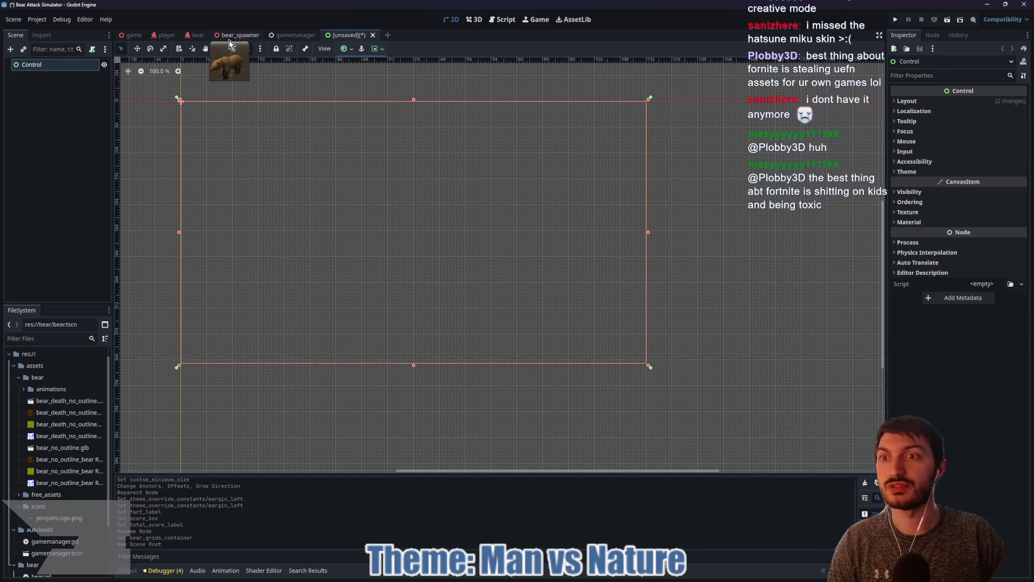
Browse the gamemanager, bear_spawner, bear and player scene tabs.
mouse_move(198, 34)
click(285, 35)
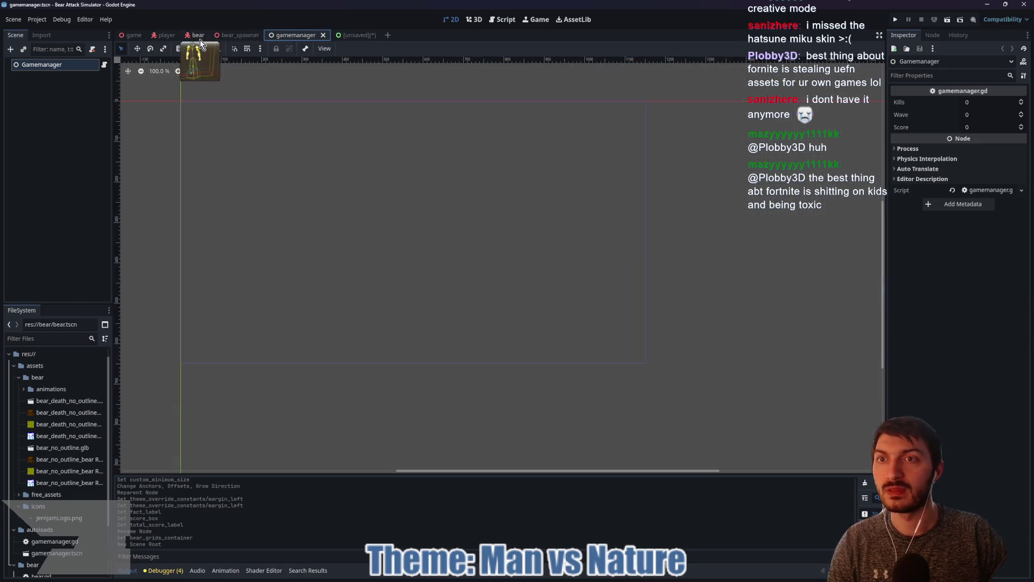
click(237, 36)
click(188, 37)
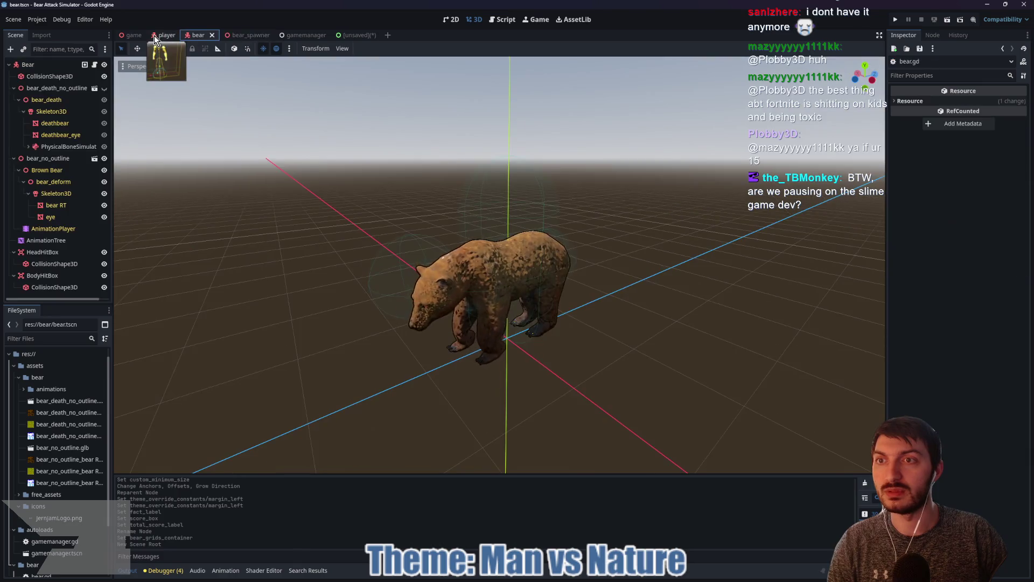
click(161, 36)
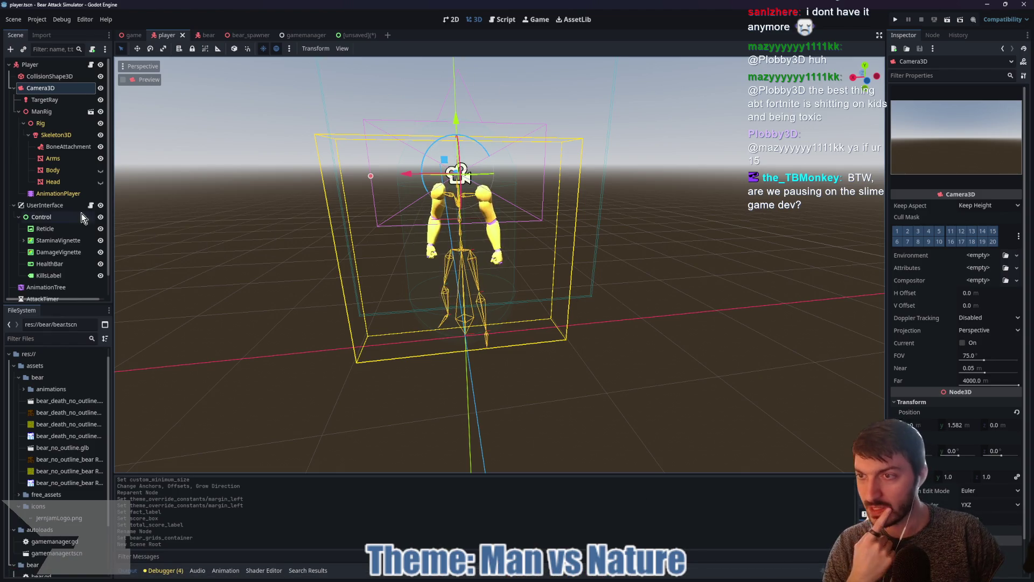
Inspect the UserInterface node's references, orbit the 3D view, then return to the game scene.
scroll(66, 211, down, 2)
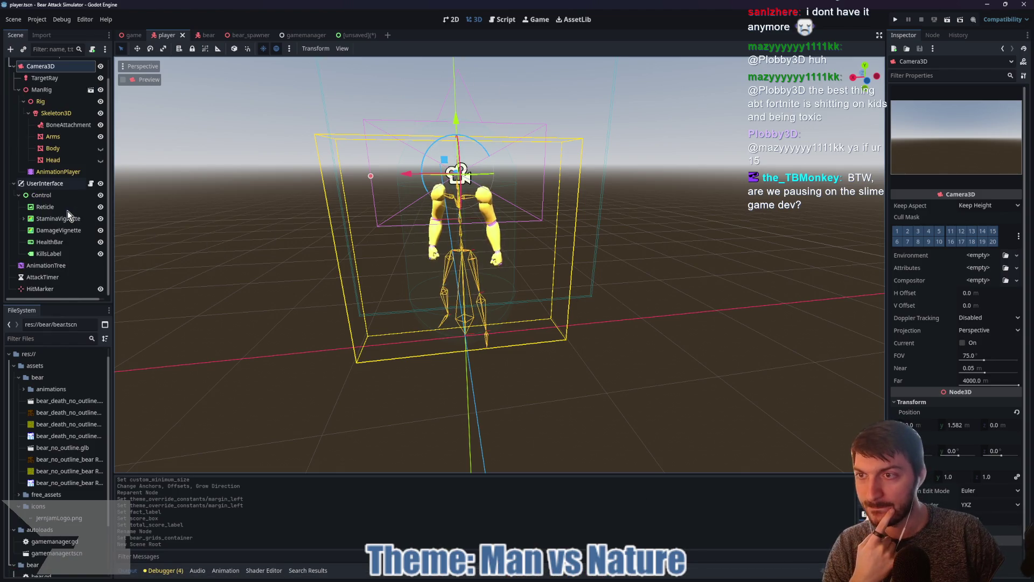
click(45, 183)
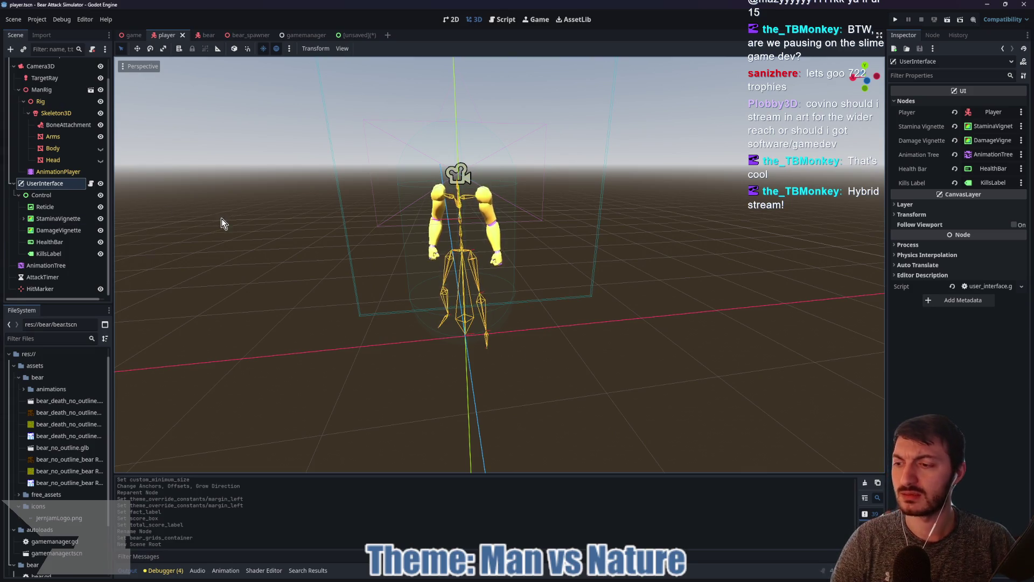
drag(234, 256, 344, 267)
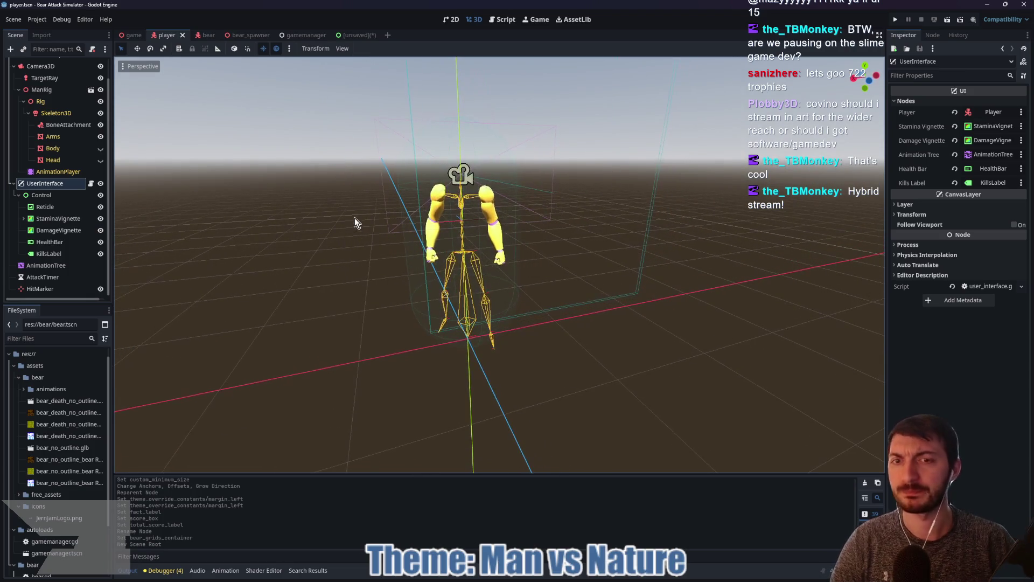
click(133, 35)
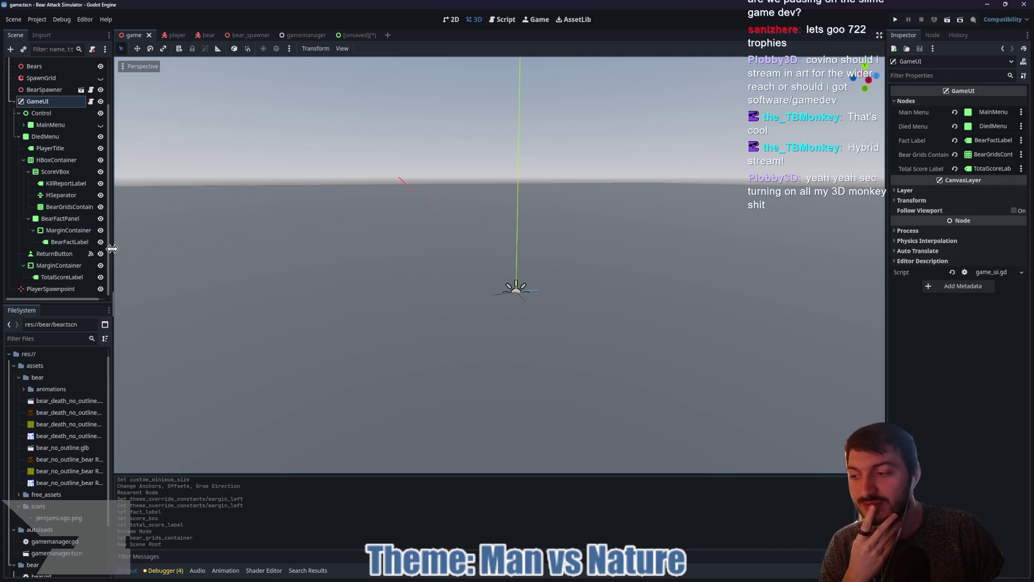
In the 2D view, set BearGridsContainer's Columns to 2.
mouse_move(429, 279)
mouse_down()
mouse_move(337, 296)
mouse_move(260, 286)
mouse_move(536, 301)
mouse_move(428, 308)
mouse_up()
scroll(269, 288, down, 3)
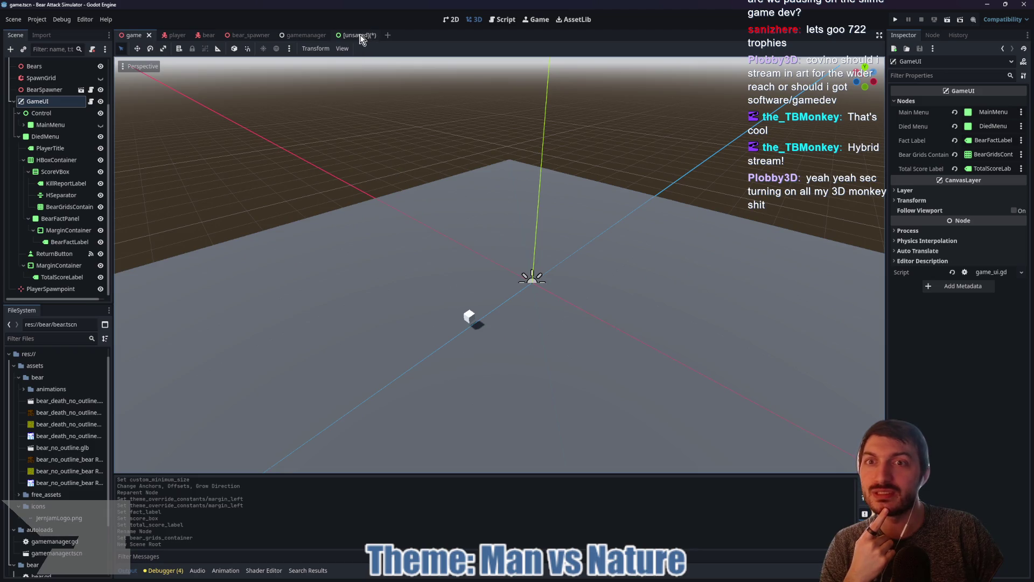
click(452, 19)
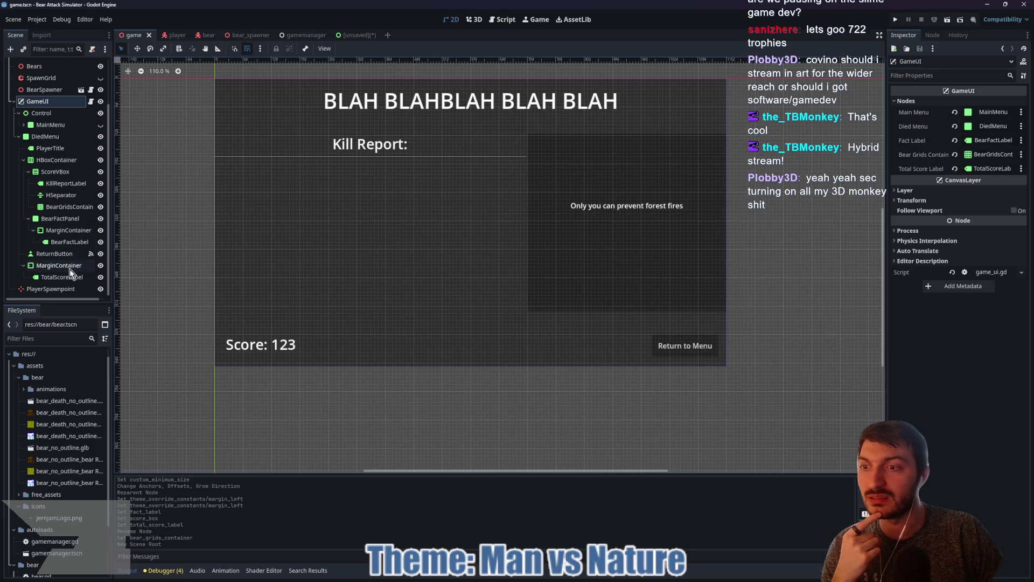
click(67, 206)
click(989, 103)
text(2)
key(Return)
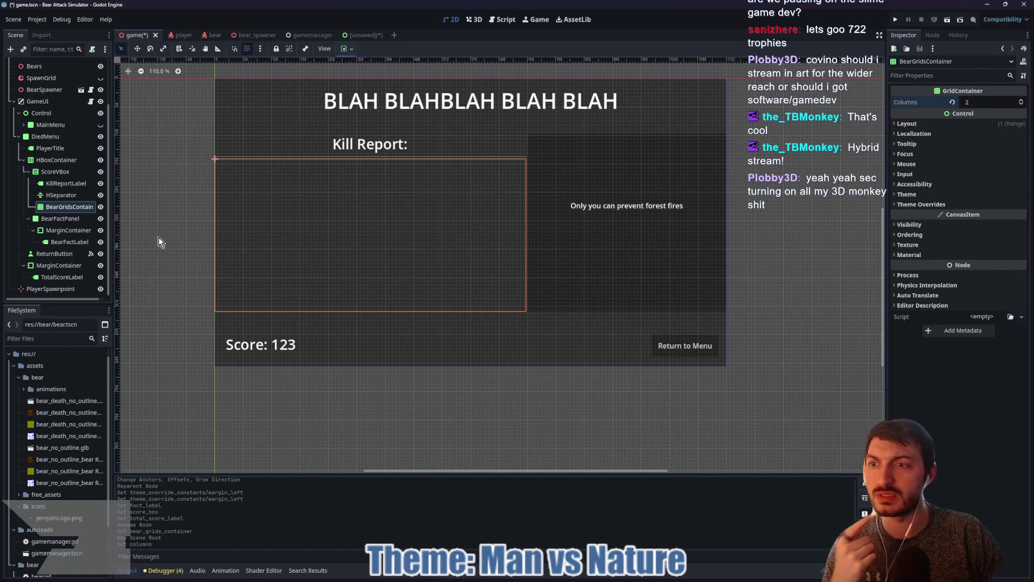
Add a Panel child to BearGridsContainer that expands horizontally and vertically.
key(ctrl+a)
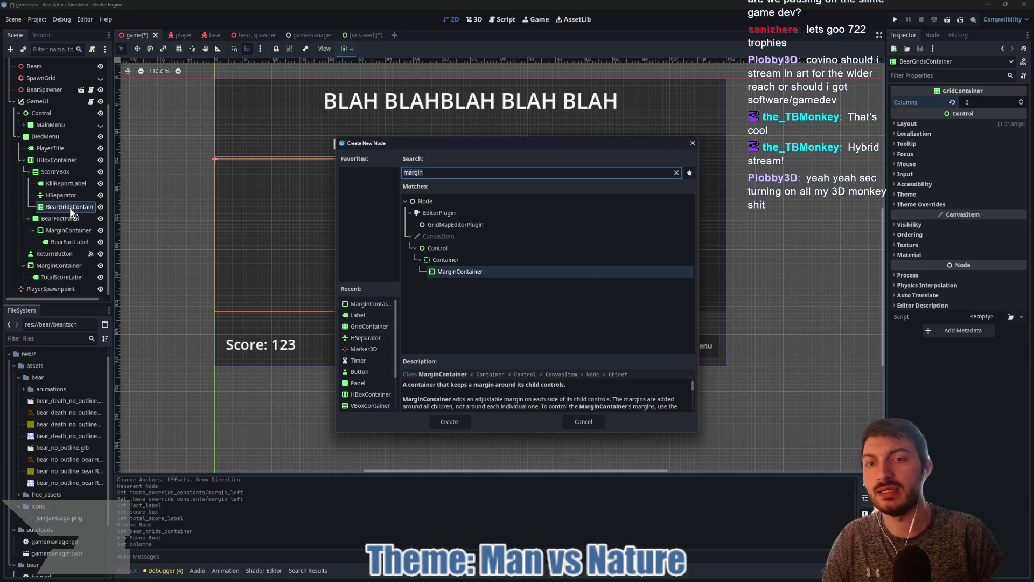
text(panel)
key(Return)
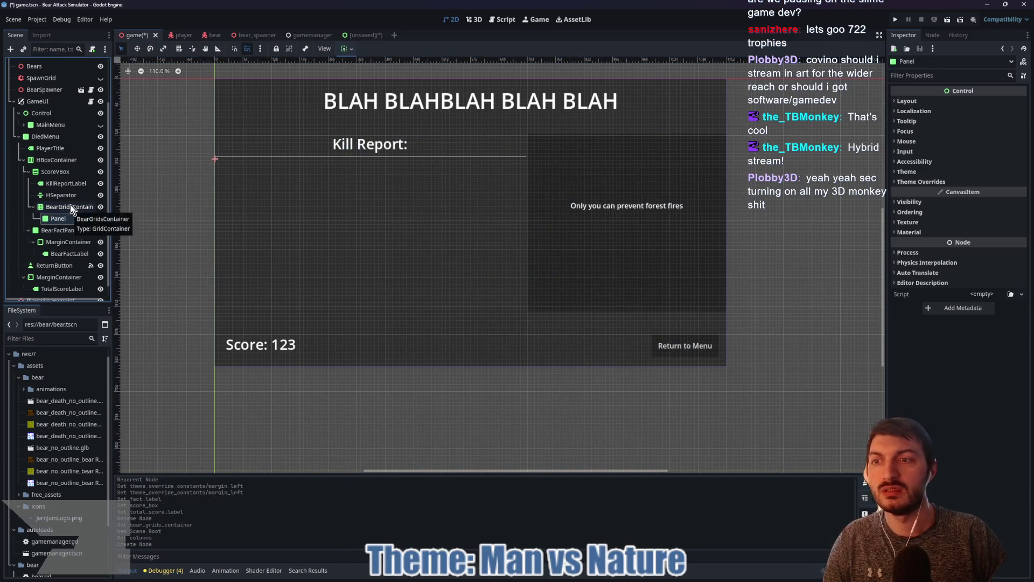
click(350, 49)
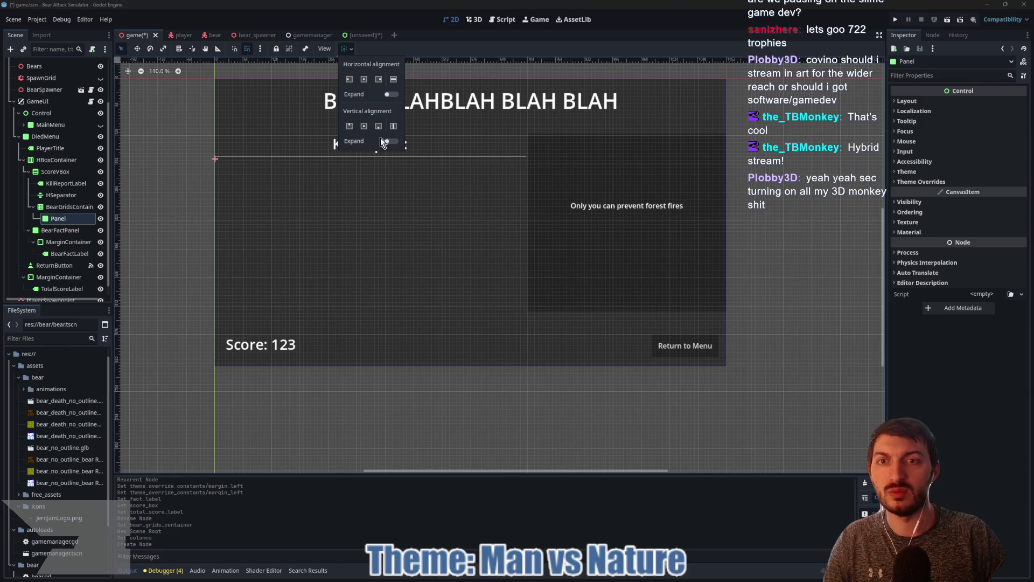
click(390, 94)
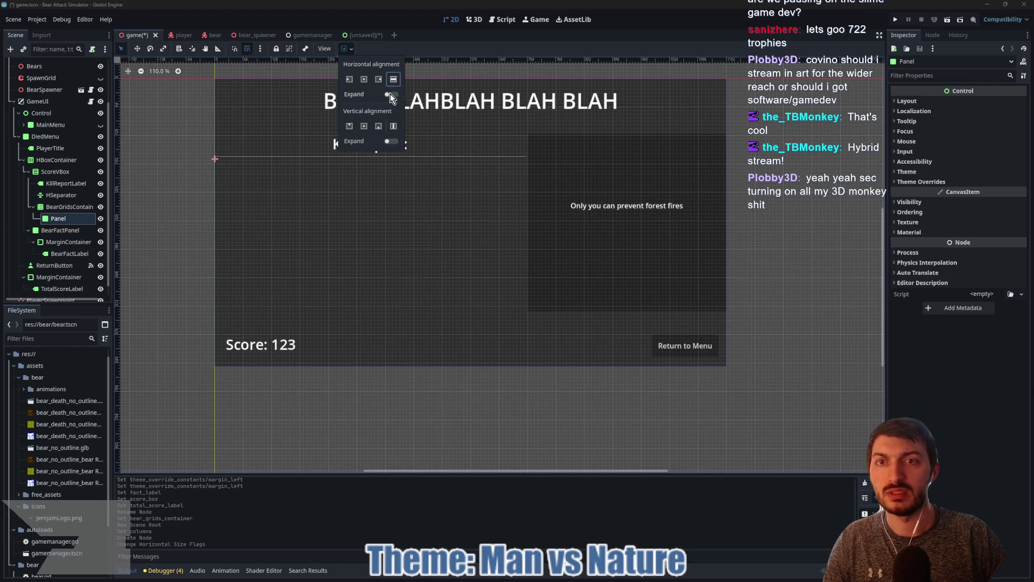
click(391, 141)
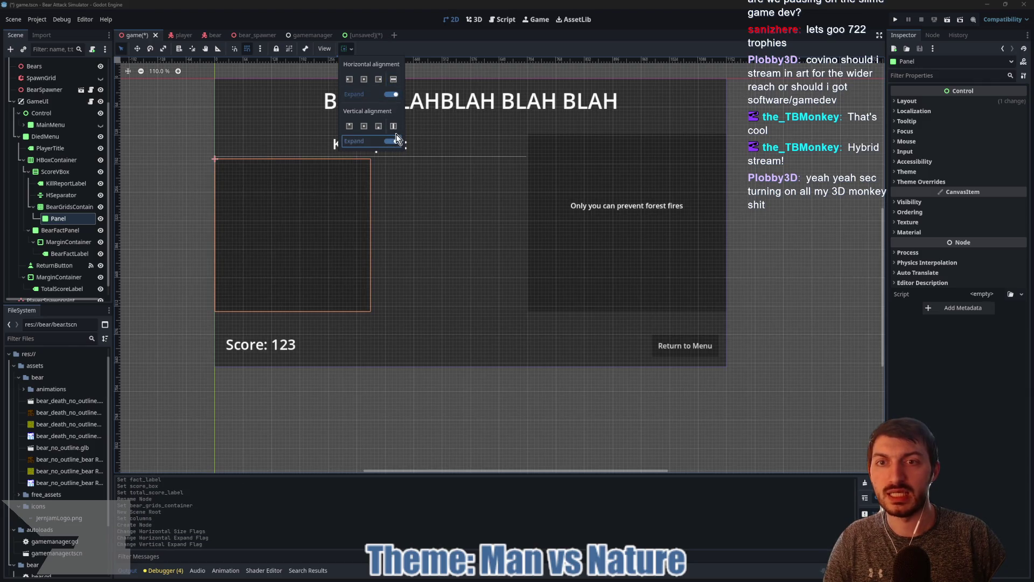
click(352, 49)
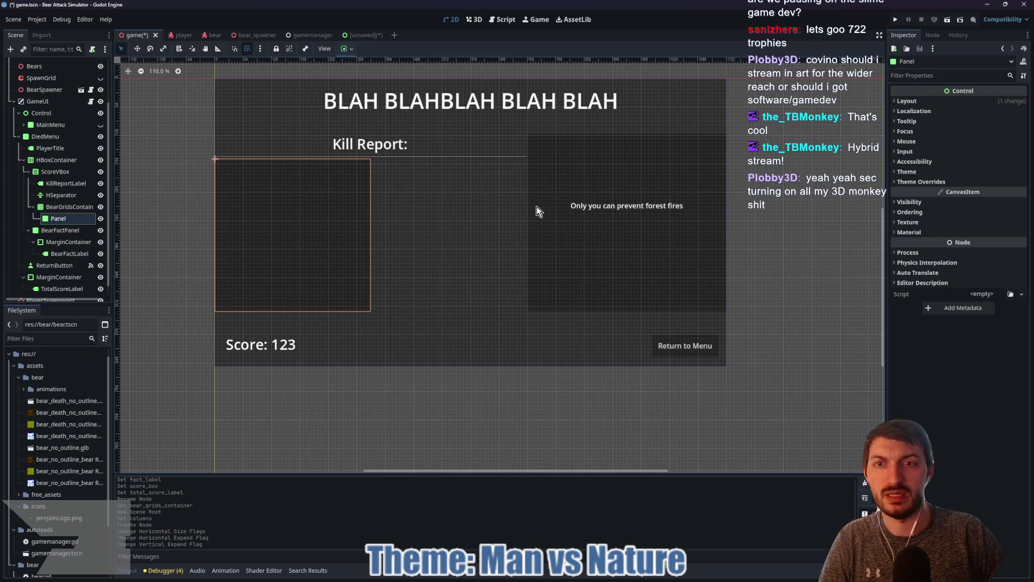
click(941, 101)
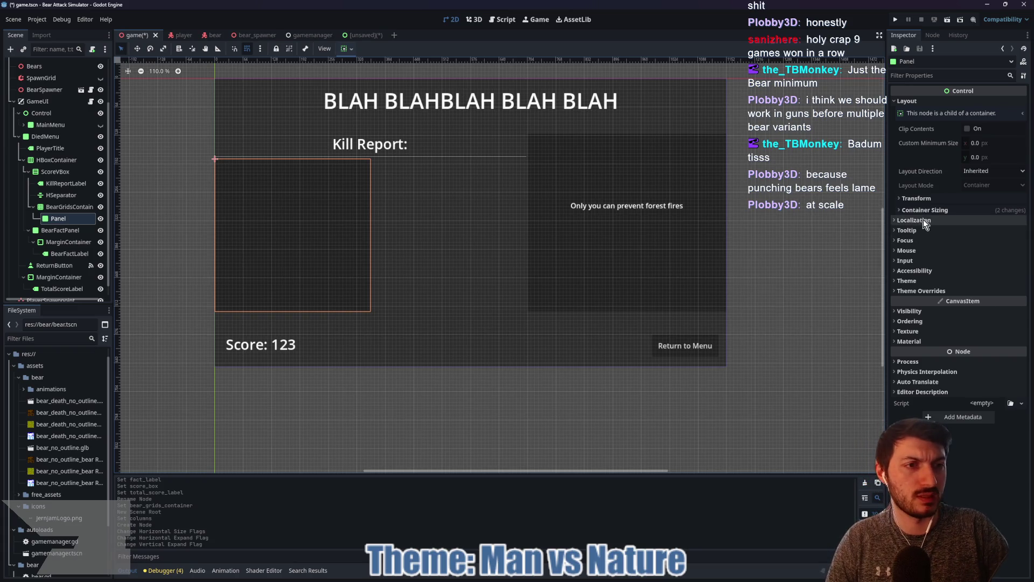
Check the Panel's size and position values, then request deletion of the Panel node.
click(922, 198)
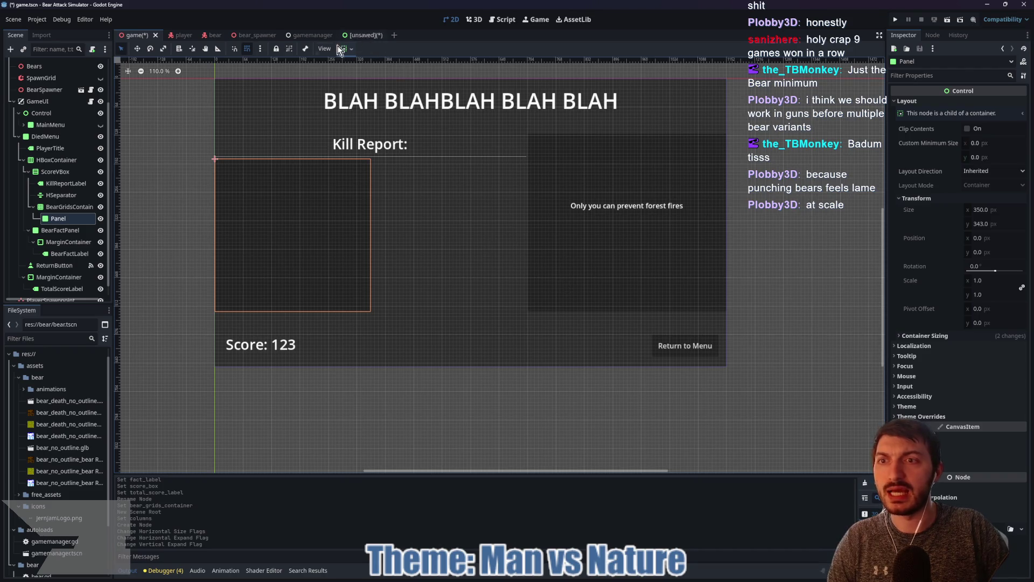
key(Delete)
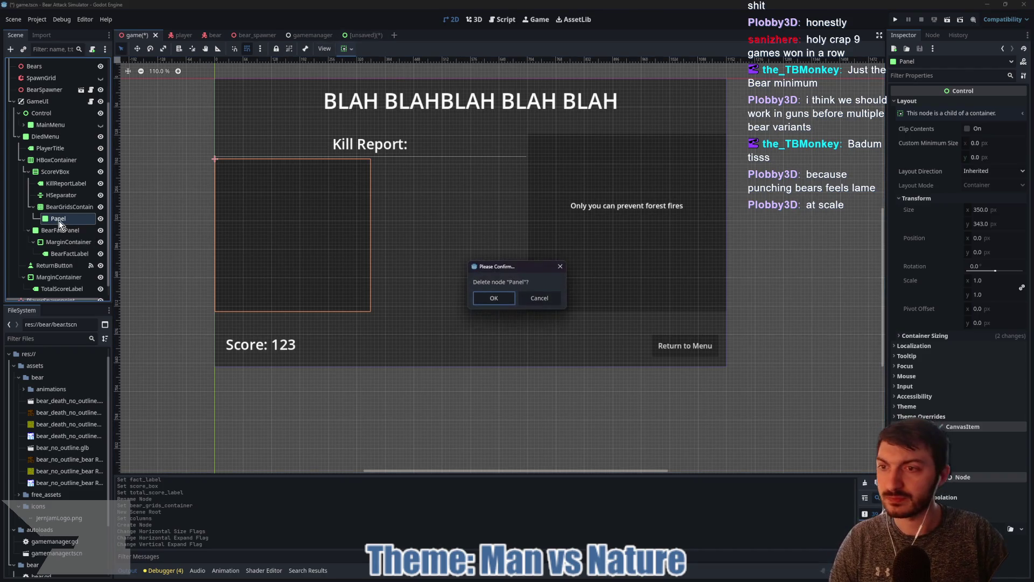
Confirm the Panel deletion and rename the new scene's root node KilledBearPanel.
click(512, 298)
click(367, 36)
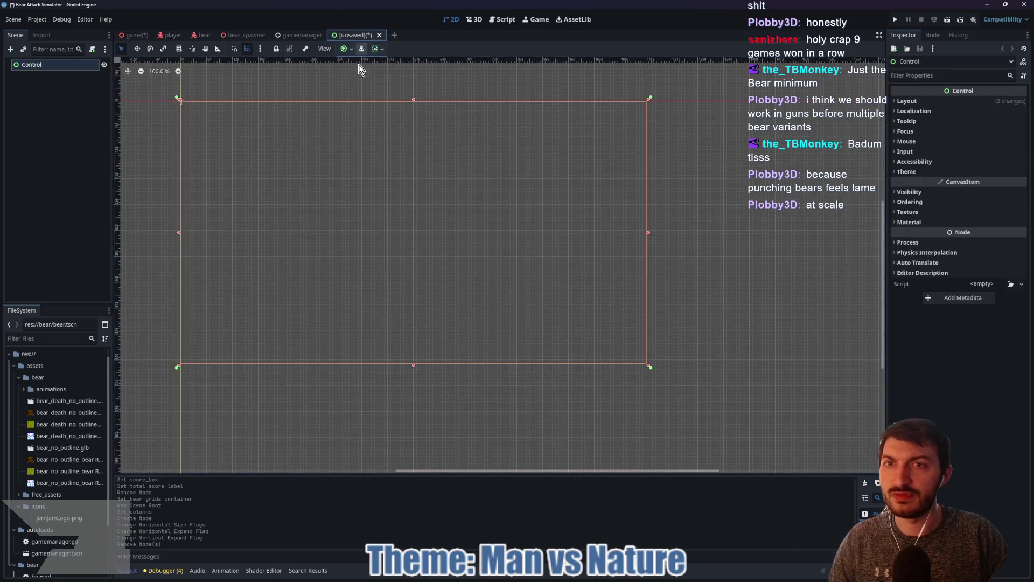
click(54, 64)
double_click(53, 63)
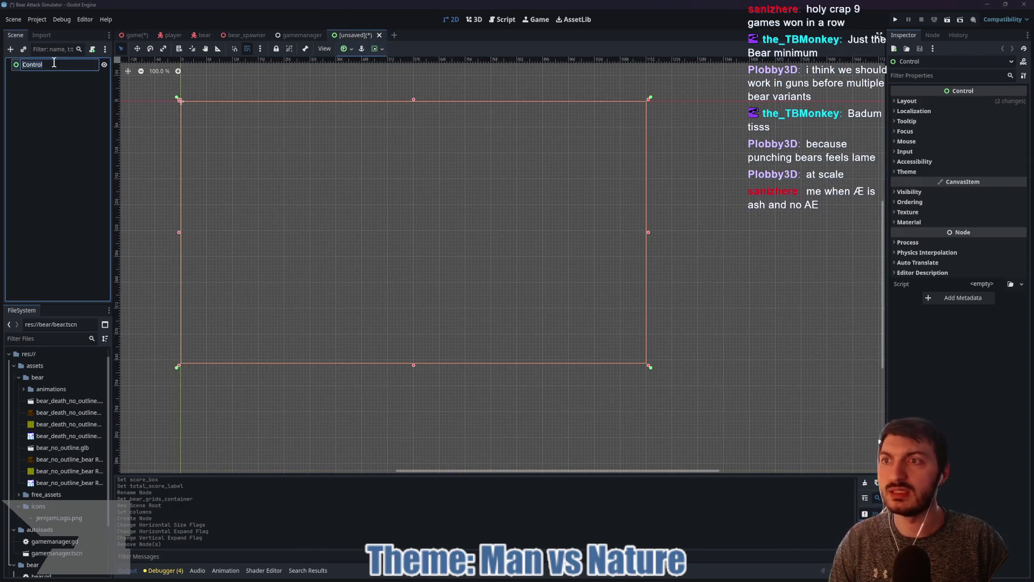
text(kdBearPanel)
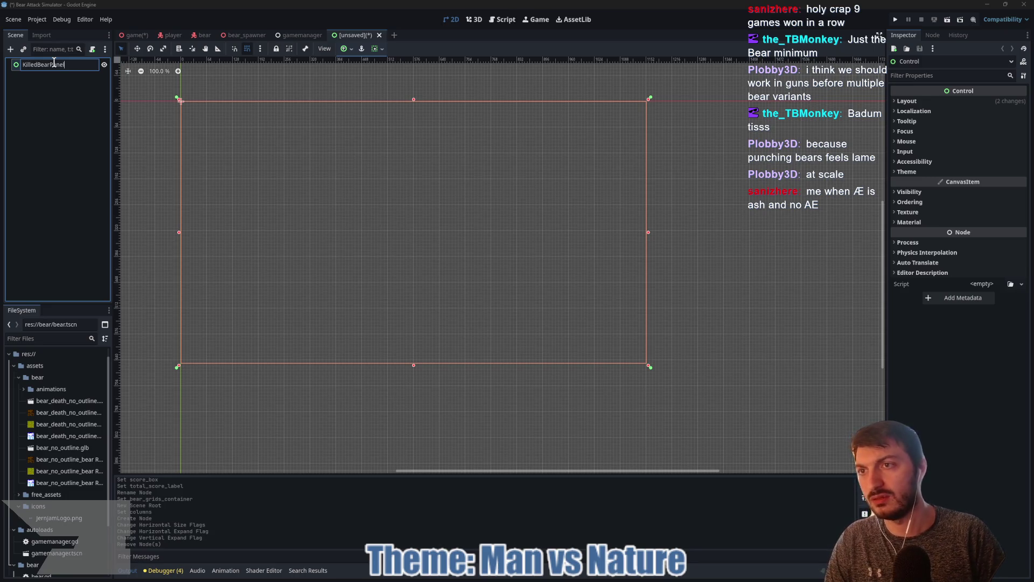
key(Return)
Change the root node's type, searching for 'panel' in the type list.
right_click(54, 62)
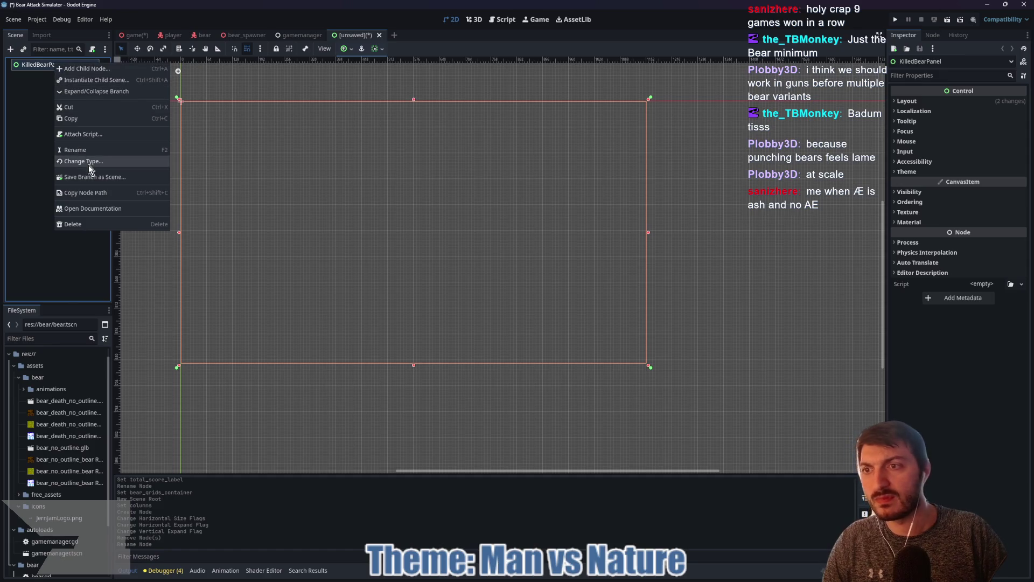
click(87, 162)
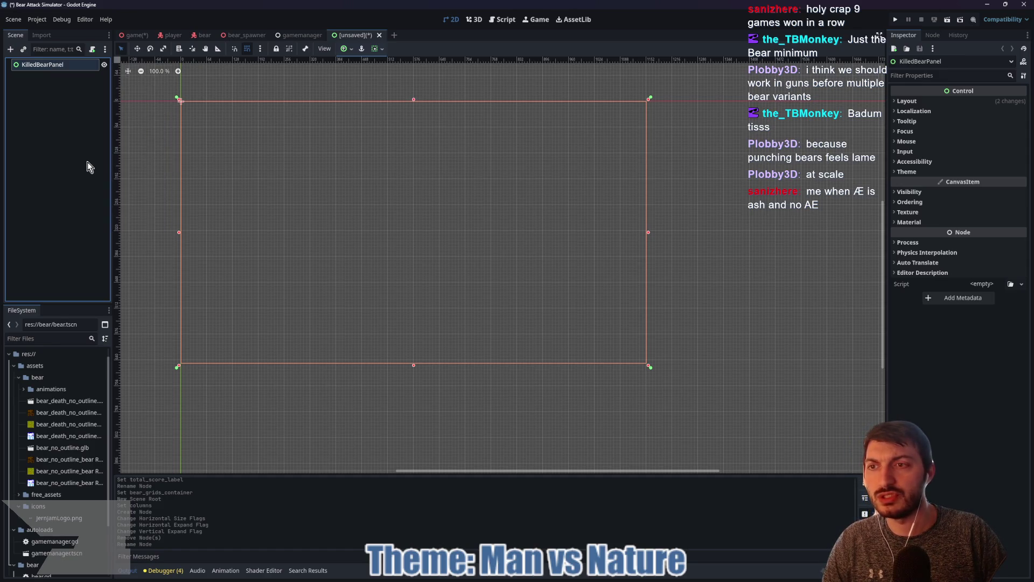
text(panel)
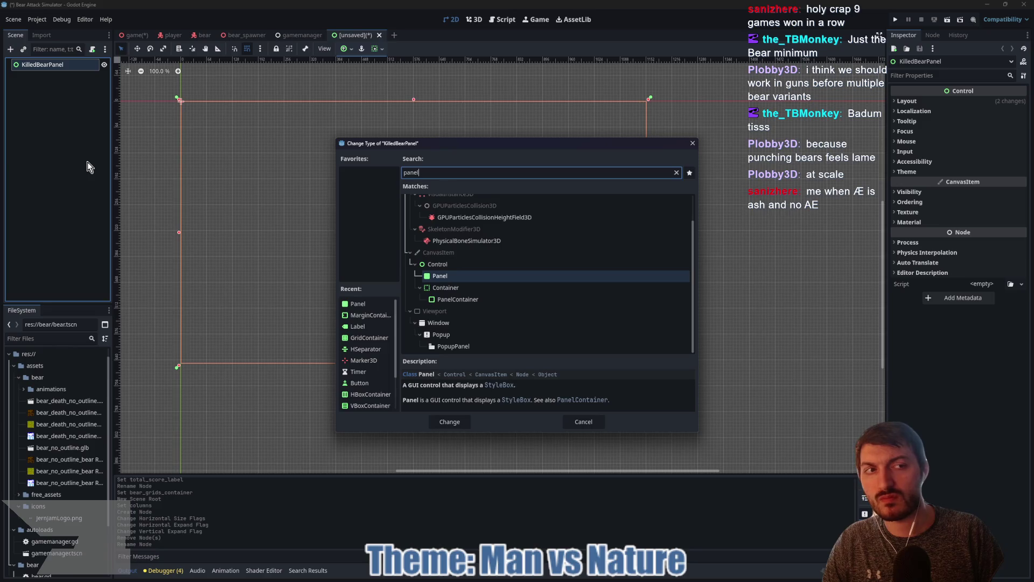
click(437, 264)
click(450, 422)
Rename the root node from KilledBearPanel to KilledBear.
double_click(79, 67)
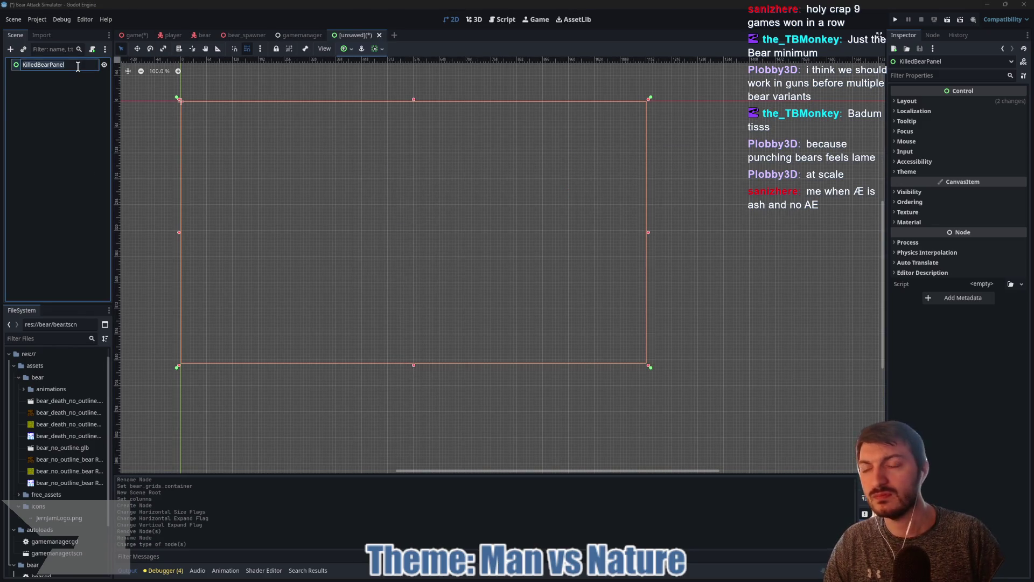
click(77, 66)
key(BackSpace)
key(BackSpace)
key(BackSpace)
key(Return)
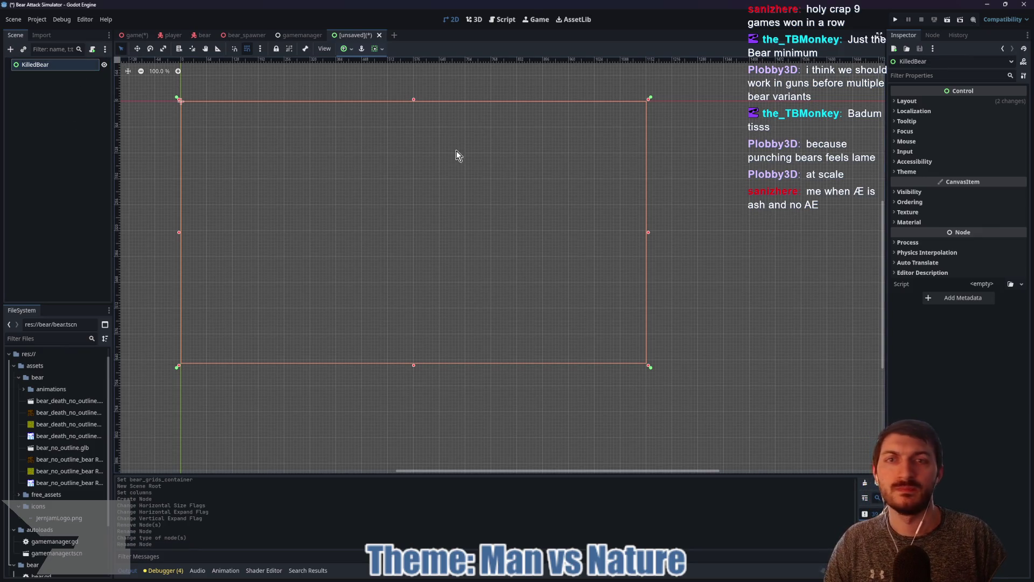
Set the custom minimum size to 350 × 200 and reset the size to match.
click(996, 101)
click(1011, 145)
text(350)
key(Return)
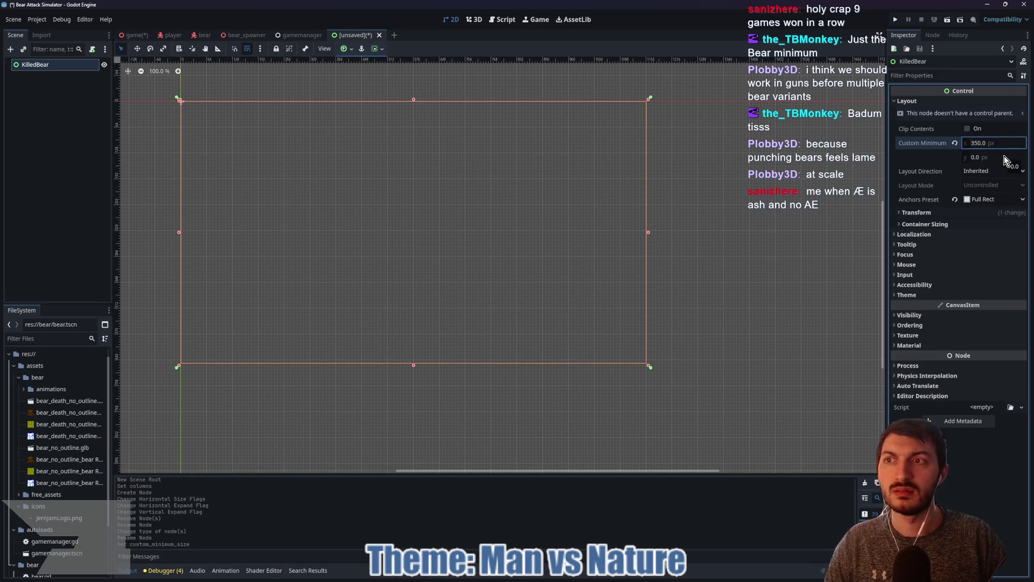
click(1003, 155)
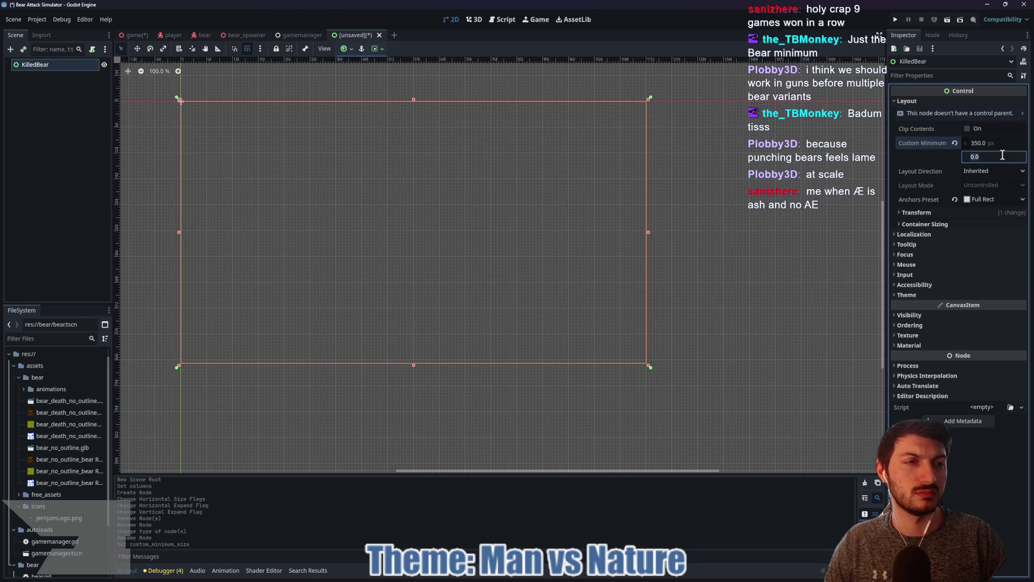
text(200)
key(Return)
click(928, 214)
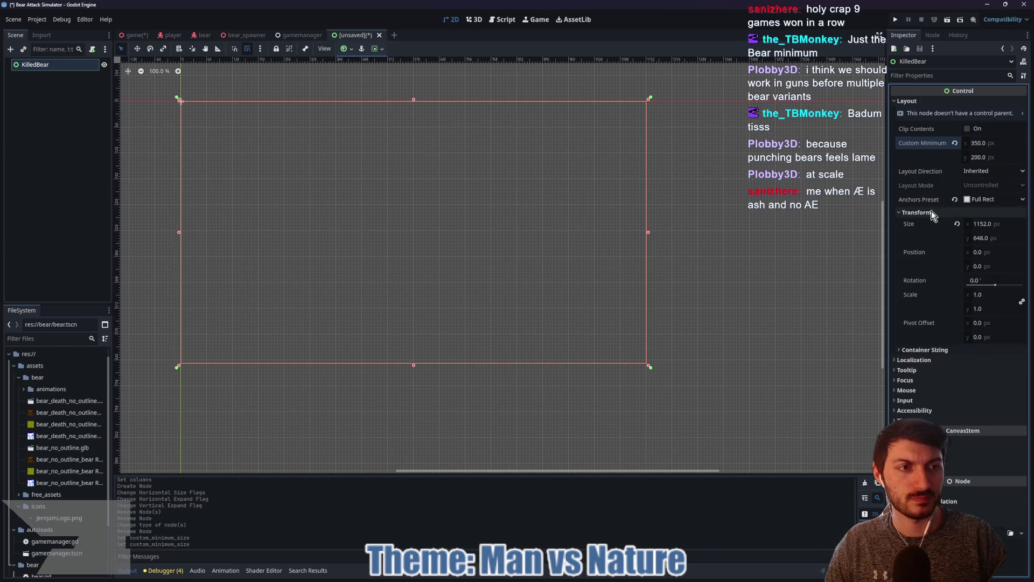
click(957, 224)
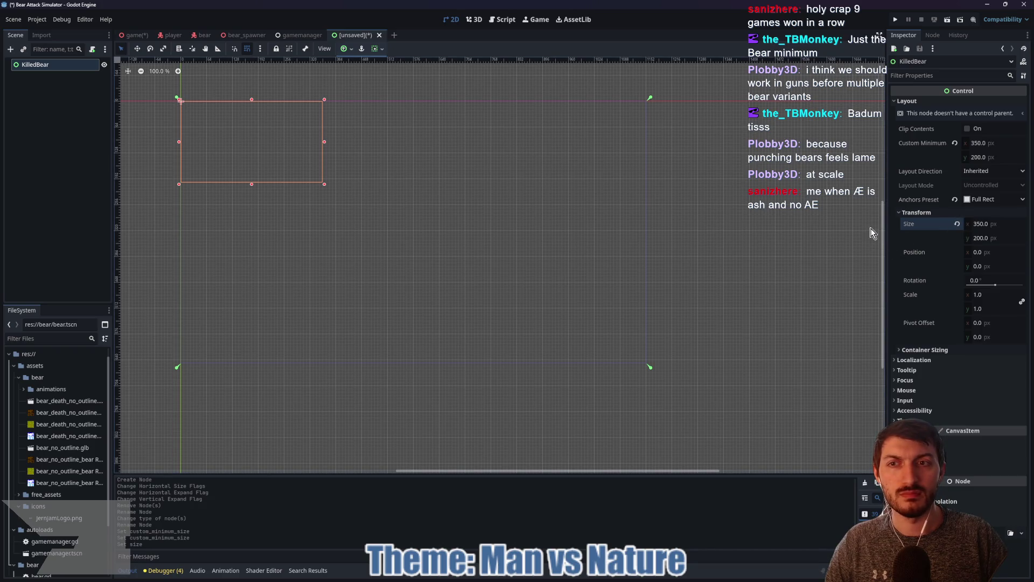
Lower the minimum height to 150 and shrink the box to 350 × 150.
drag(409, 234, 616, 280)
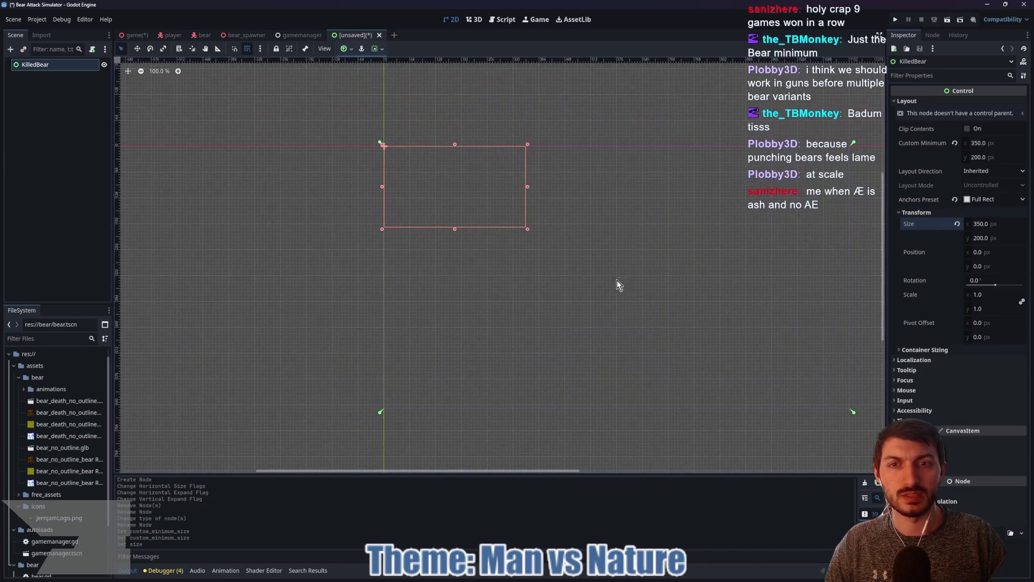
click(990, 158)
text(150)
key(Return)
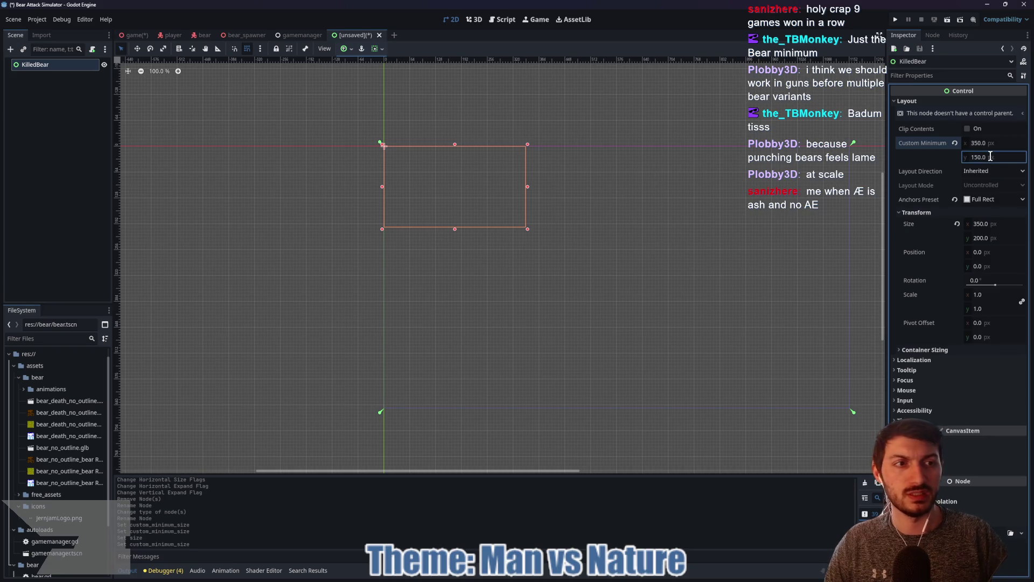
click(957, 224)
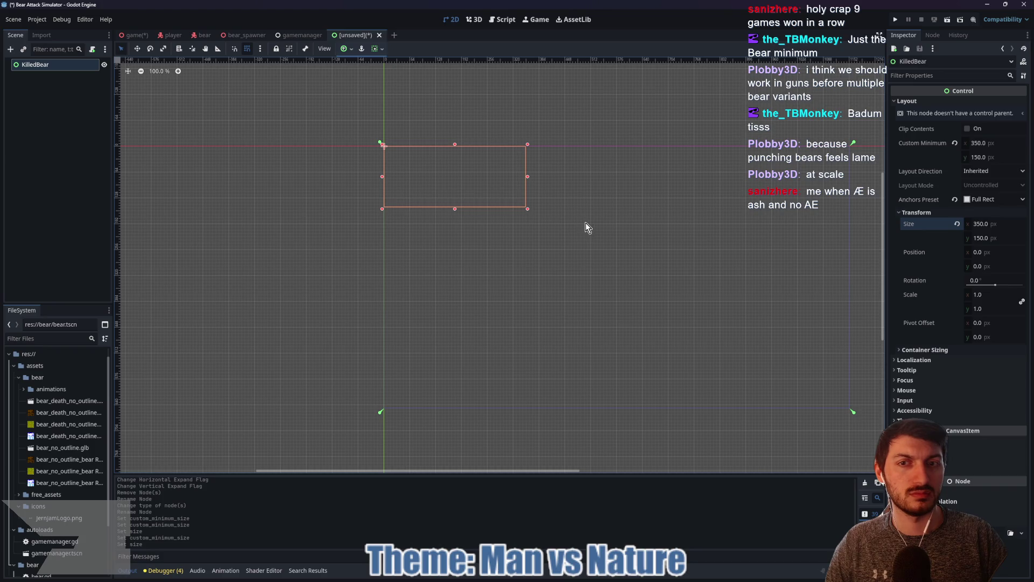
Create a user_interface folder in the save dialog and save the scene there as killed_bear.tscn.
key(ctrl+s)
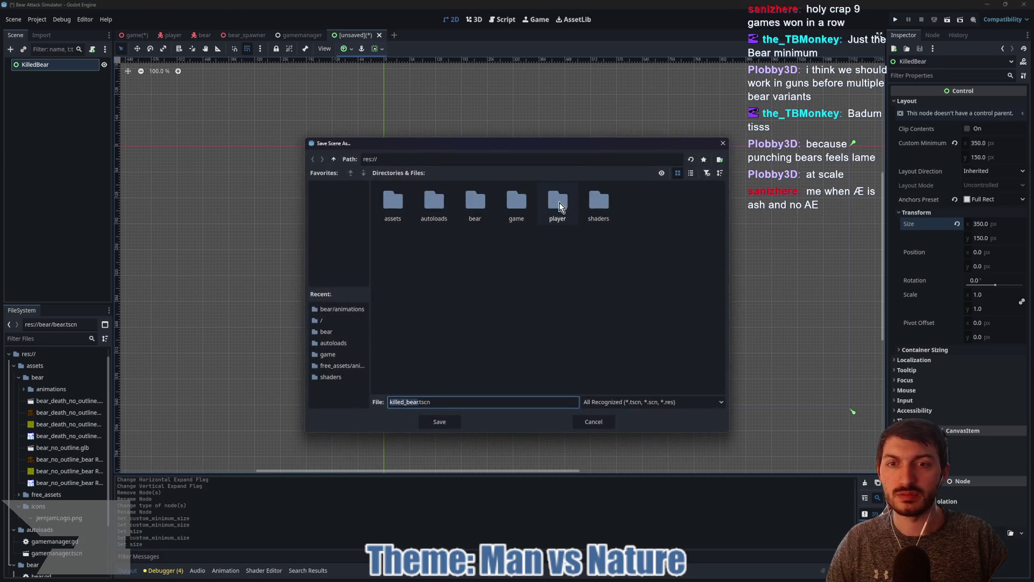
right_click(647, 213)
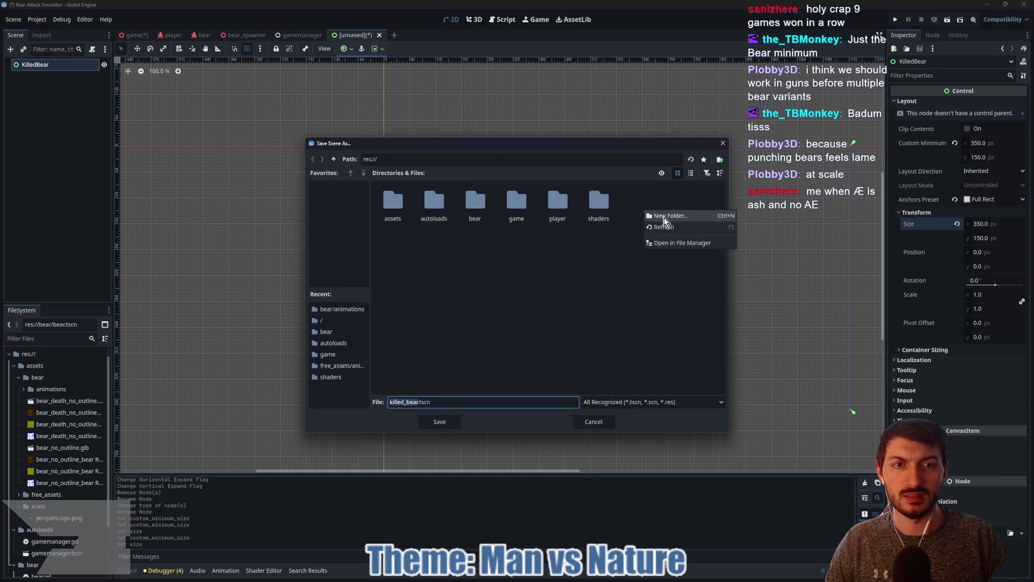
click(665, 217)
text(UserInterface)
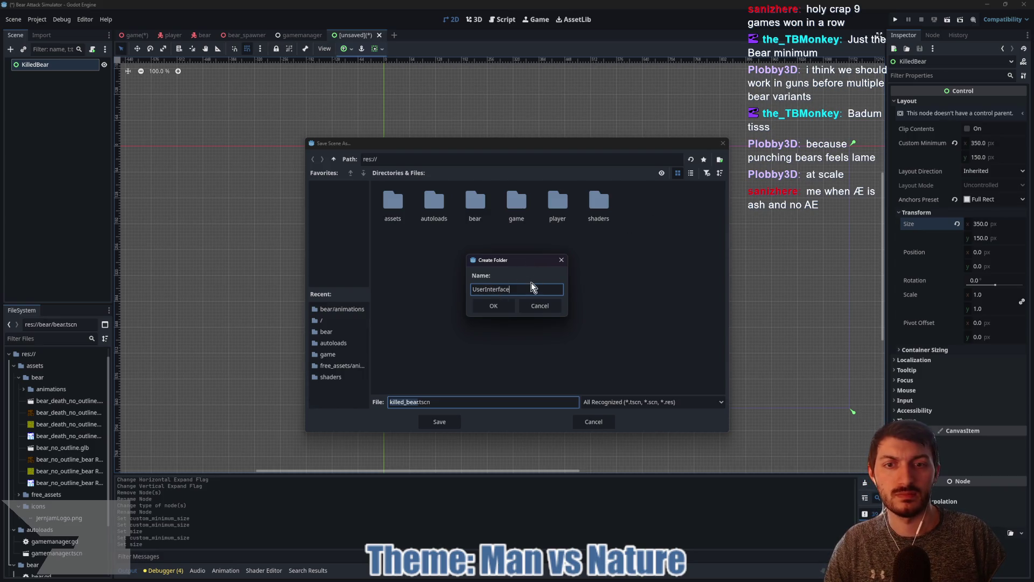
key(BackSpace)
key(BackSpace)
key(BackSpace)
key(BackSpace)
key(BackSpace)
key(BackSpace)
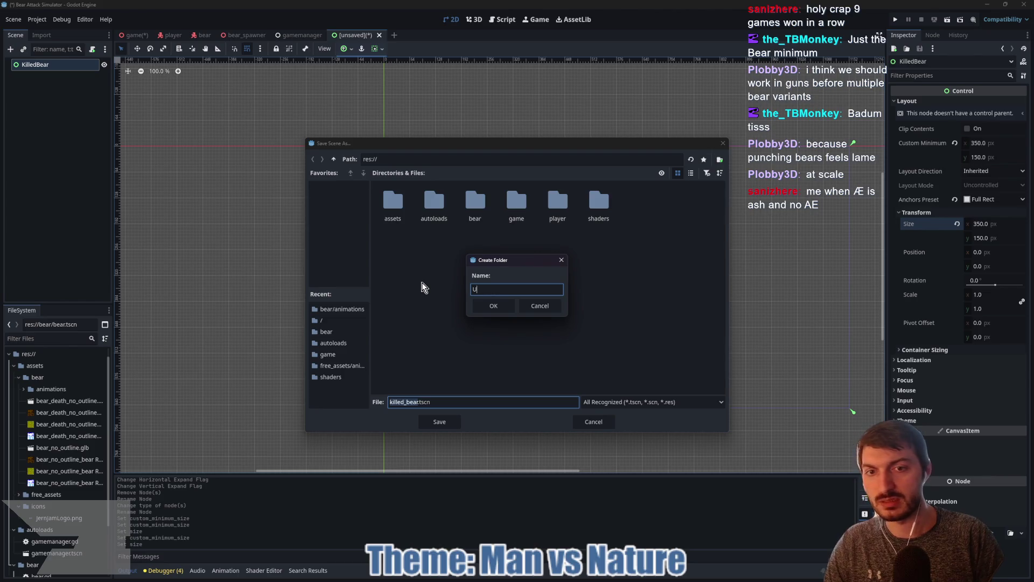
text(use)
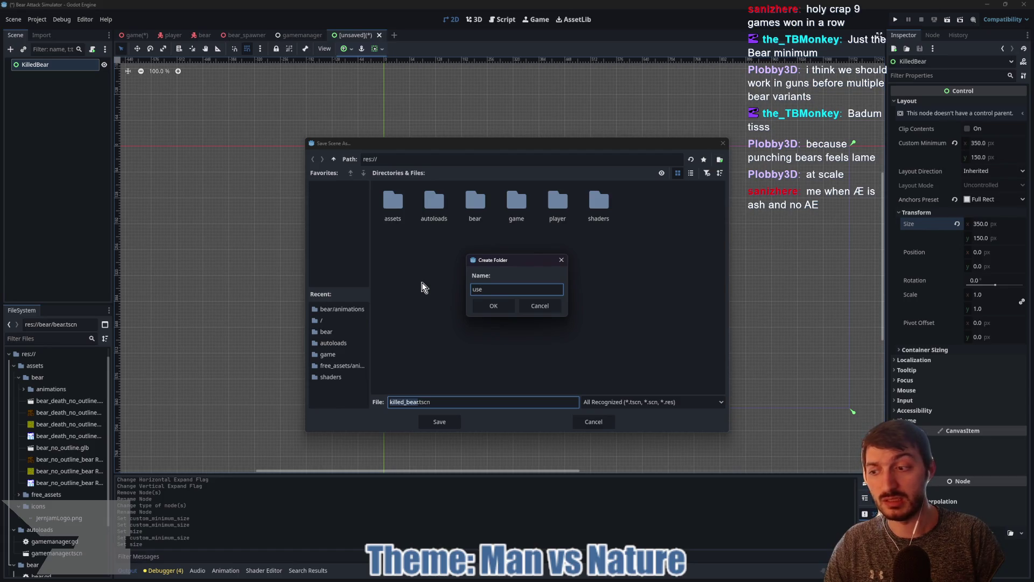
text(r_interface)
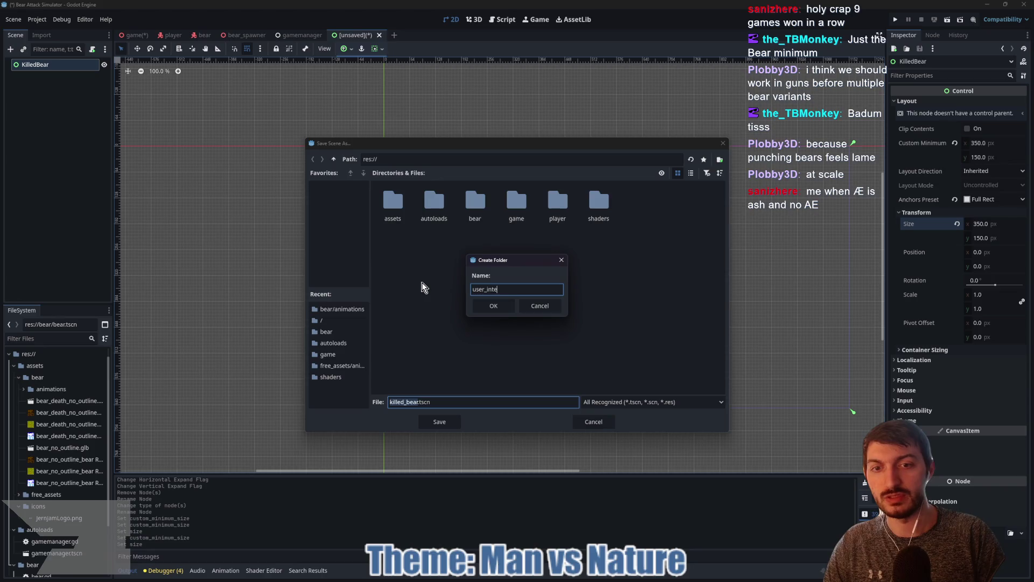
click(495, 307)
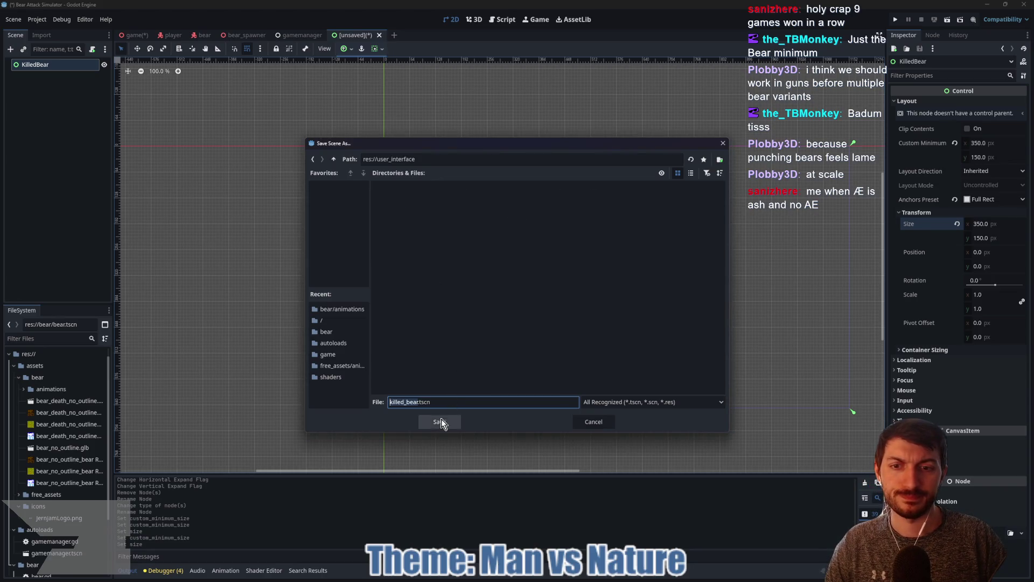
click(441, 419)
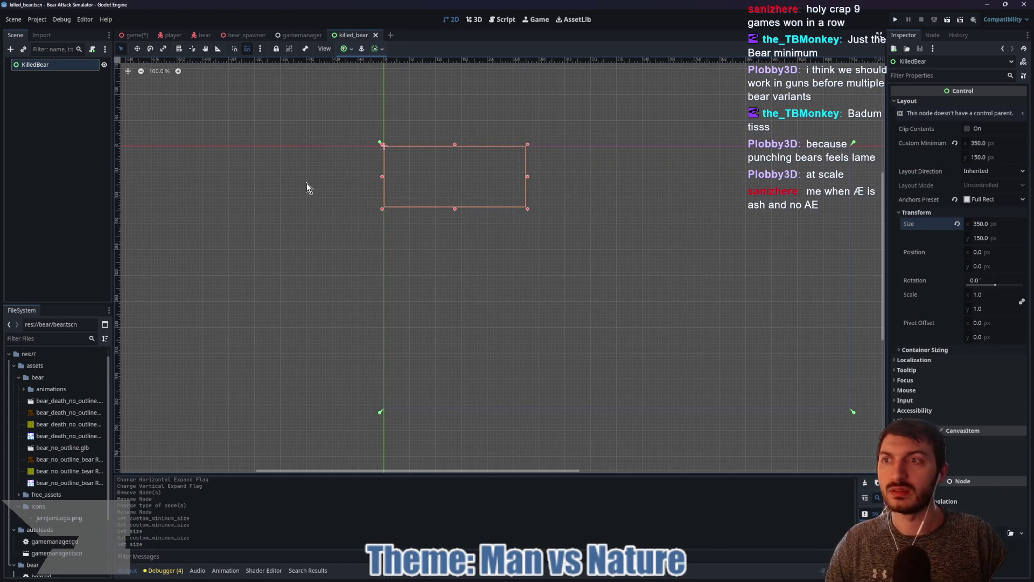
Instance killed_bear as a trial child of BearGridsContainer in the game scene.
click(135, 37)
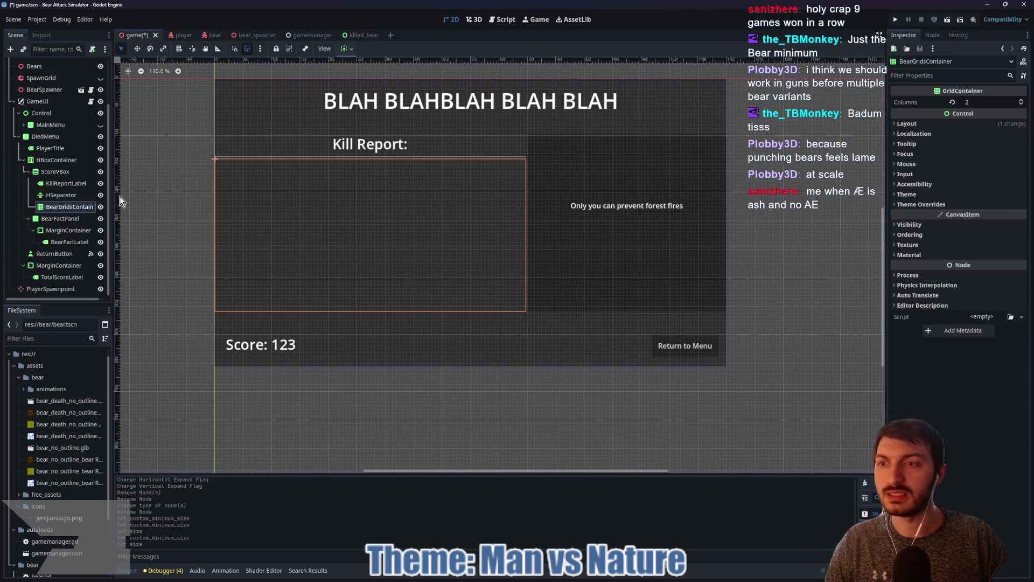
key(ctrl+shift+a)
text(kille)
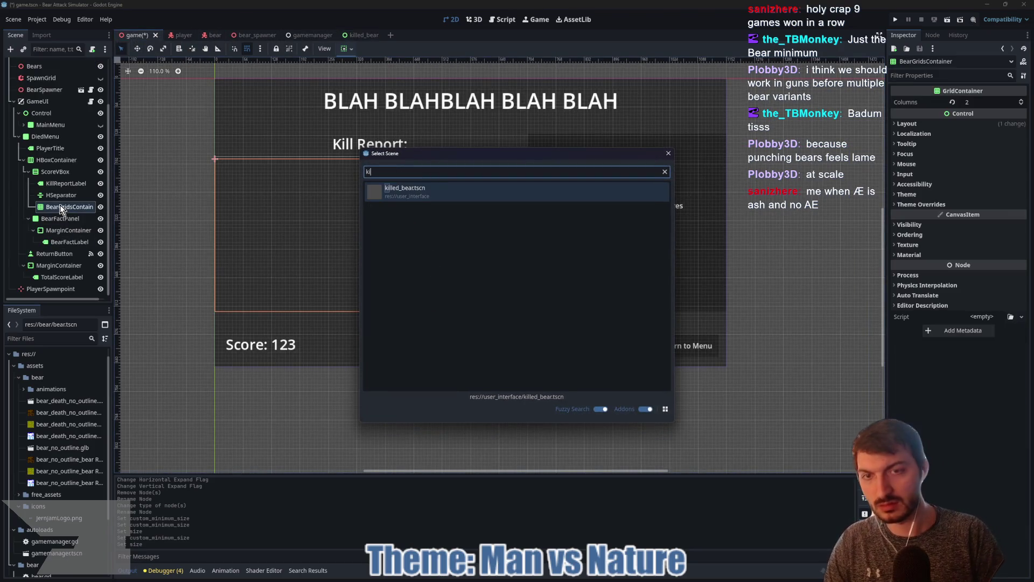
key(Return)
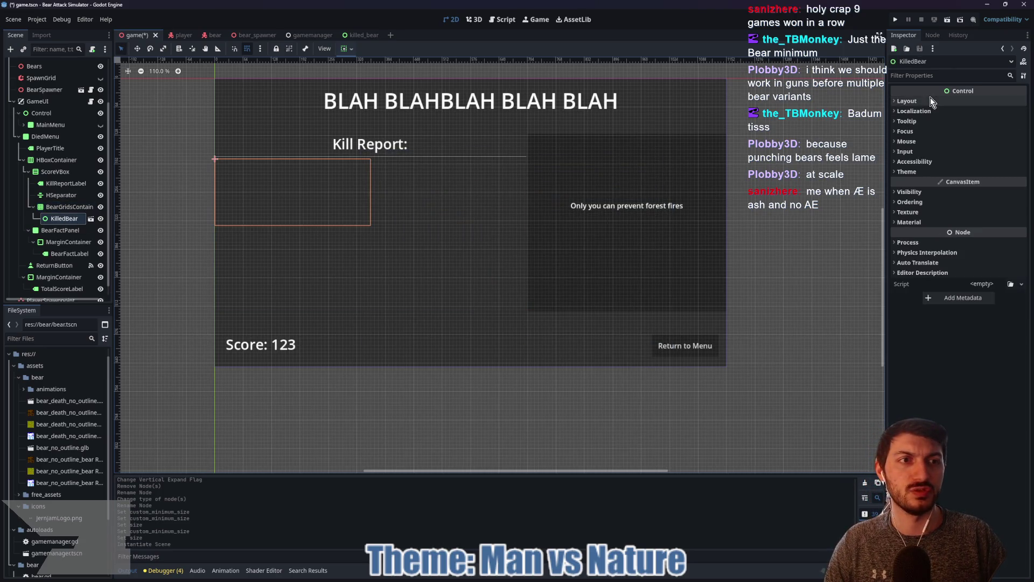
click(907, 101)
Give the KilledBear root a minimum height of 100, shrinking it to 350 × 100, and save.
click(360, 33)
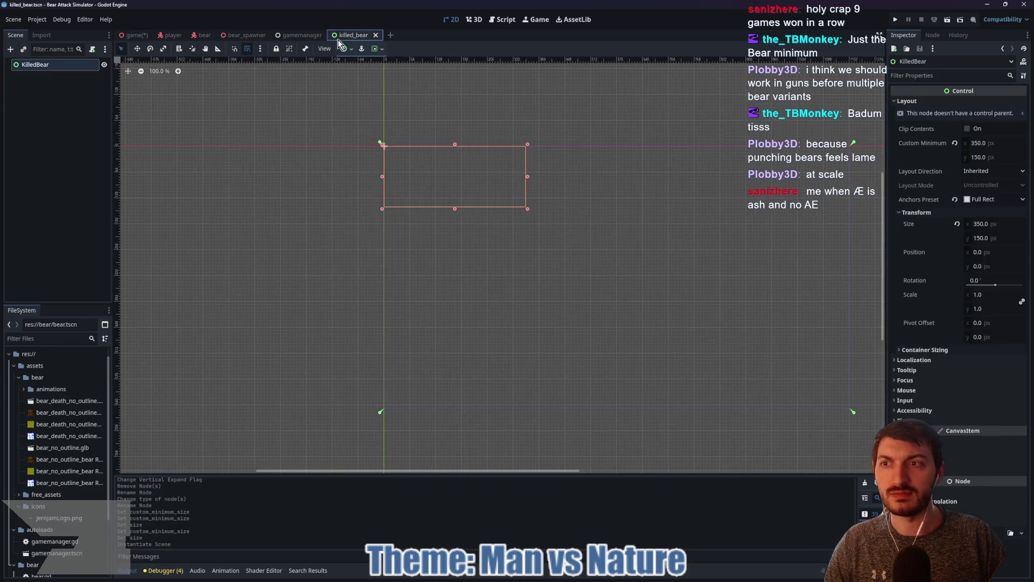
click(1001, 156)
text(100)
key(Return)
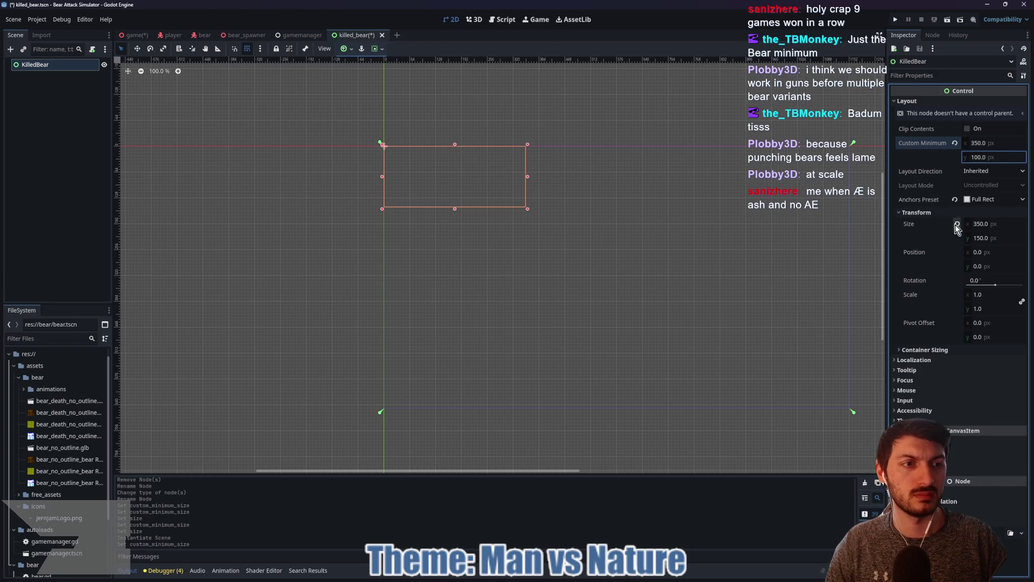
click(956, 225)
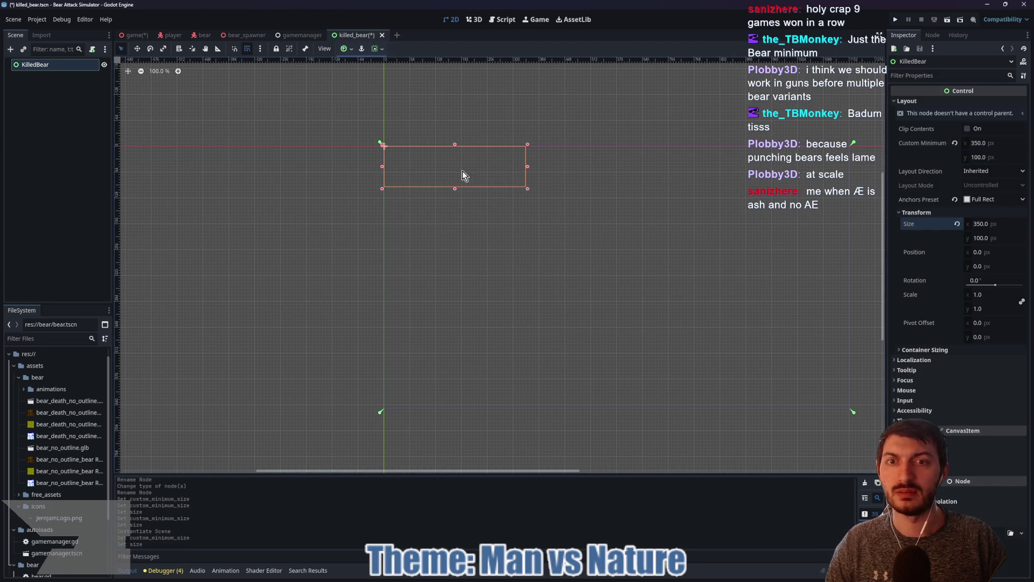
key(ctrl+s)
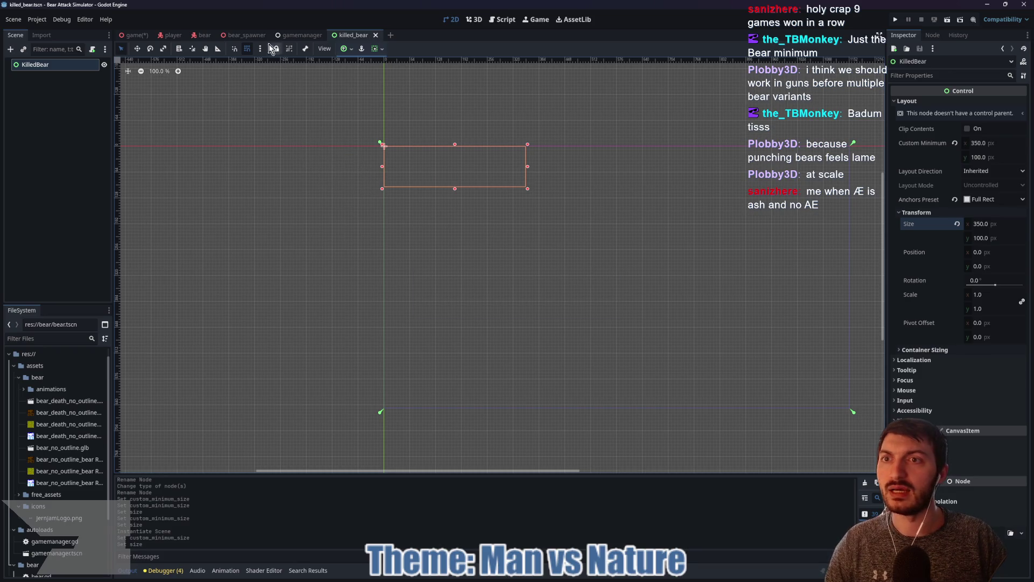
Delete the trial KilledBear instance from the game scene and return to killed_bear.
click(134, 35)
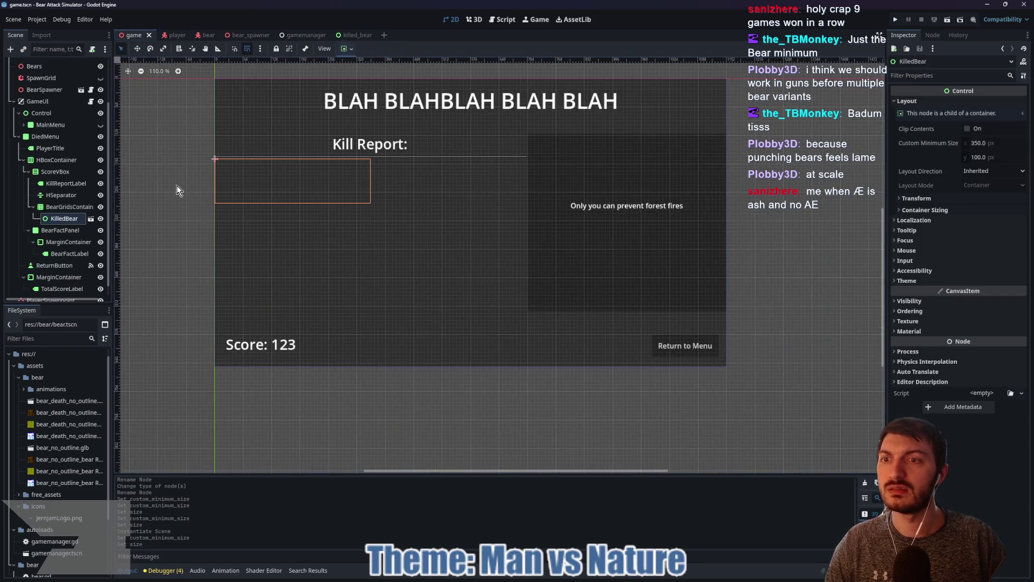
click(57, 211)
click(57, 219)
key(Delete)
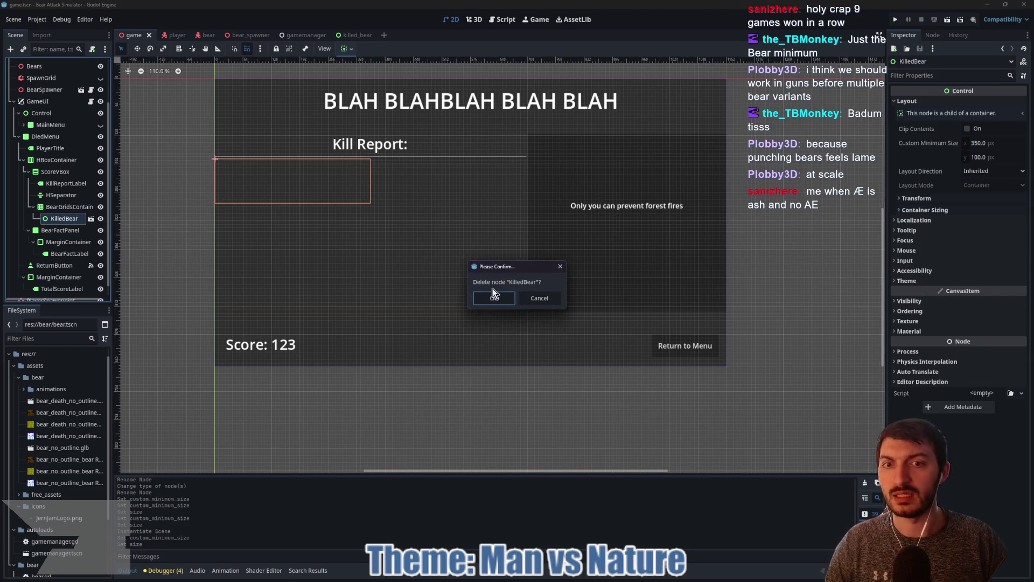
click(493, 298)
click(347, 36)
scroll(450, 213, up, 2)
scroll(418, 233, up, 3)
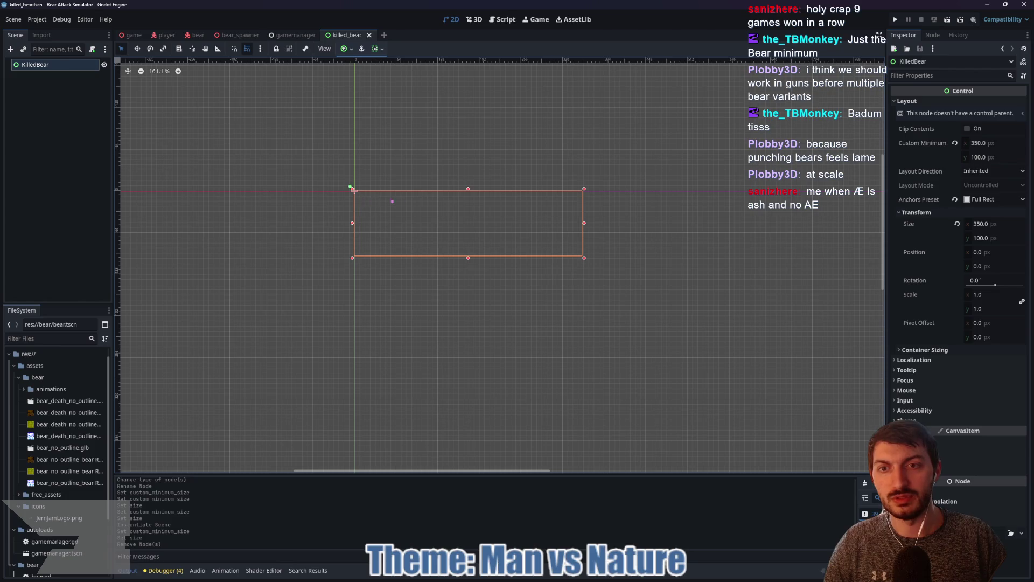
drag(358, 193, 429, 253)
drag(445, 198, 571, 212)
drag(462, 225, 554, 247)
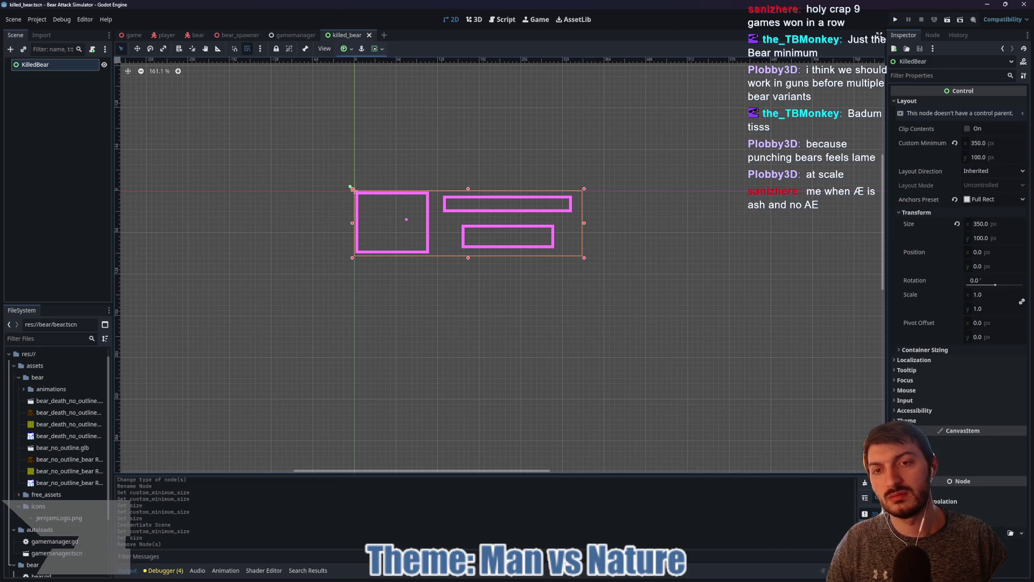
key(ctrl+z)
key(ctrl+z)
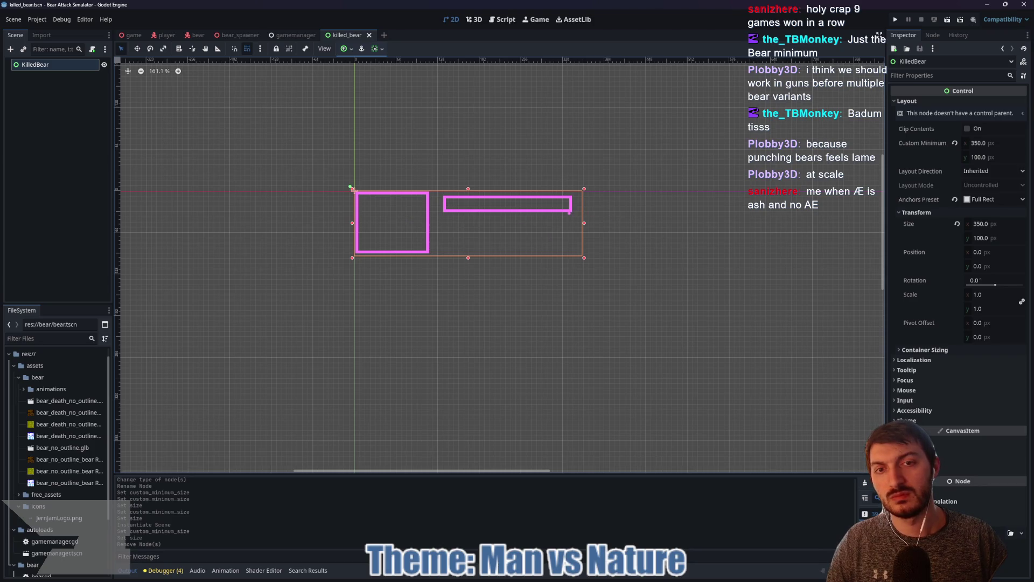
drag(439, 196, 553, 209)
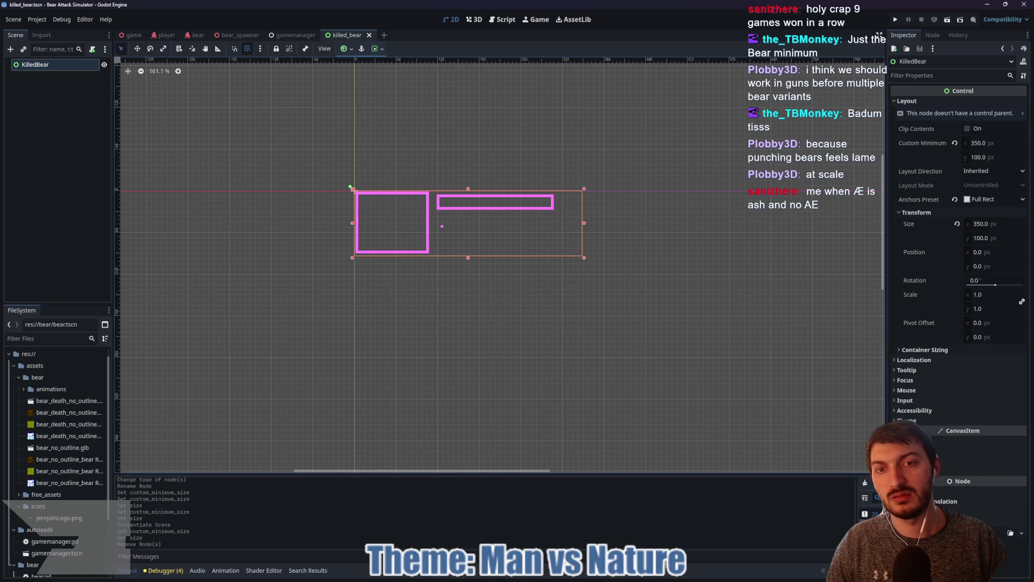
mouse_move(443, 223)
mouse_down()
mouse_move(515, 246)
mouse_move(579, 251)
mouse_up()
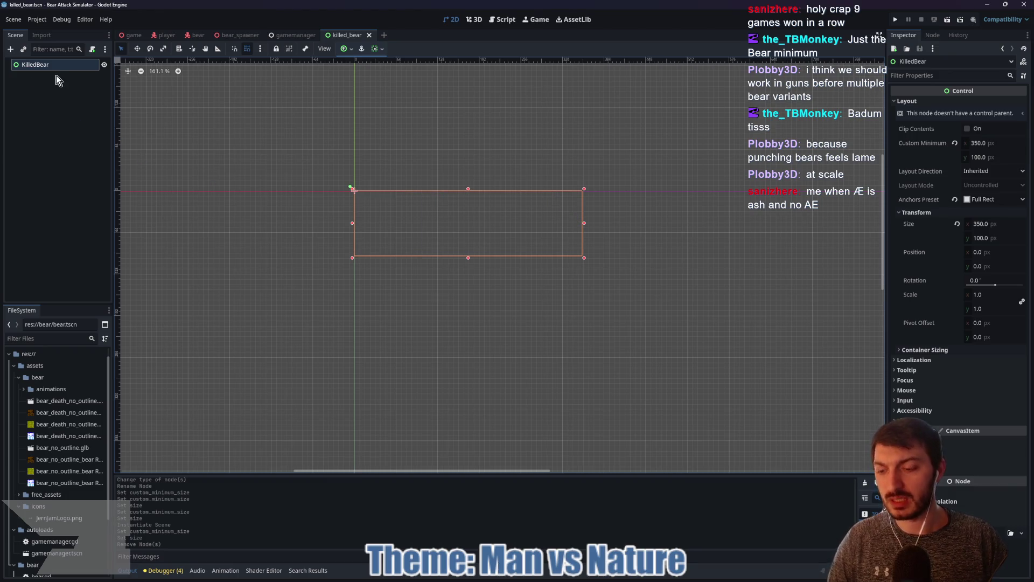
Add a SubViewportContainer child to KilledBear.
key(ctrl+a)
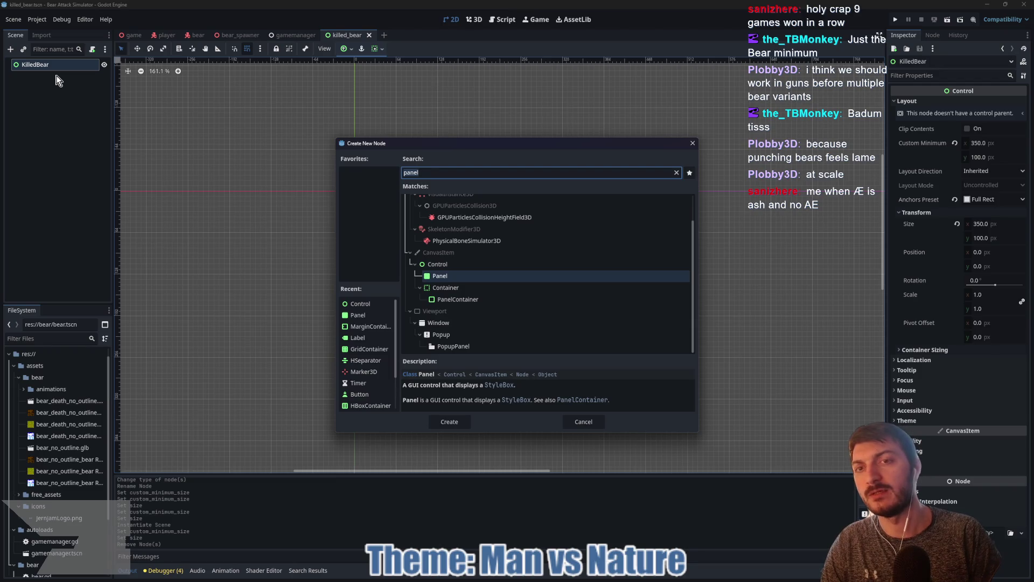
text(sub)
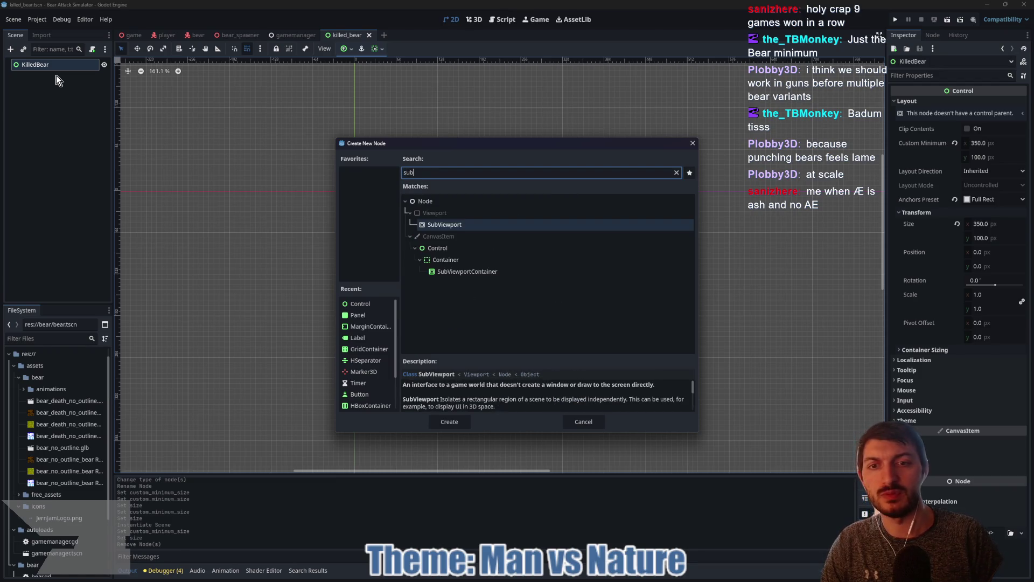
click(500, 271)
click(468, 421)
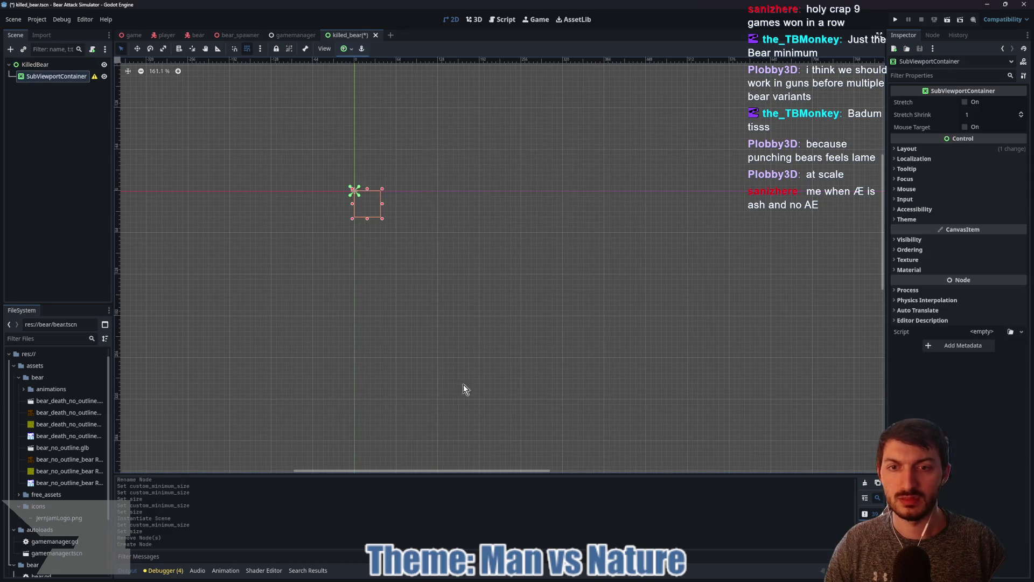
Anchor the SubViewportContainer to the Center Left preset.
click(350, 49)
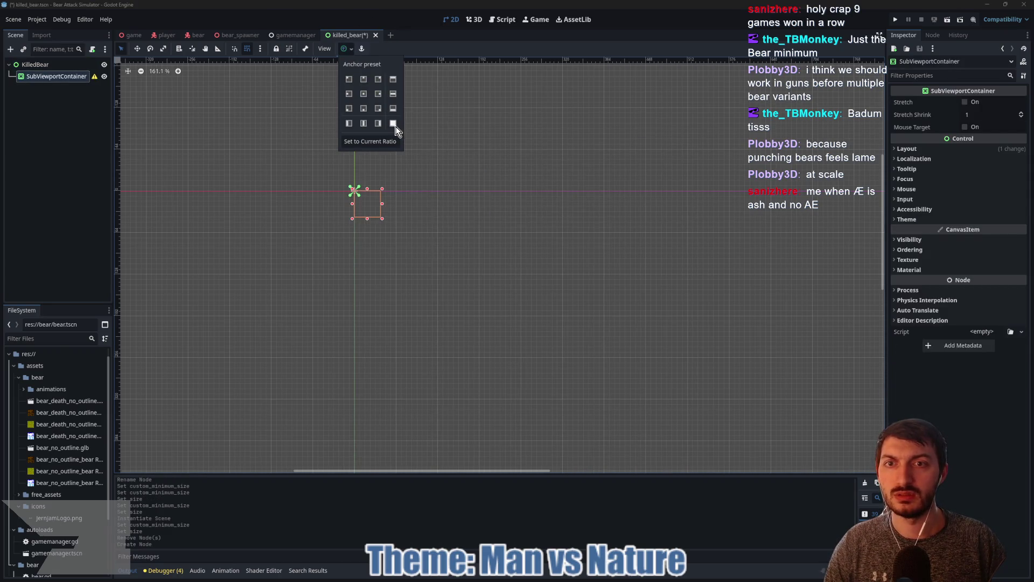
click(348, 95)
click(347, 50)
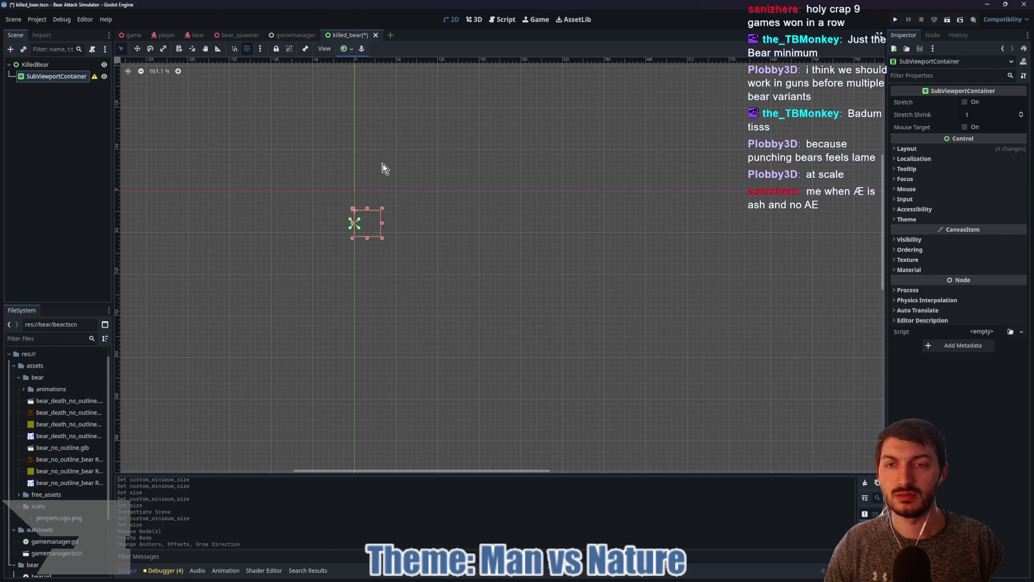
click(351, 51)
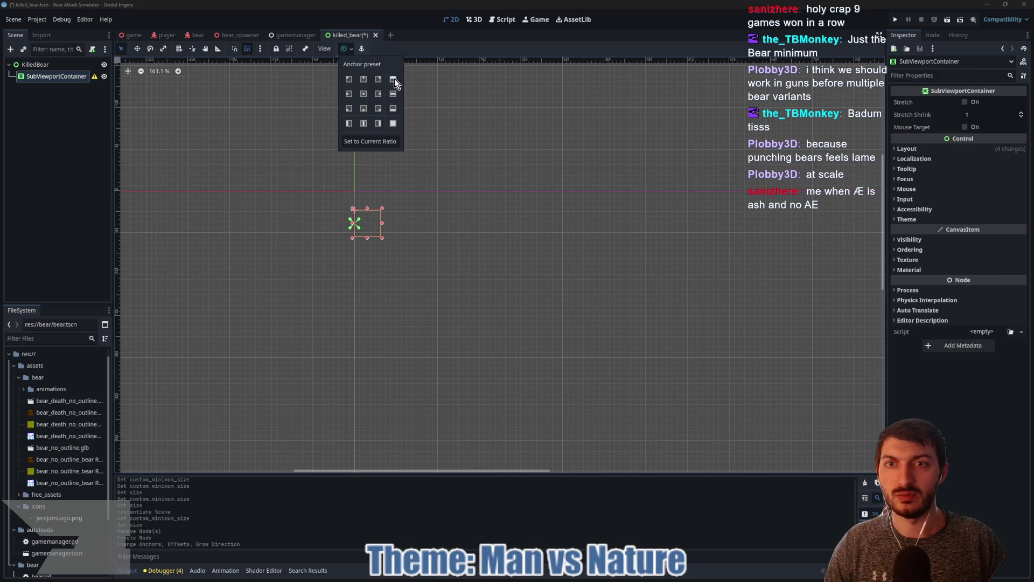
click(363, 124)
click(350, 119)
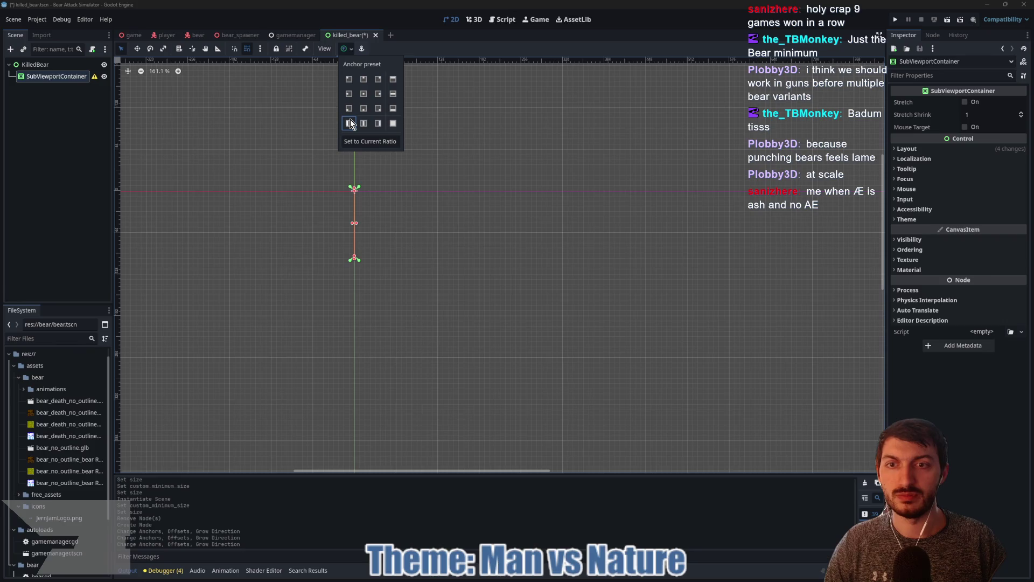
click(349, 94)
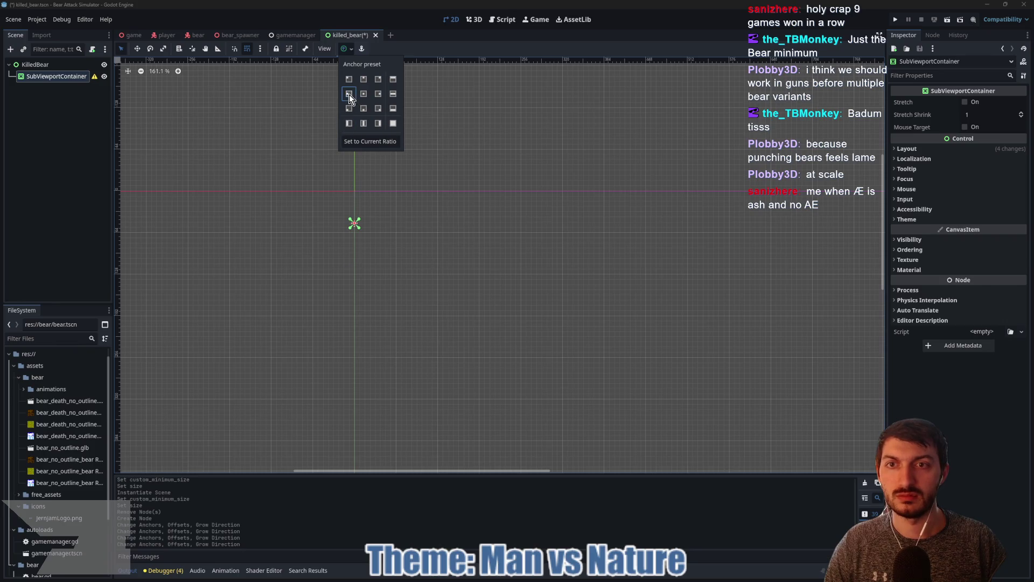
click(347, 49)
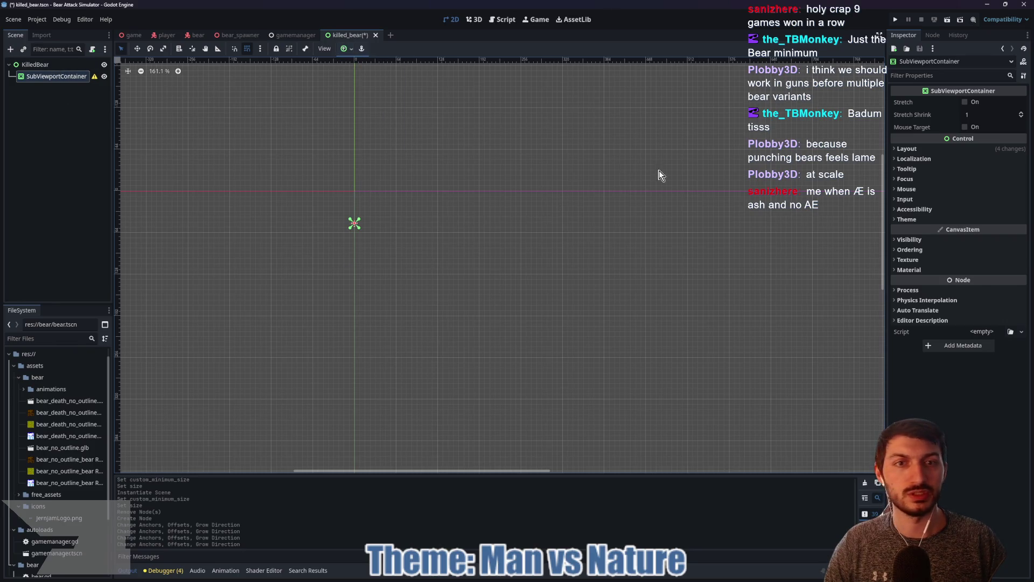
Try a 50 × 50 custom minimum size for the container.
click(907, 148)
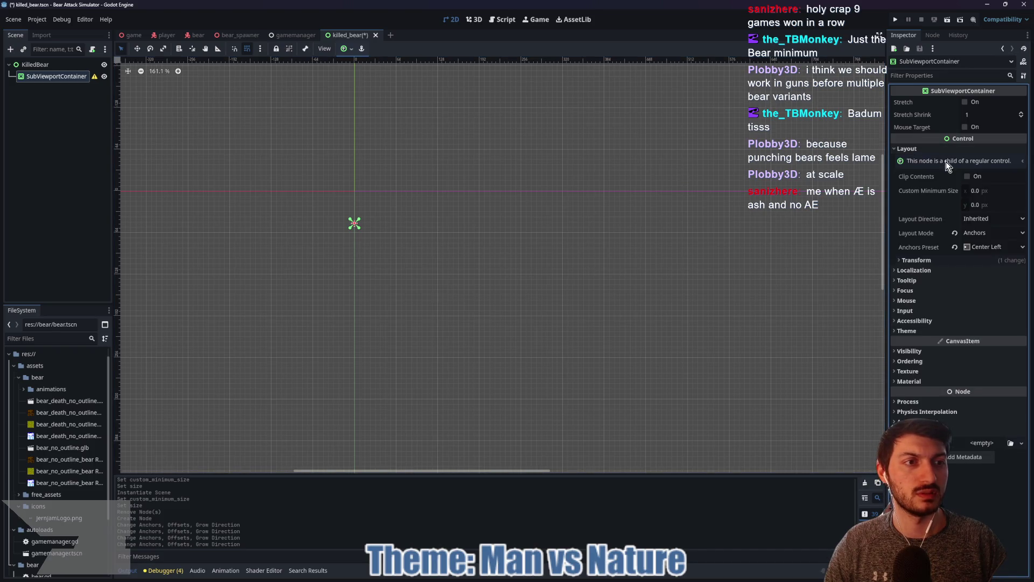
click(983, 190)
text(100)
key(Return)
click(983, 190)
text(50)
click(994, 204)
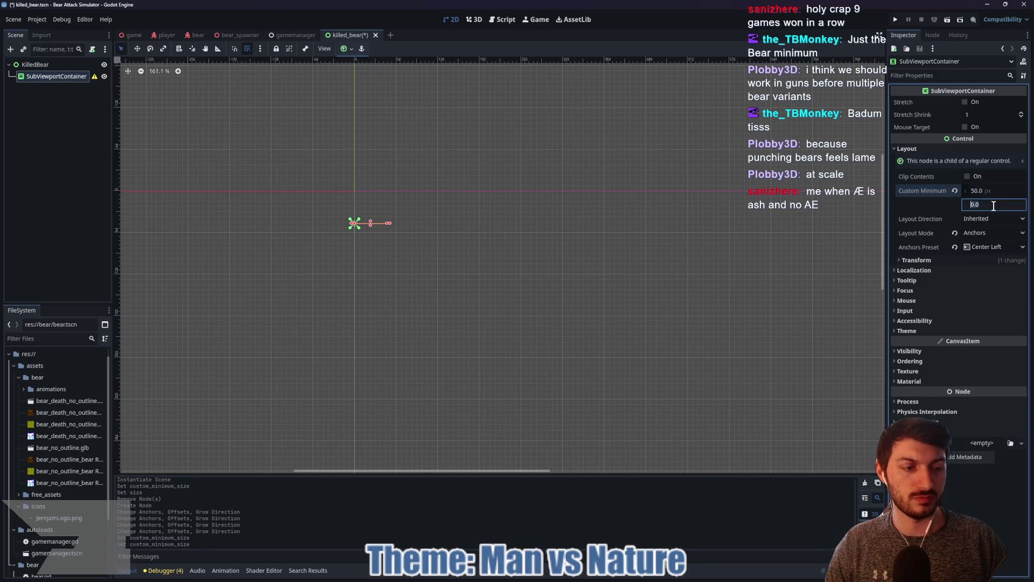
text(50)
key(Return)
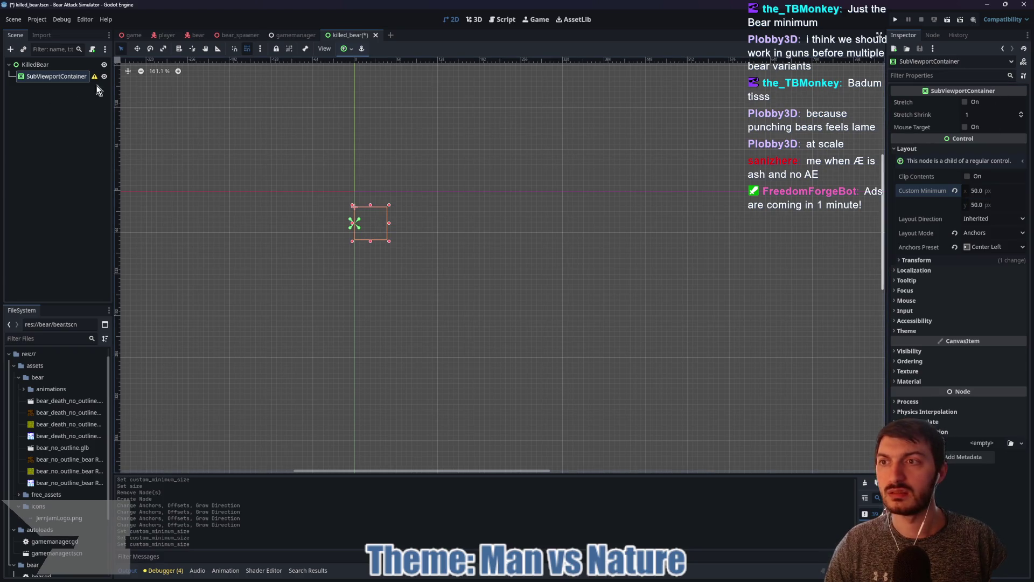
Compare against the root's 350 × 100 size, then set the container minimum to 100 × 100.
click(69, 65)
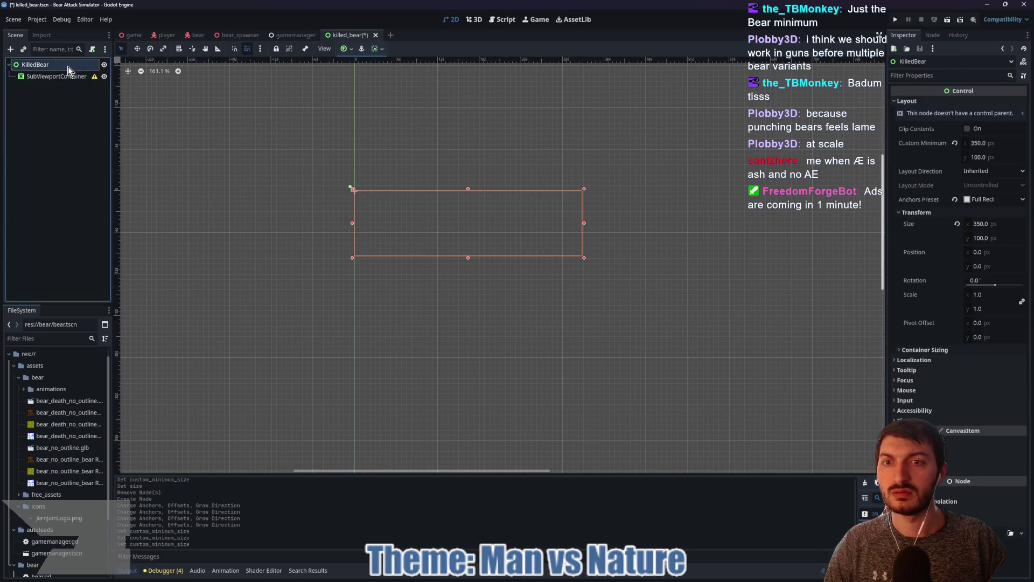
click(60, 76)
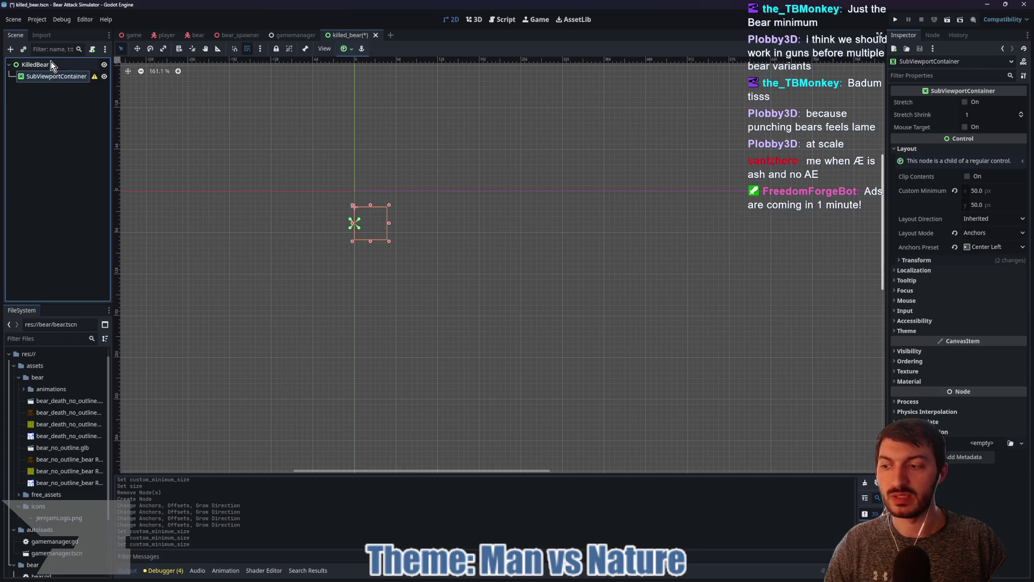
click(51, 62)
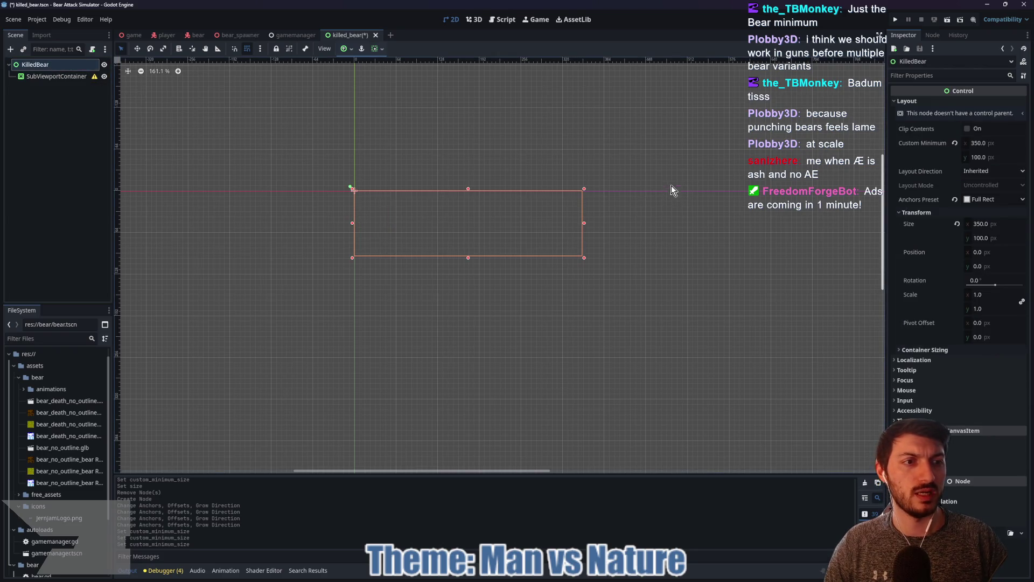
click(80, 77)
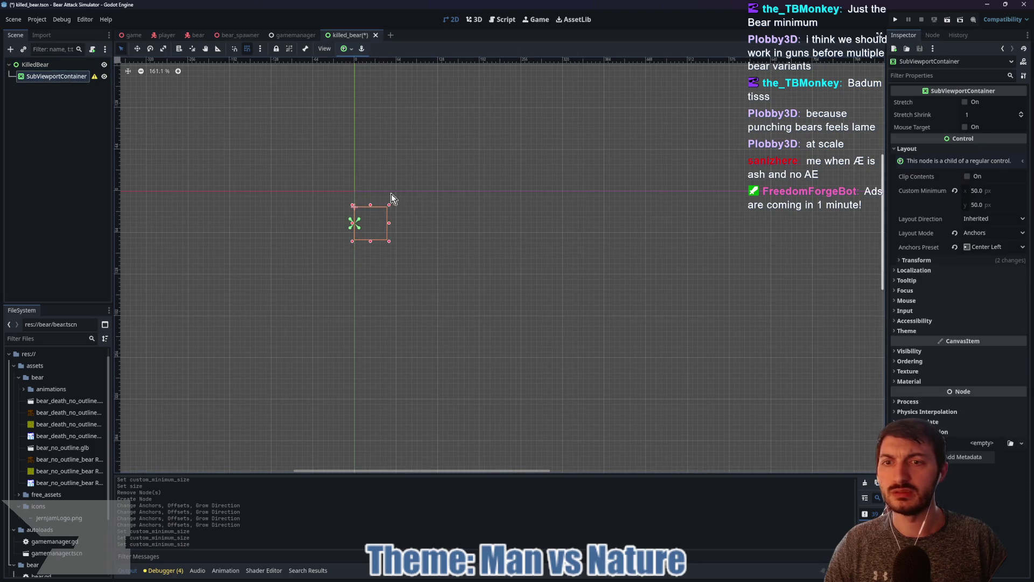
click(992, 203)
text(100)
key(Return)
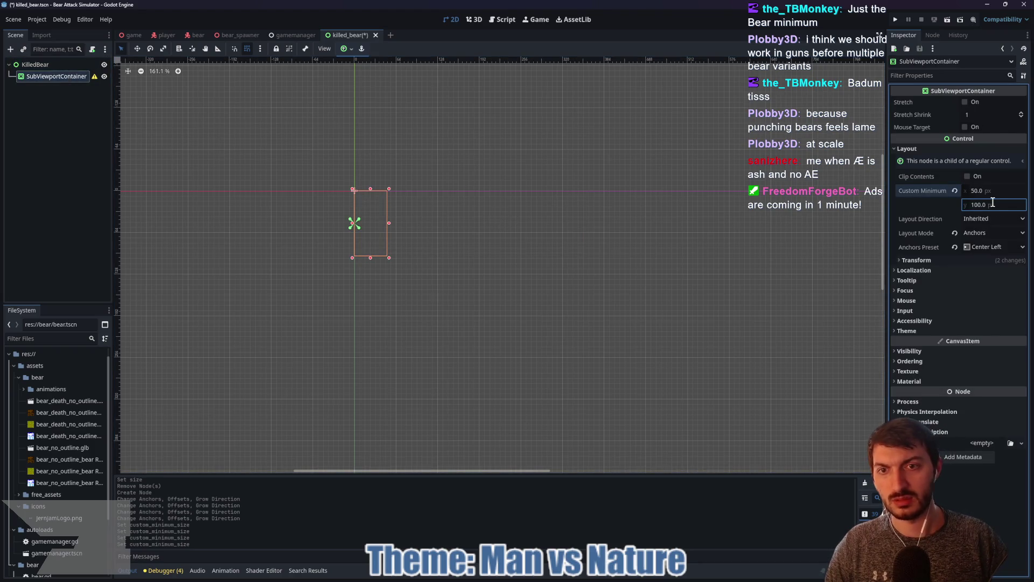
click(992, 190)
text(100)
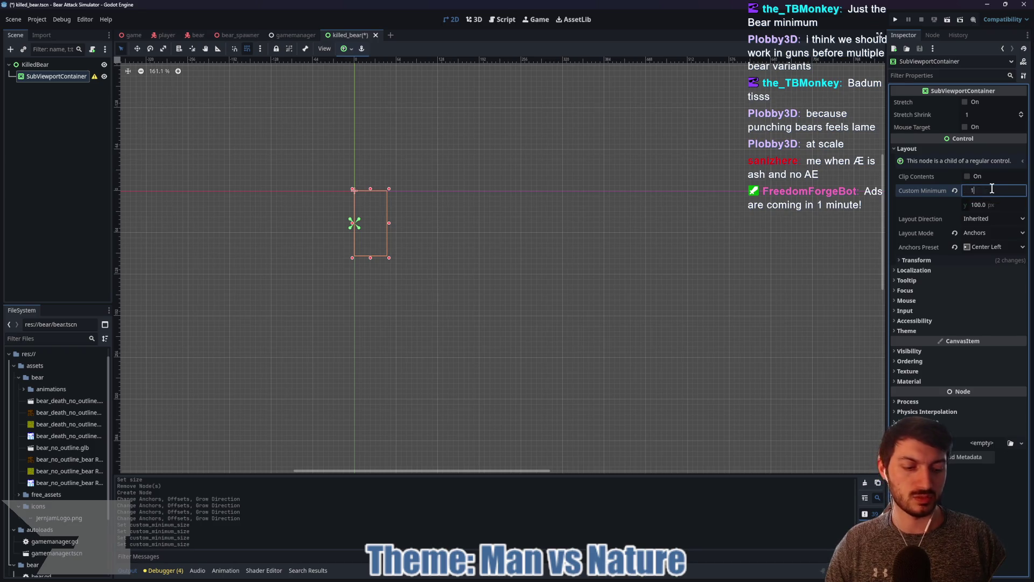
key(Return)
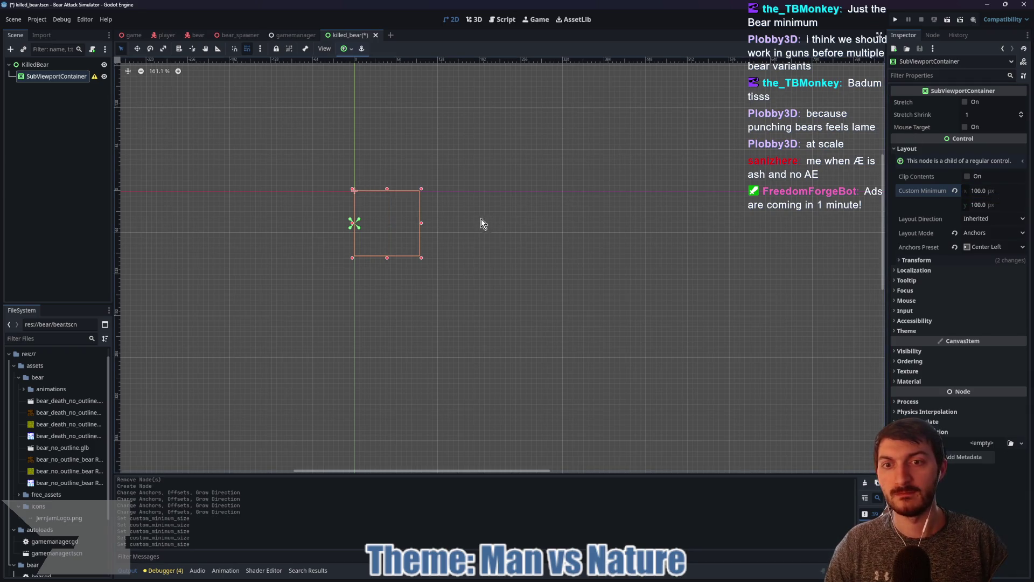
scroll(483, 224, down, 2)
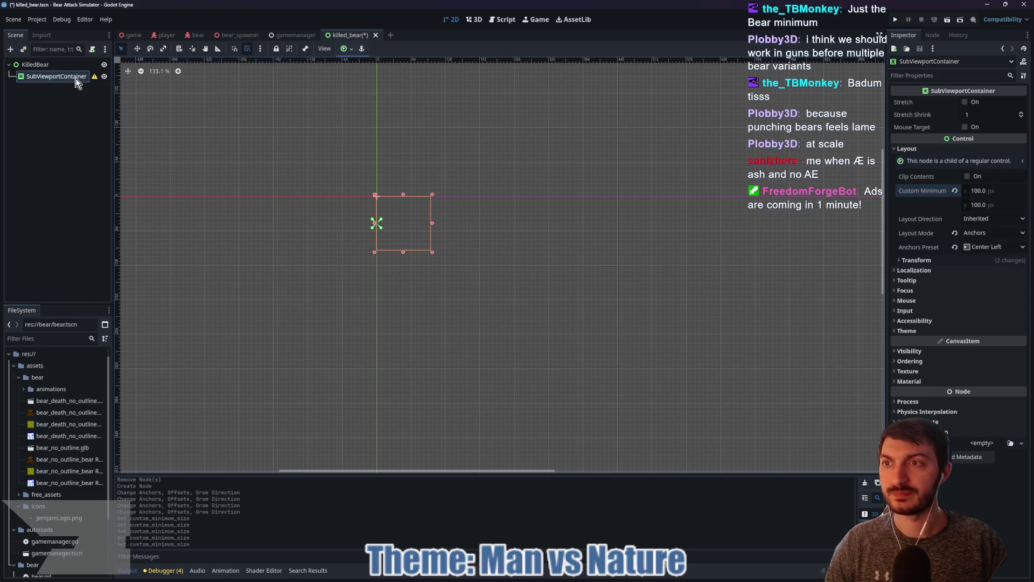
key(ctrl+a)
Add a SubViewport child with Size 2D Override Stretch on, and enable Stretch on the container.
text(subv)
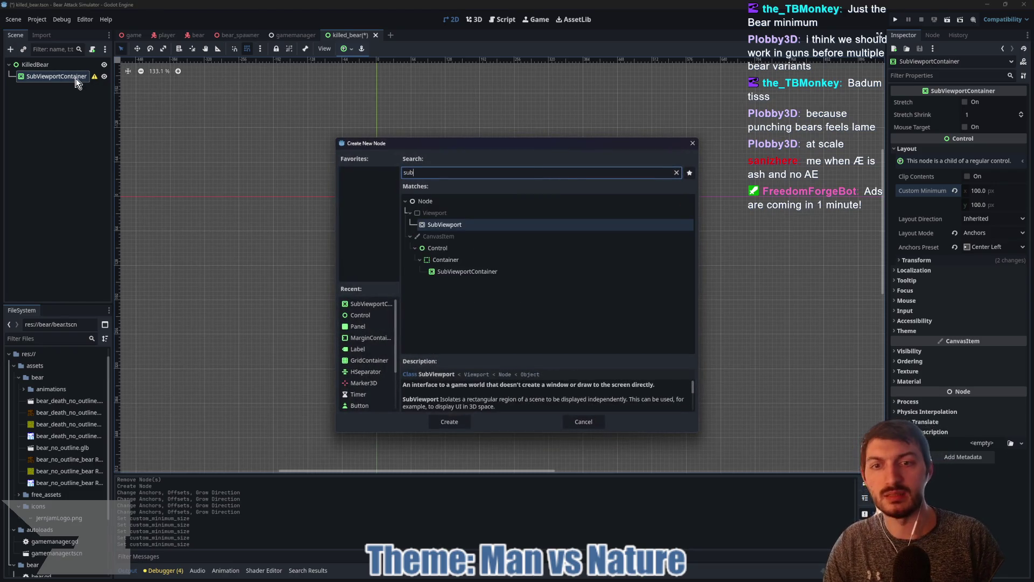
key(Return)
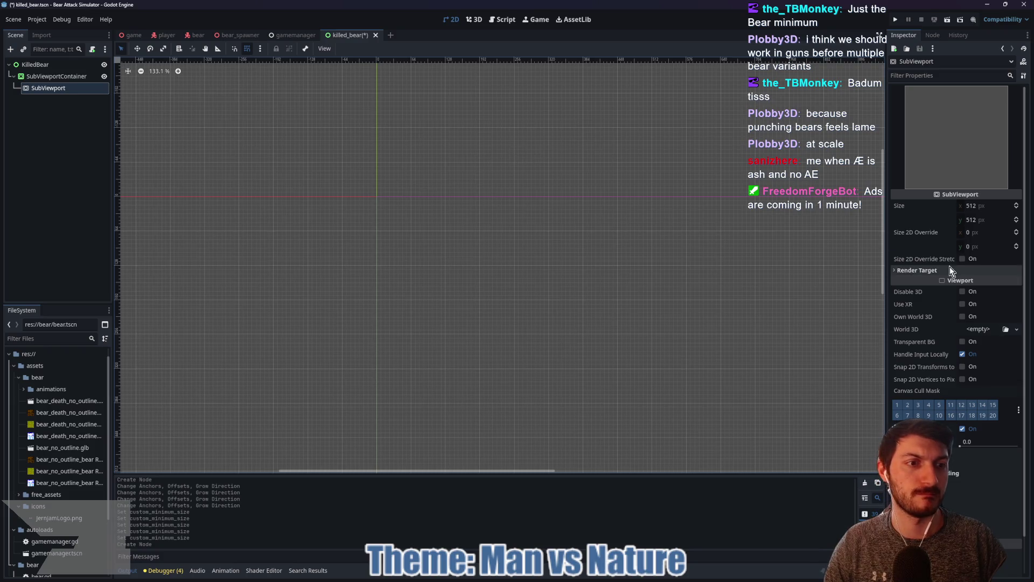
click(963, 258)
click(63, 77)
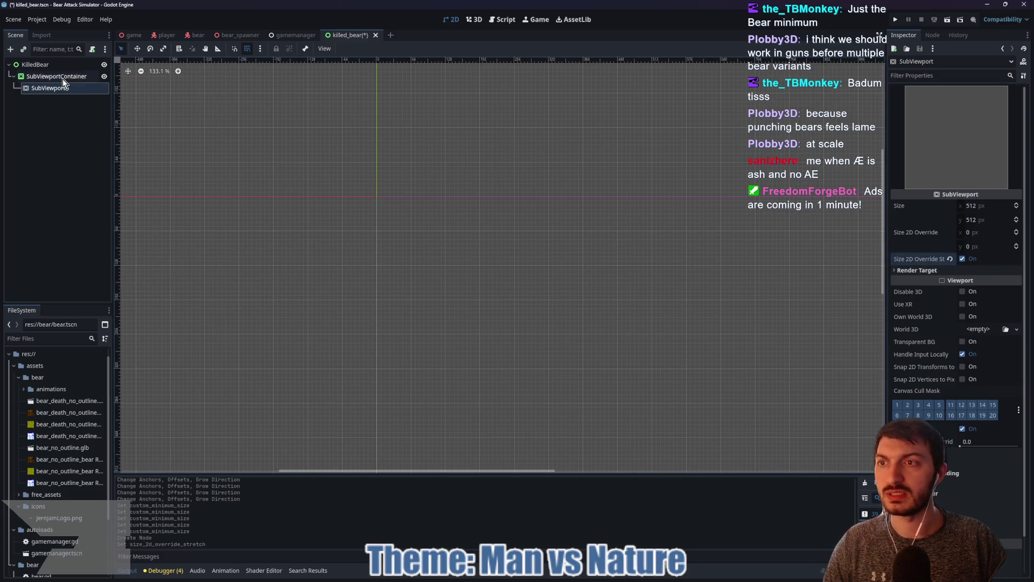
click(965, 102)
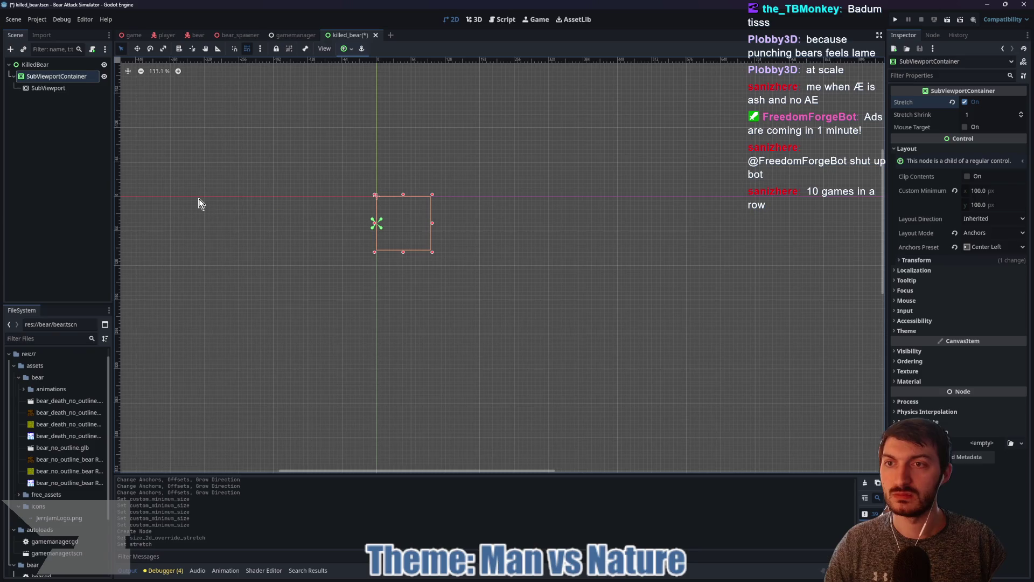
Inspect the SubViewport's properties, then bring up the SubViewportContainer's node actions.
click(49, 88)
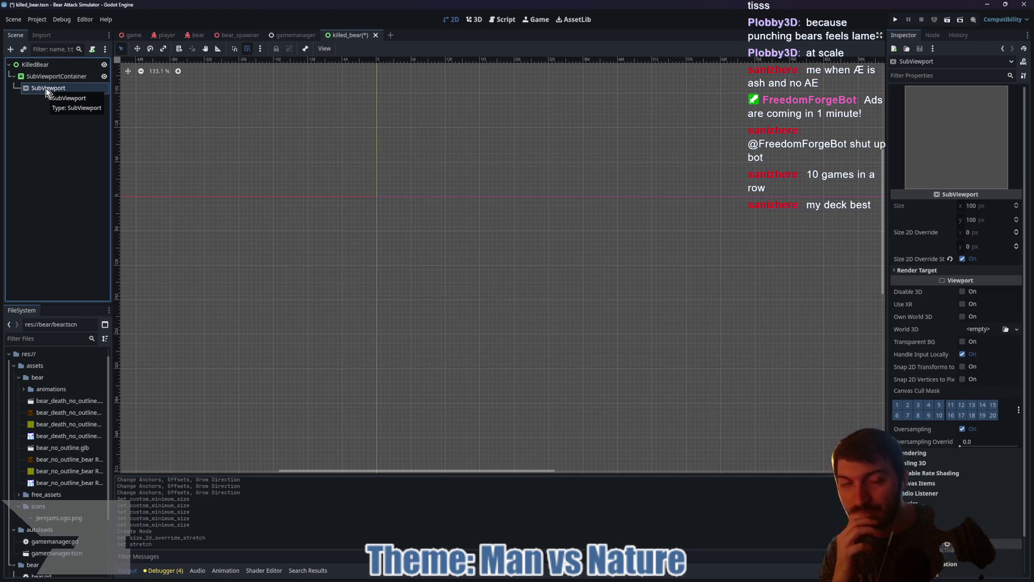
click(63, 64)
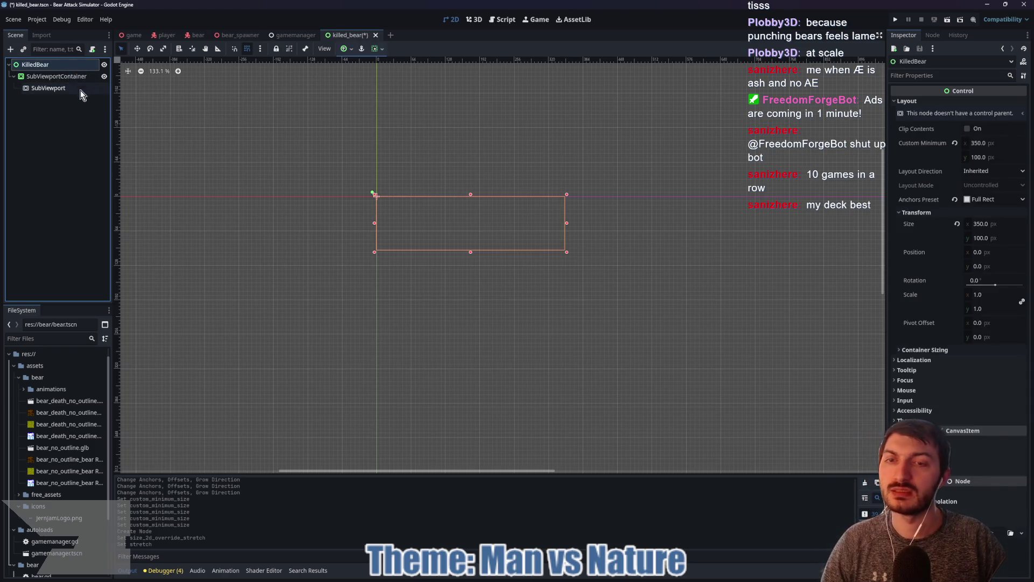
click(40, 76)
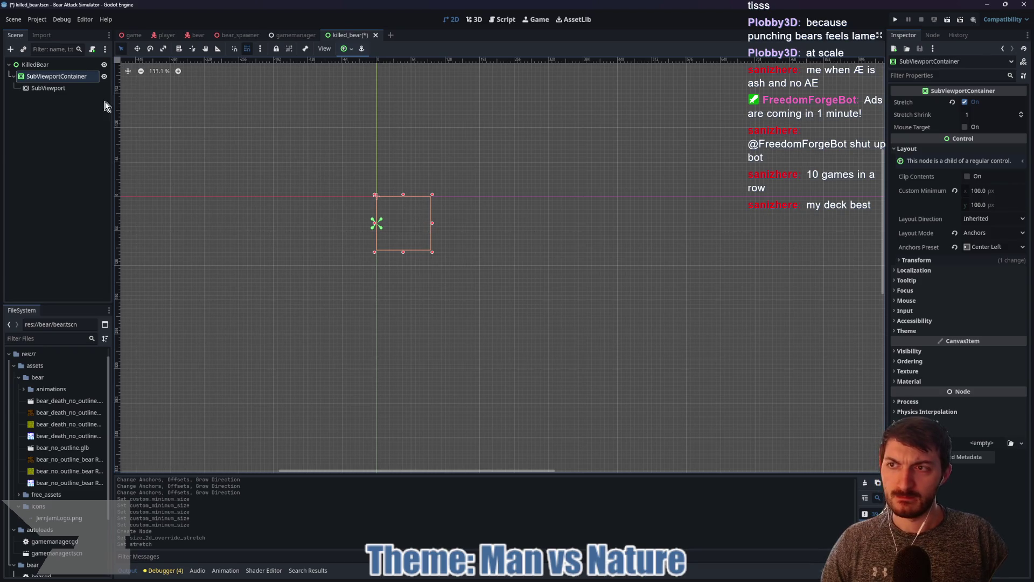
right_click(60, 78)
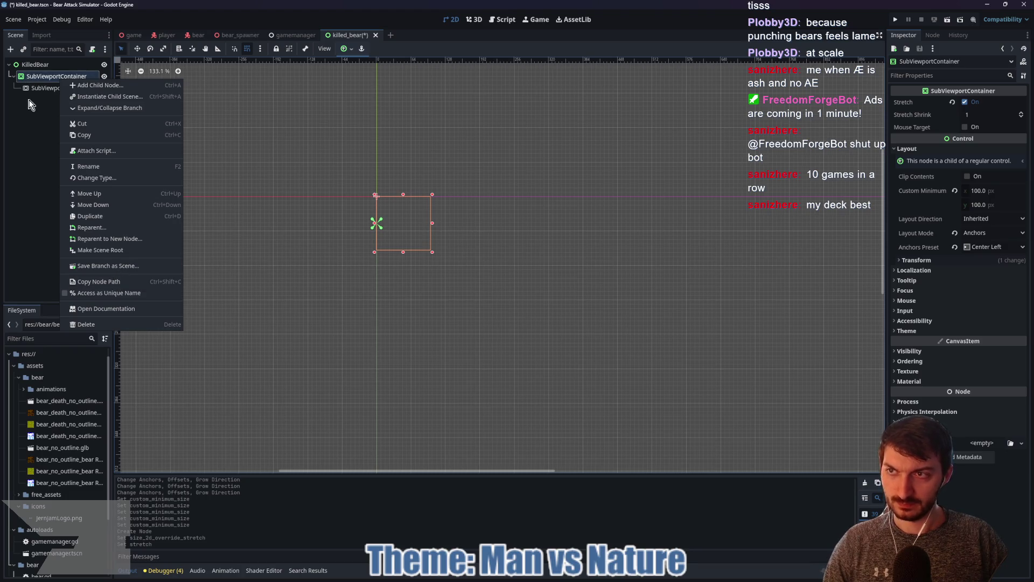
Delete the SubViewportContainer from the KilledBear scene.
click(35, 115)
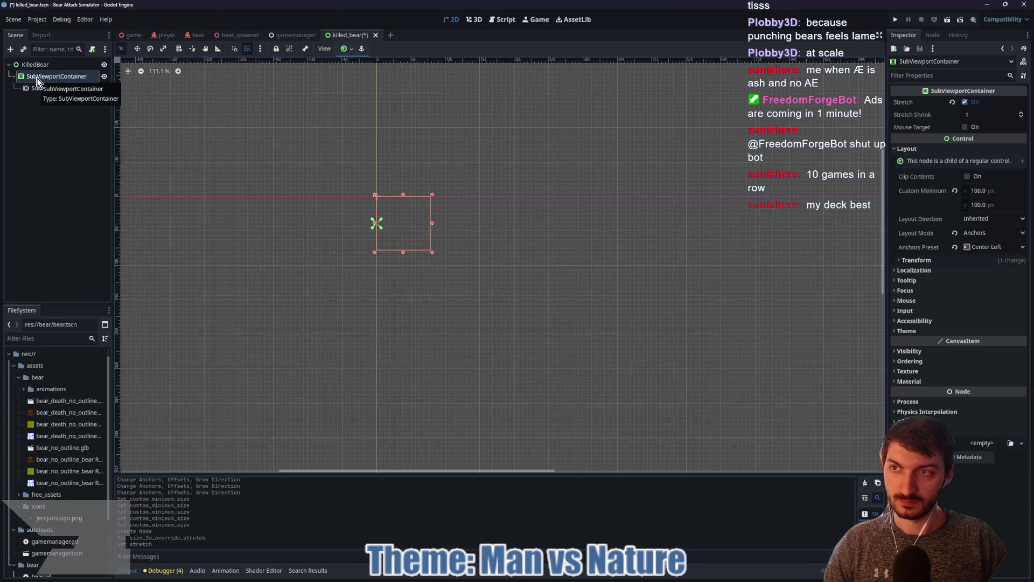
key(Delete)
click(483, 296)
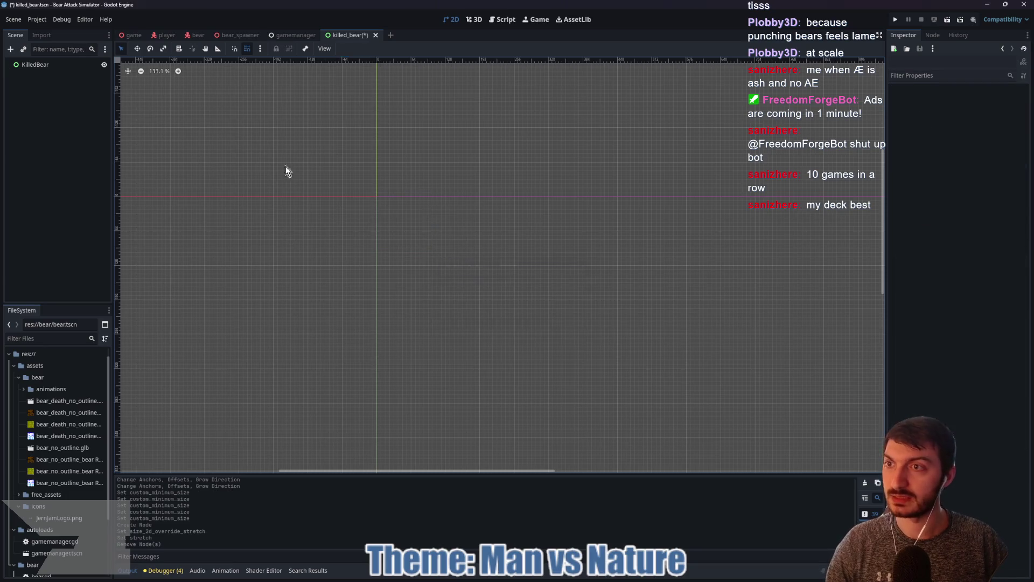
Add an HBoxContainer under KilledBear set to the Full Rect anchor preset.
click(62, 66)
key(ctrl+a)
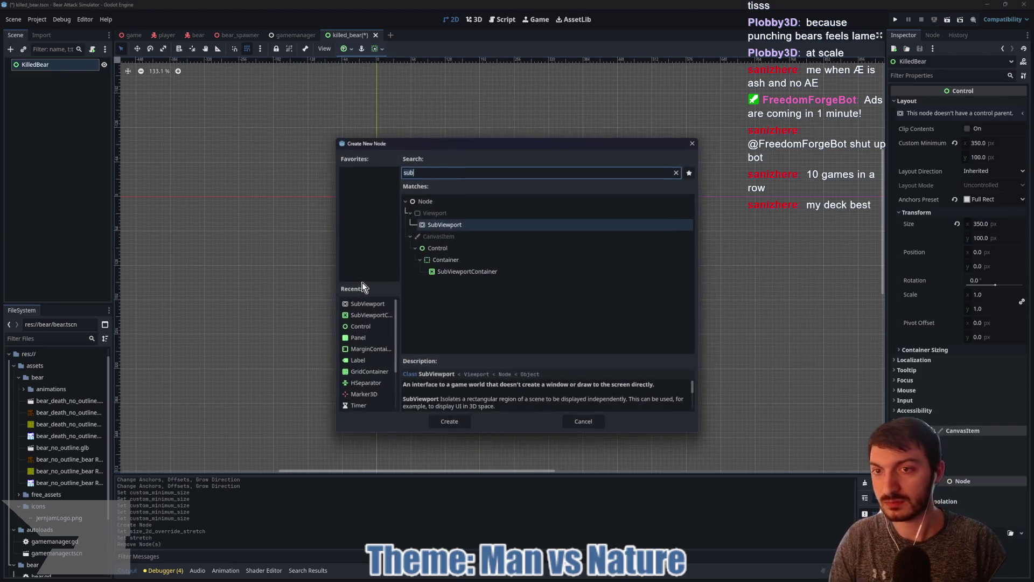
text(hbox)
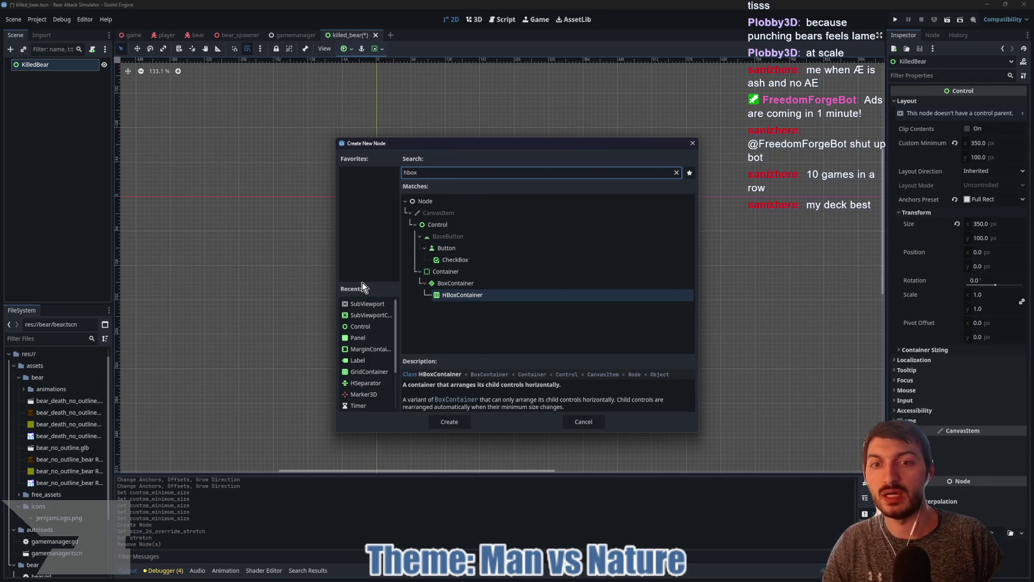
key(Return)
click(346, 48)
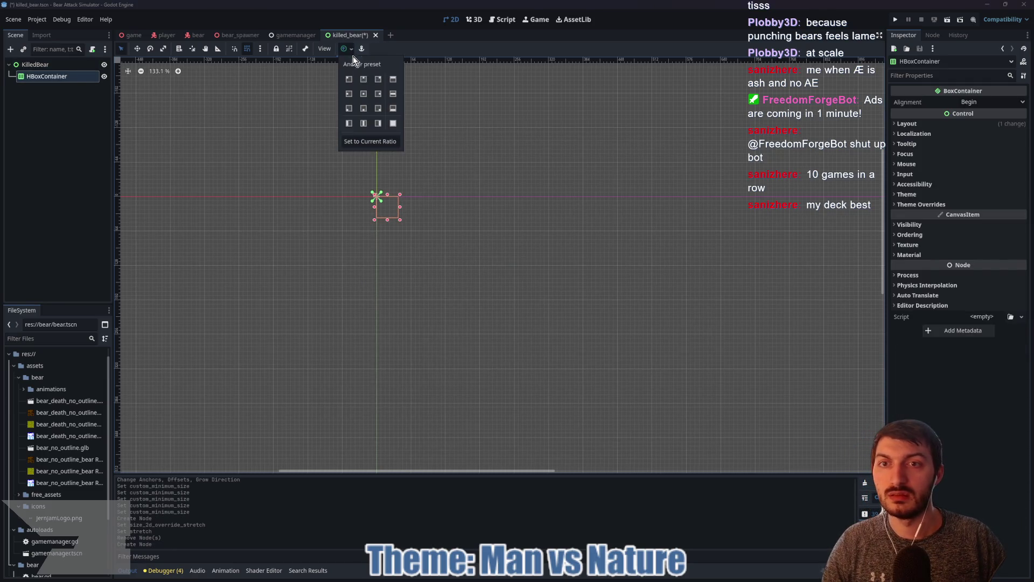
click(396, 122)
Add a TextureRect under the HBoxContainer with a 100 × 100 minimum size.
click(70, 76)
key(ctrl+a)
text(texture)
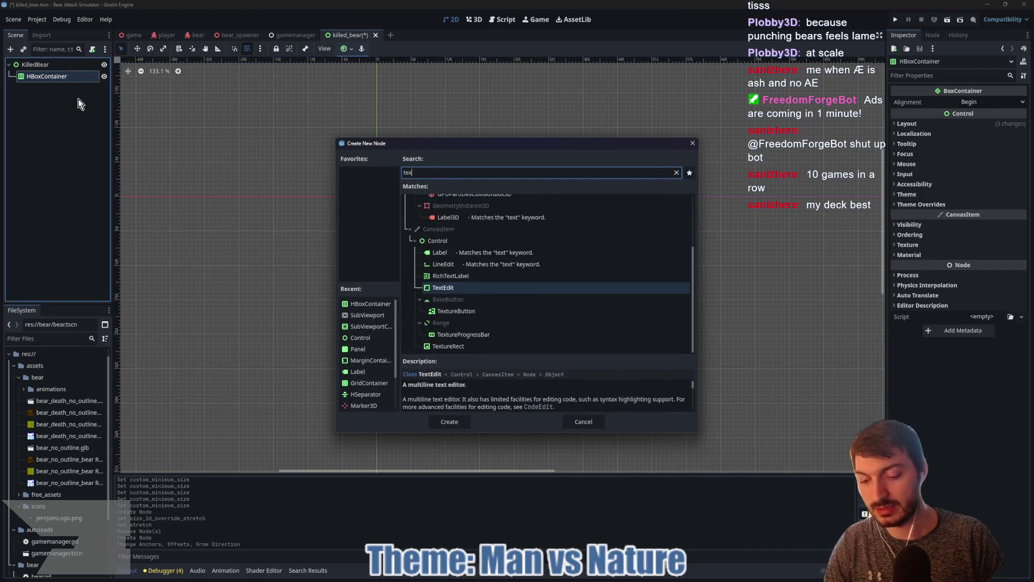
key(Return)
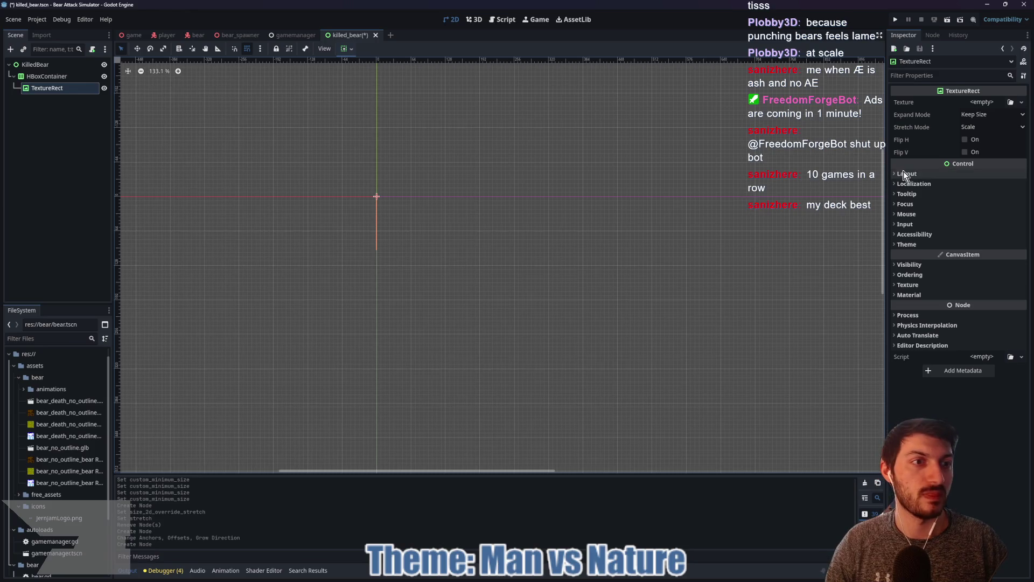
click(906, 174)
click(987, 215)
text(100)
key(Tab)
text(100)
key(Return)
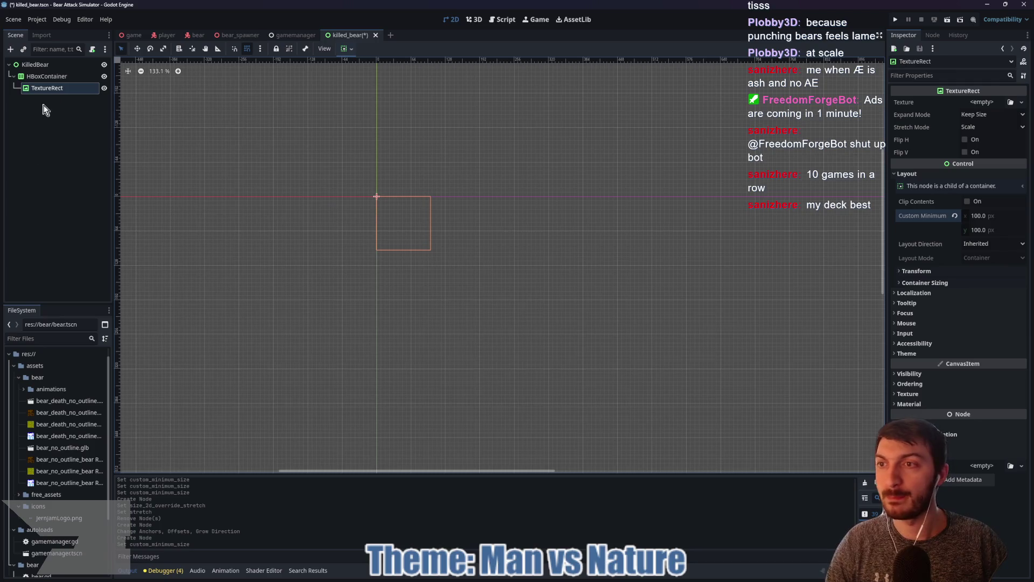
Rename the TextureRect to BearPicture.
double_click(50, 88)
text(BearPicture)
key(Return)
click(72, 77)
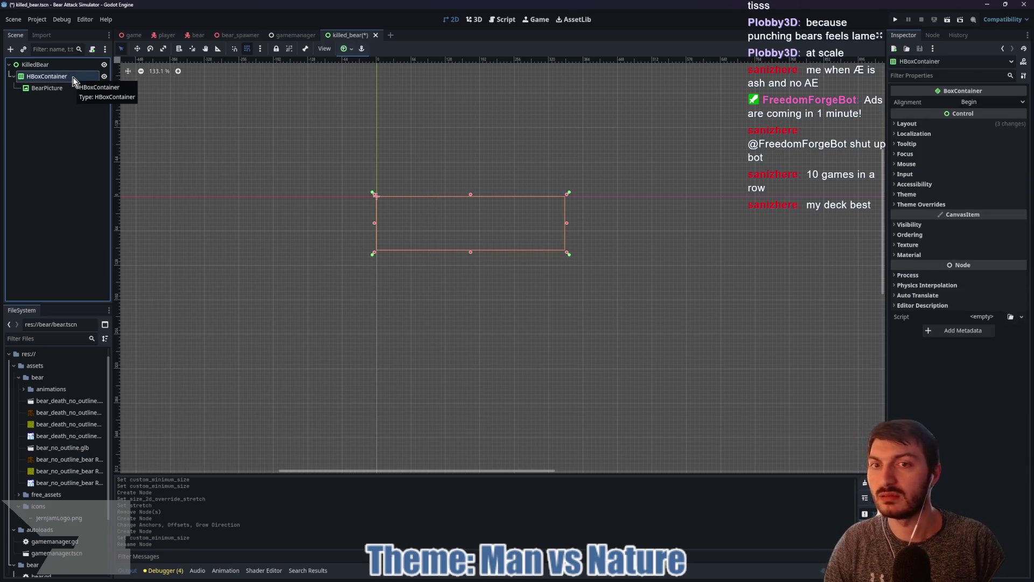
key(ctrl+a)
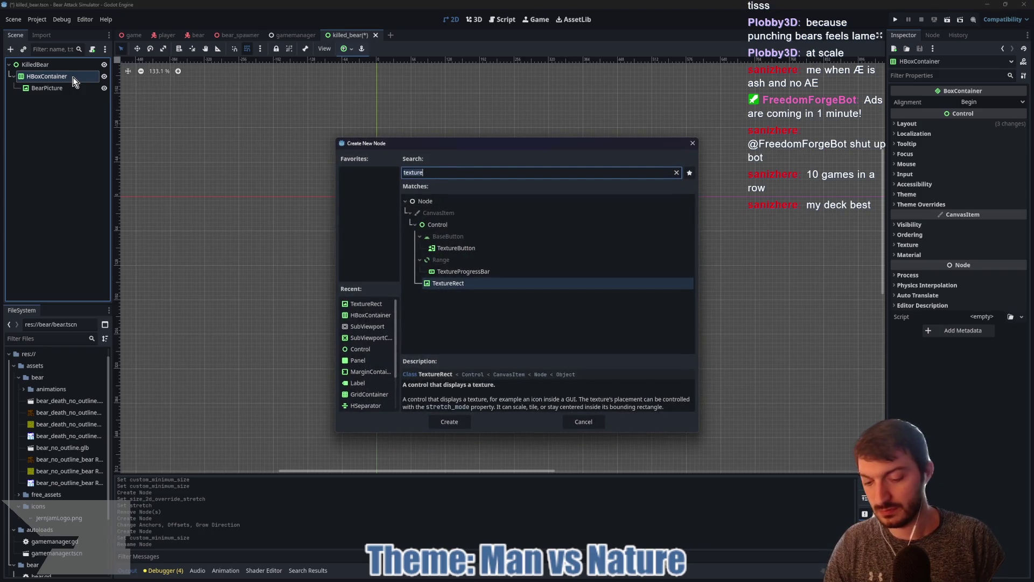
Add a VBoxContainer under HBoxContainer set to Fill and Expand horizontally.
text(vbox)
key(Return)
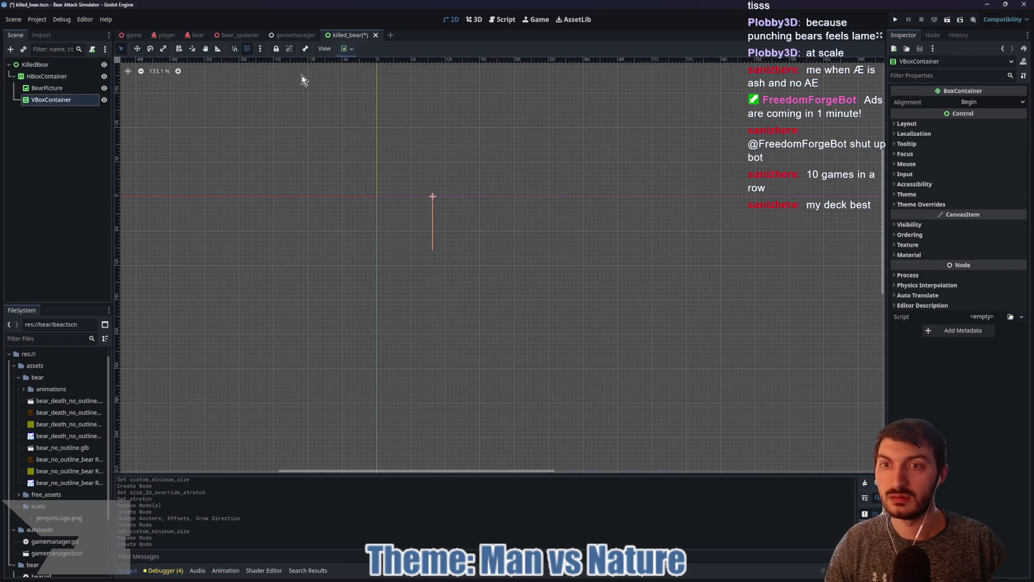
click(355, 50)
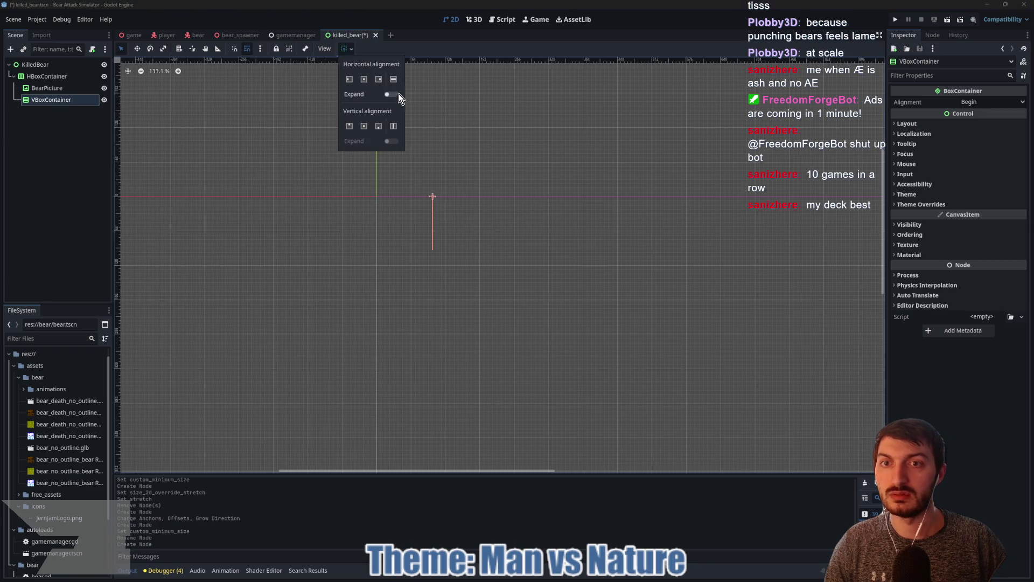
click(394, 80)
click(390, 94)
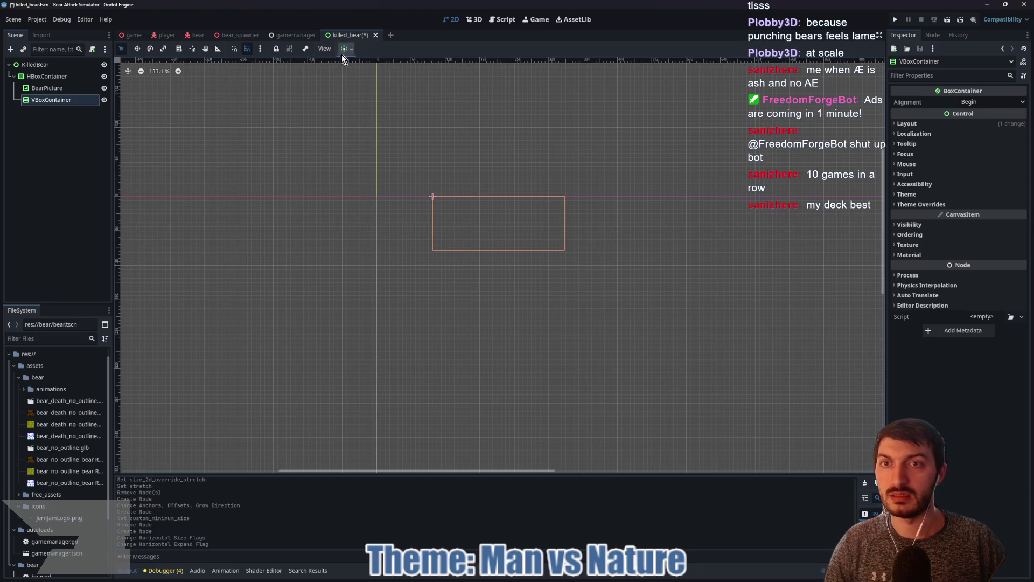
Add a Label, an HSeparator and a second Label inside the VBoxContainer.
click(65, 100)
key(ctrl+a)
text(label)
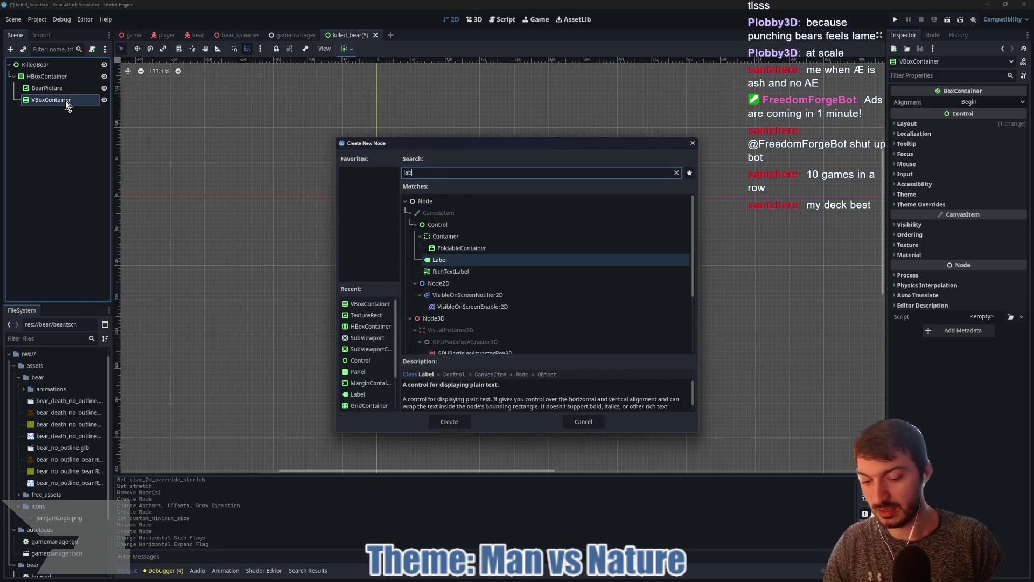
key(Return)
click(65, 100)
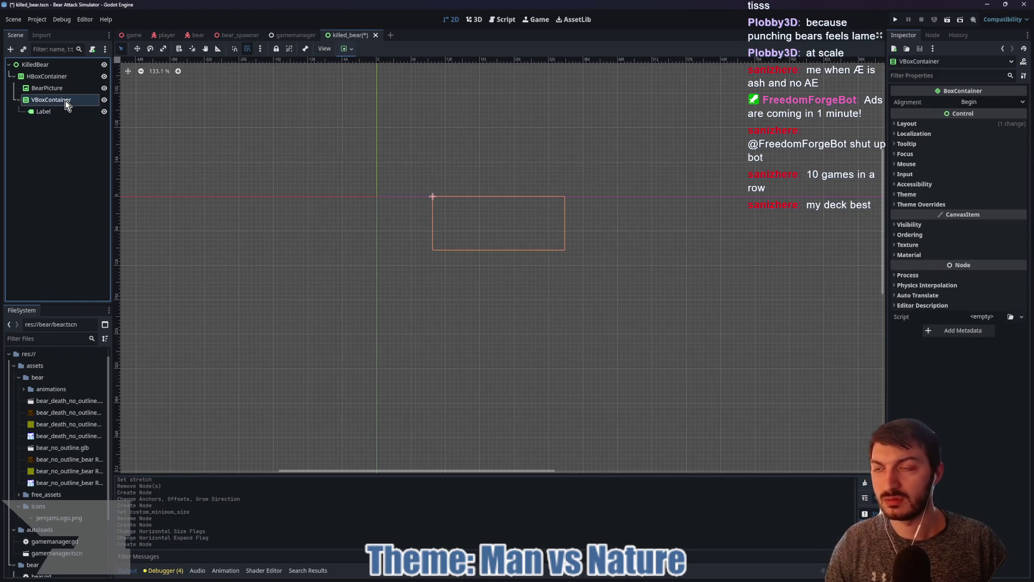
key(ctrl+a)
text(hsep)
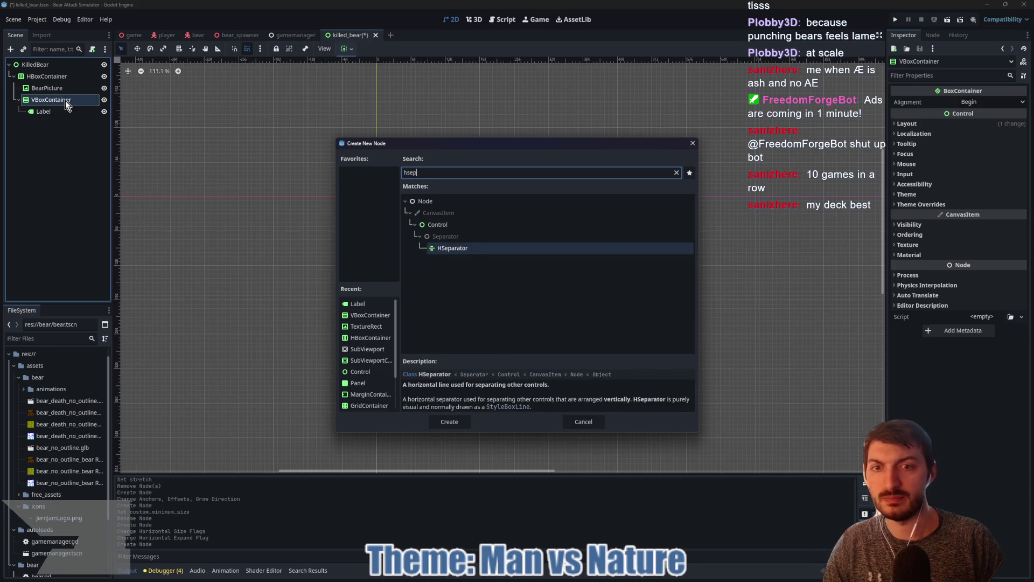
key(Return)
key(ctrl+a)
text(labe)
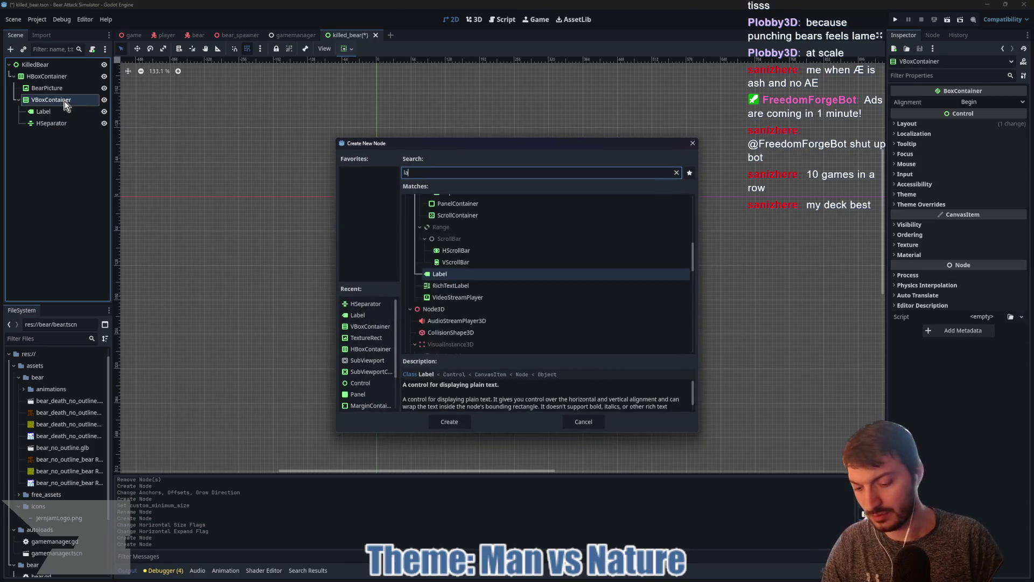
key(Return)
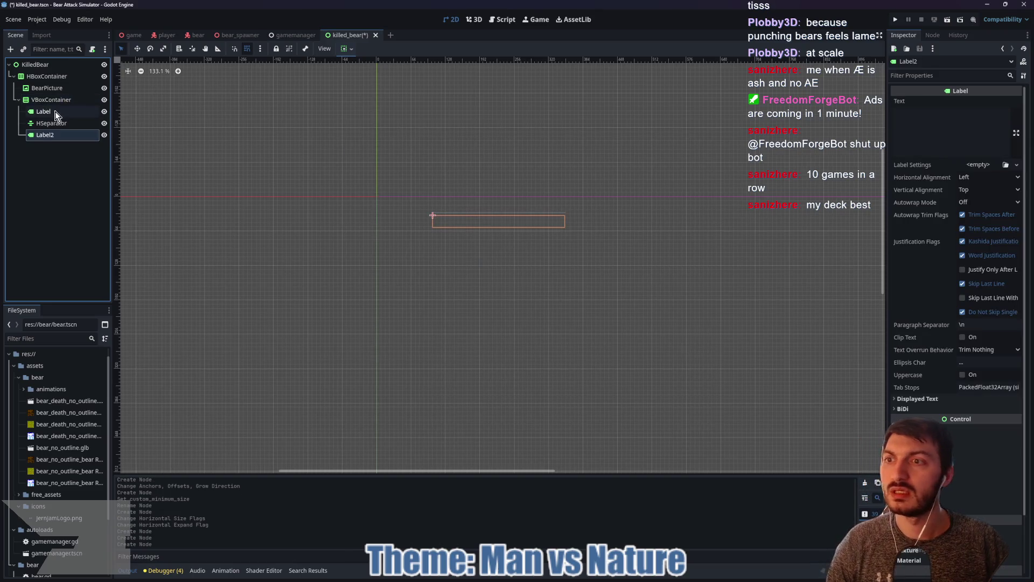
Set the first Label's text to "Type of Bear".
click(43, 111)
click(937, 135)
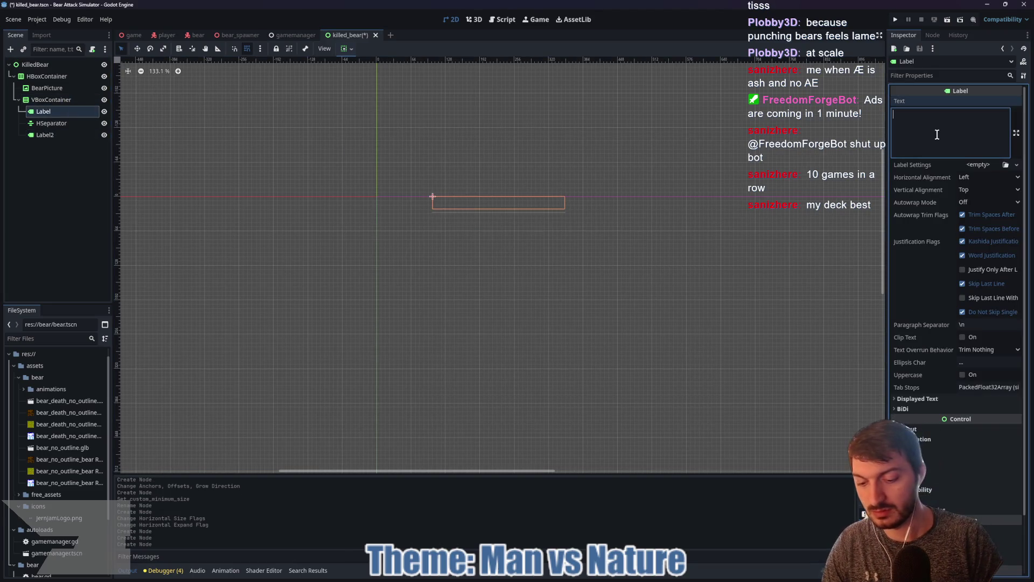
text(Type of Bear)
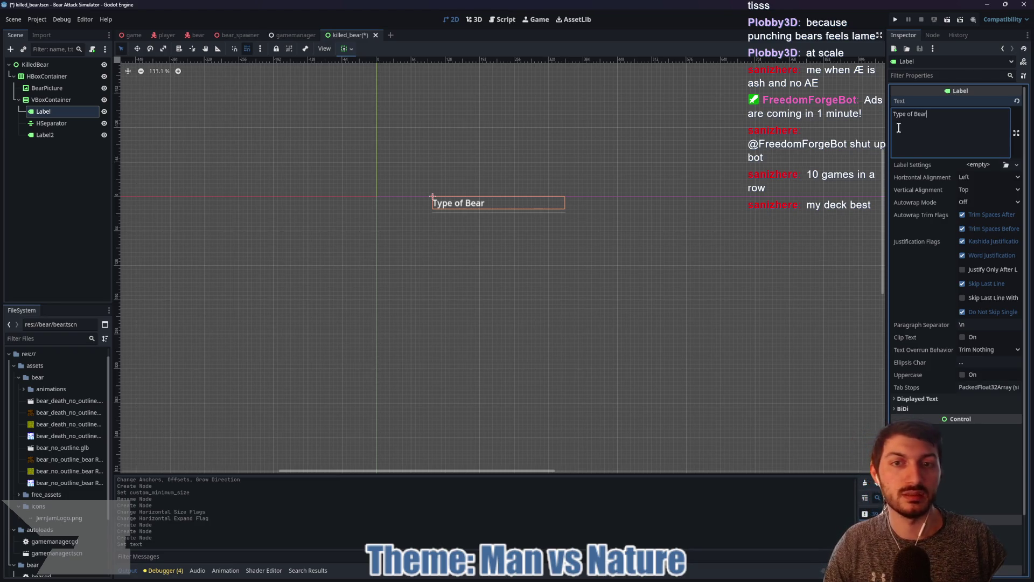
click(51, 88)
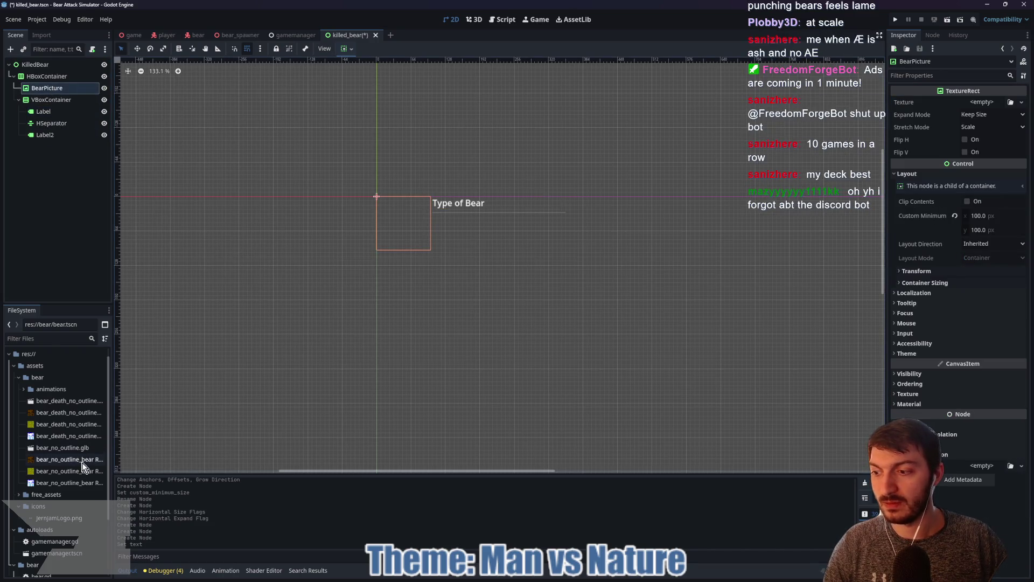
Drag icon.svg from the FileSystem dock into BearPicture's Texture property.
scroll(50, 447, down, 3)
mouse_move(38, 567)
mouse_down()
mouse_move(485, 404)
mouse_move(680, 352)
mouse_move(994, 105)
mouse_up()
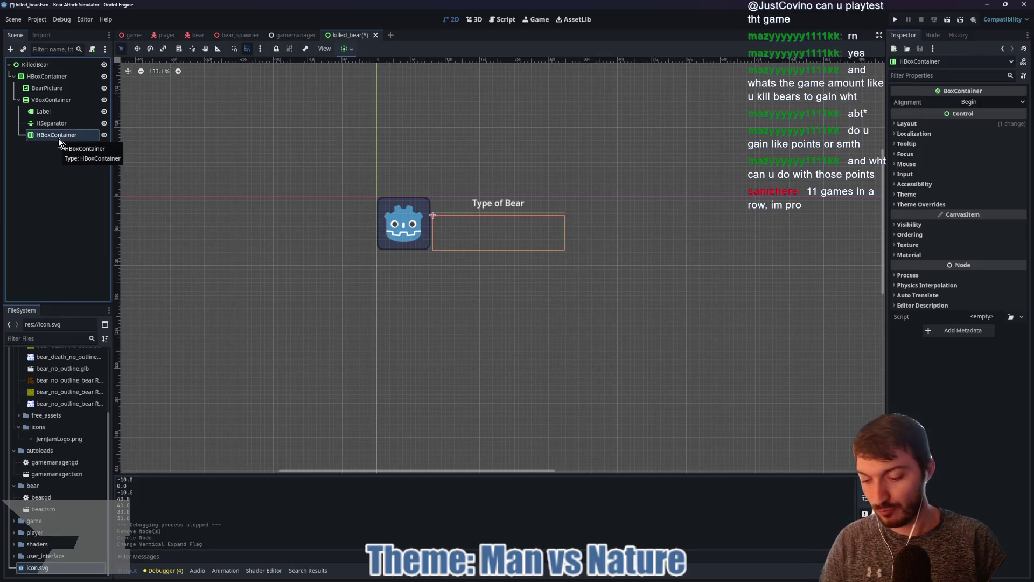
key(ctrl+a)
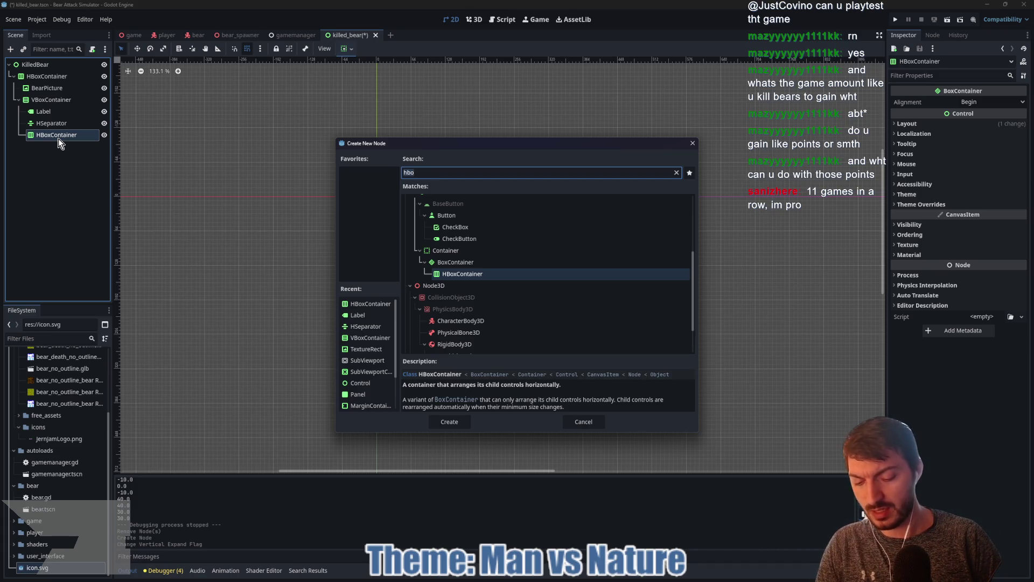
Add two Label nodes under the inner HBoxContainer.
key(ctrl+a)
text(label)
key(Return)
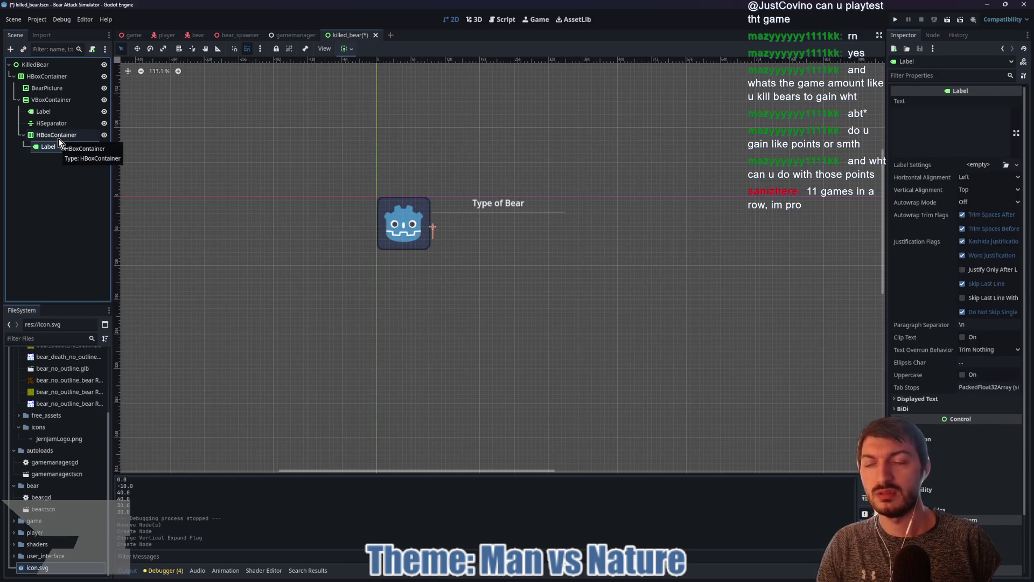
click(65, 135)
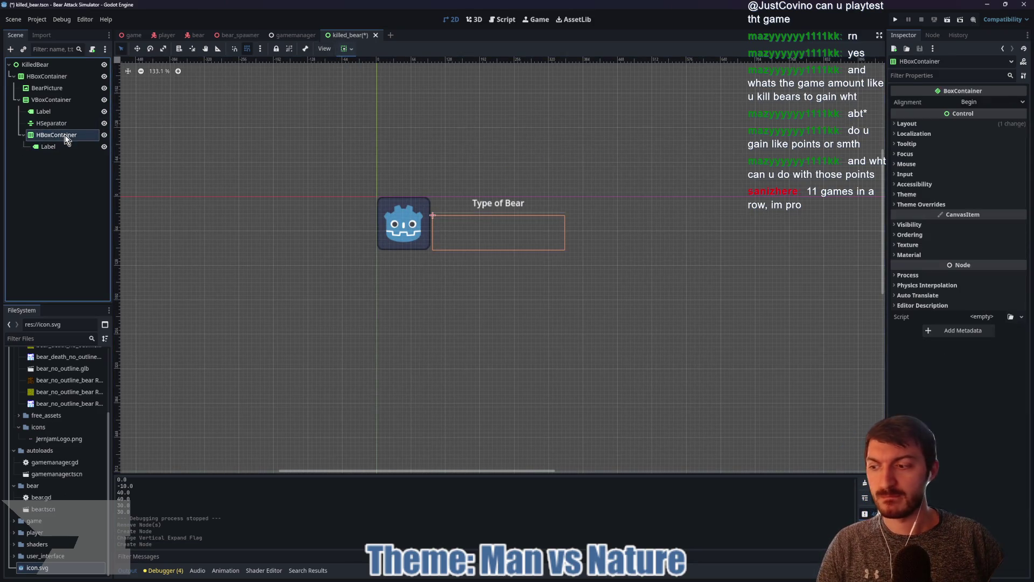
key(ctrl+a)
key(Return)
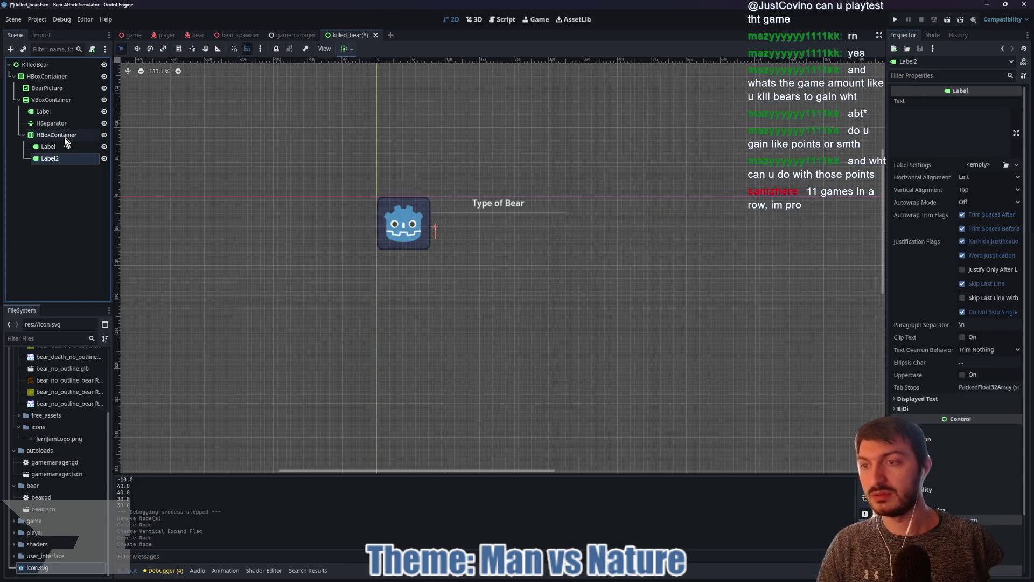
Set the two labels' text to "Kills: 10" and "Total Points: 10".
click(61, 152)
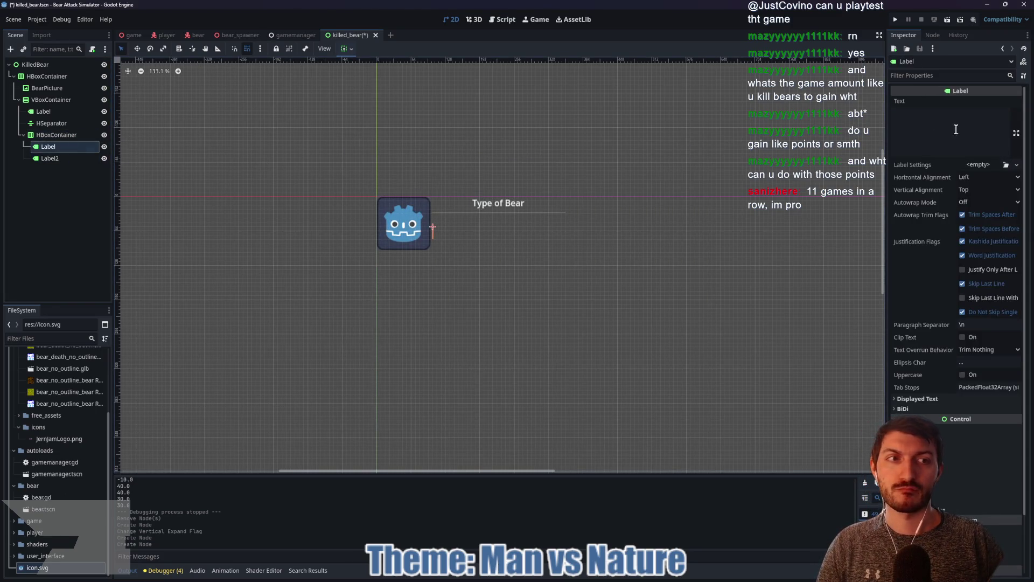
click(928, 125)
text(Kills: 1-)
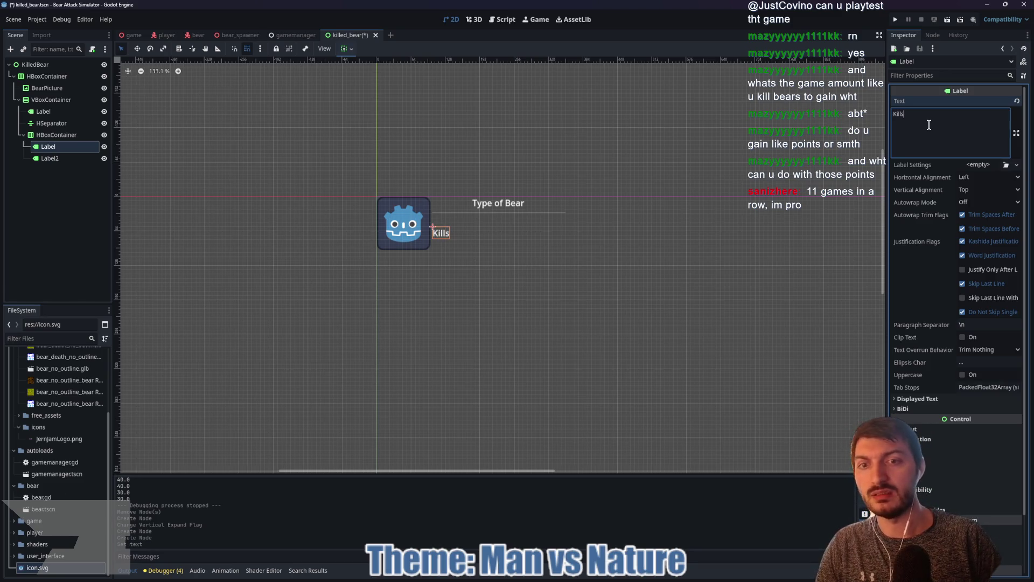
key(BackSpace)
text(0)
click(50, 158)
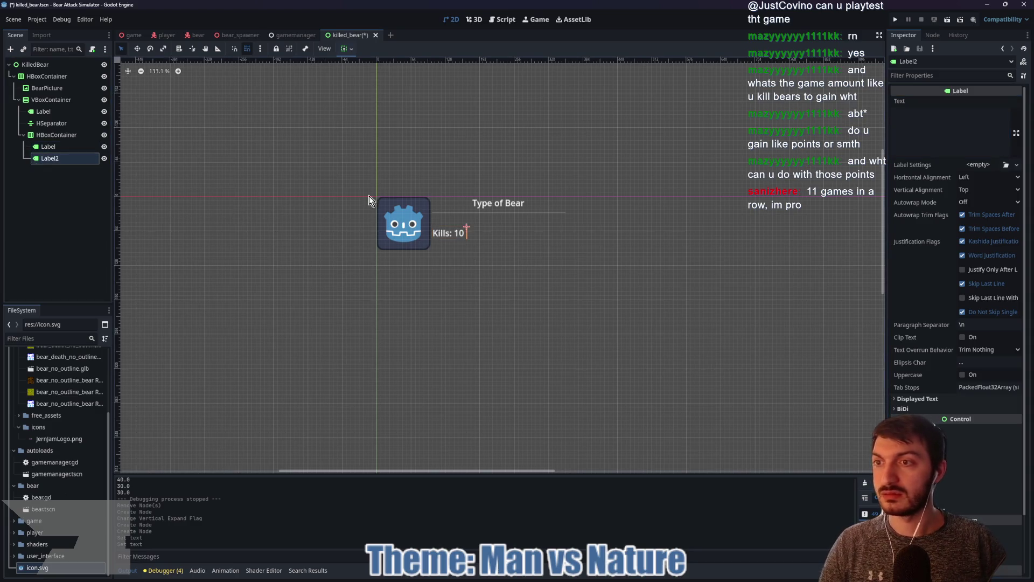
click(936, 134)
text(Total Points: 1)
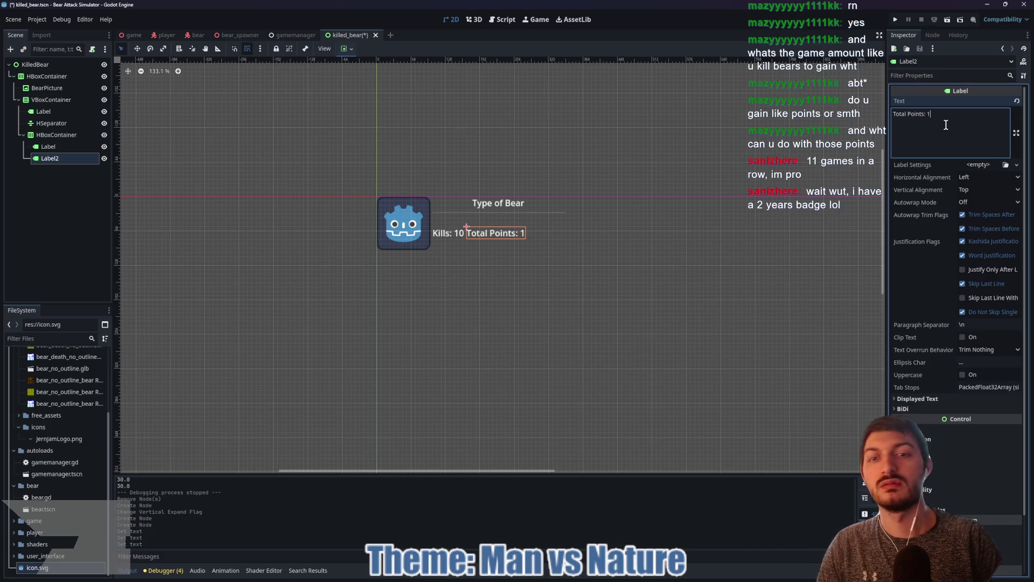
text(-)
key(BackSpace)
text(0)
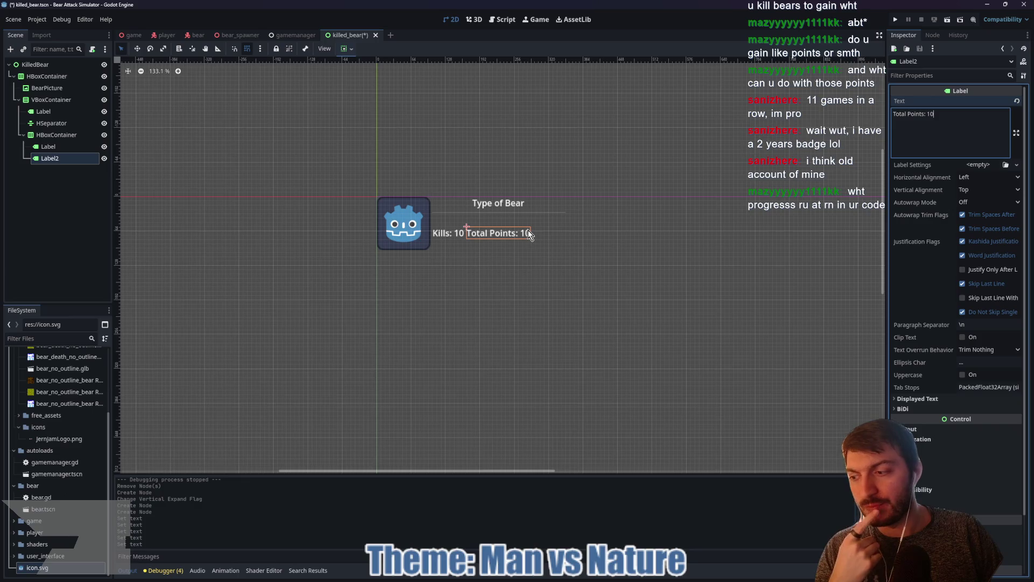
click(76, 146)
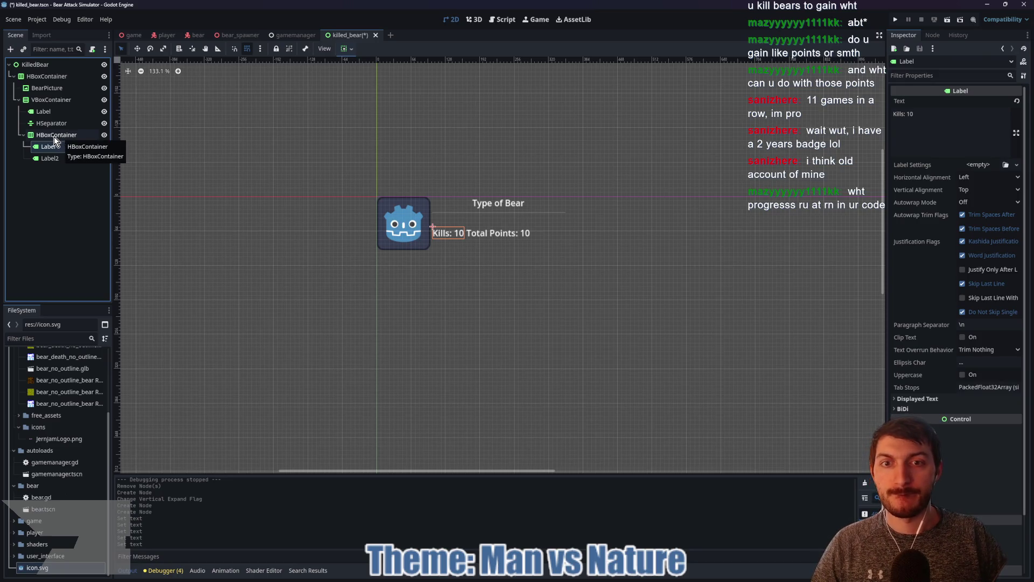
click(54, 138)
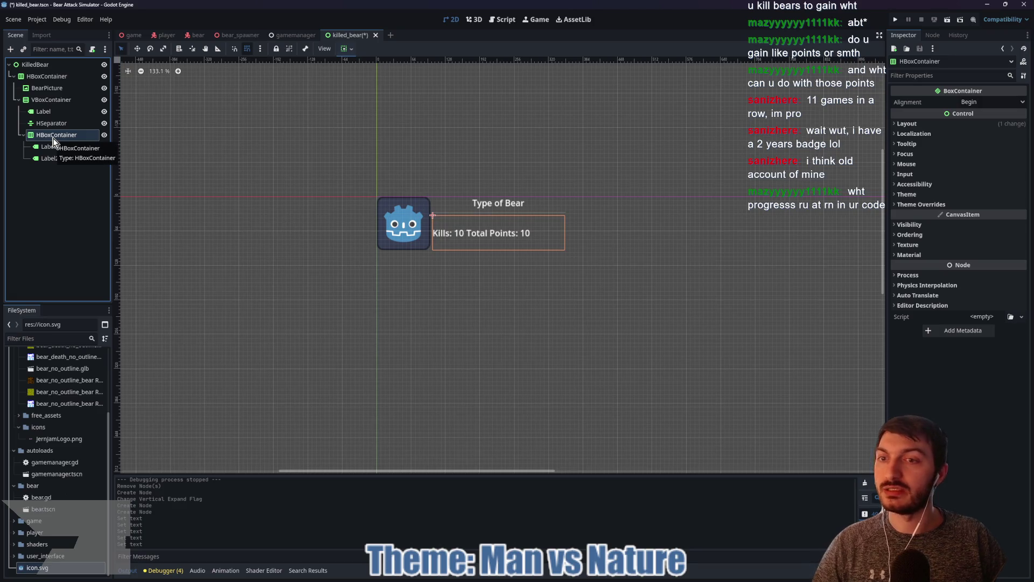
Add a VBoxContainer under the inner HBoxContainer and drag both score labels into it.
key(ctrl+a)
text(vbox)
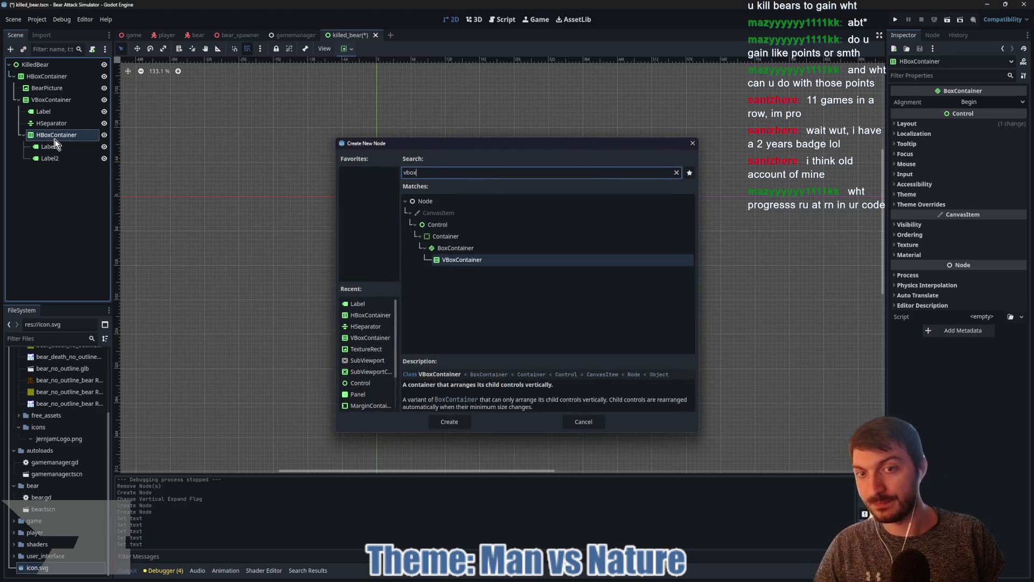
key(Return)
drag(47, 149, 60, 172)
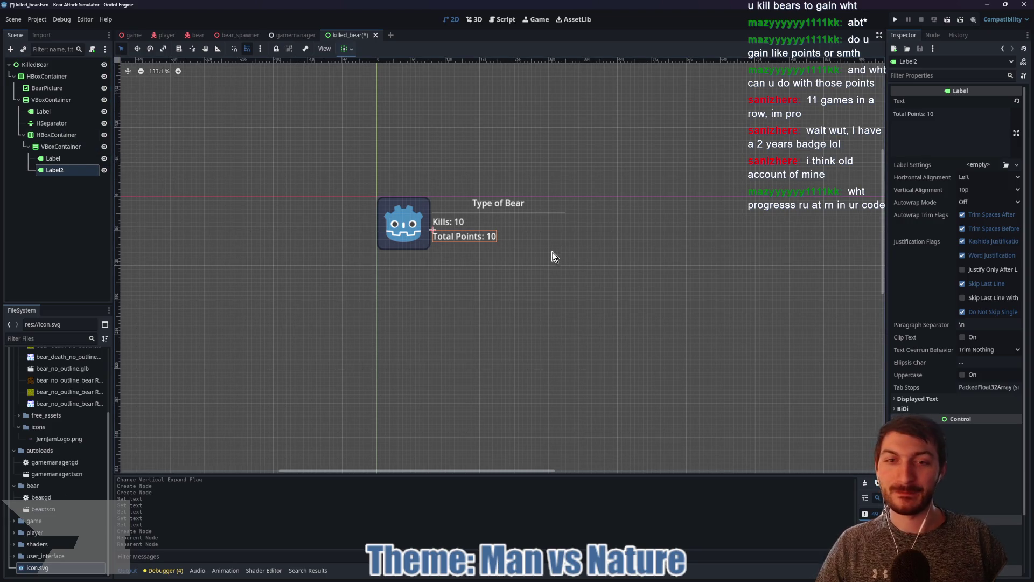
click(70, 158)
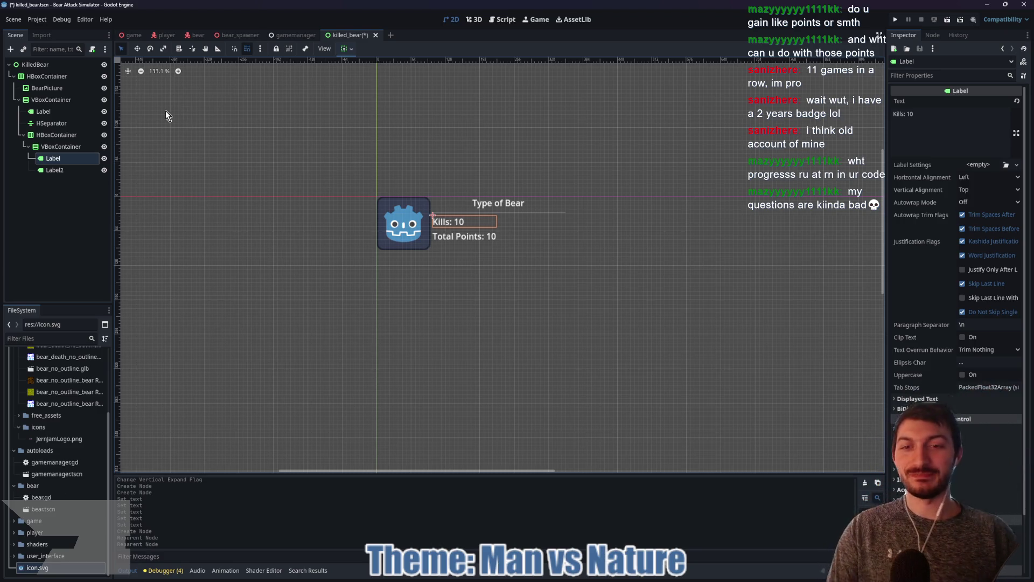
Rename the two stat label nodes to KillsLabel and TotalPointsLabel.
double_click(69, 157)
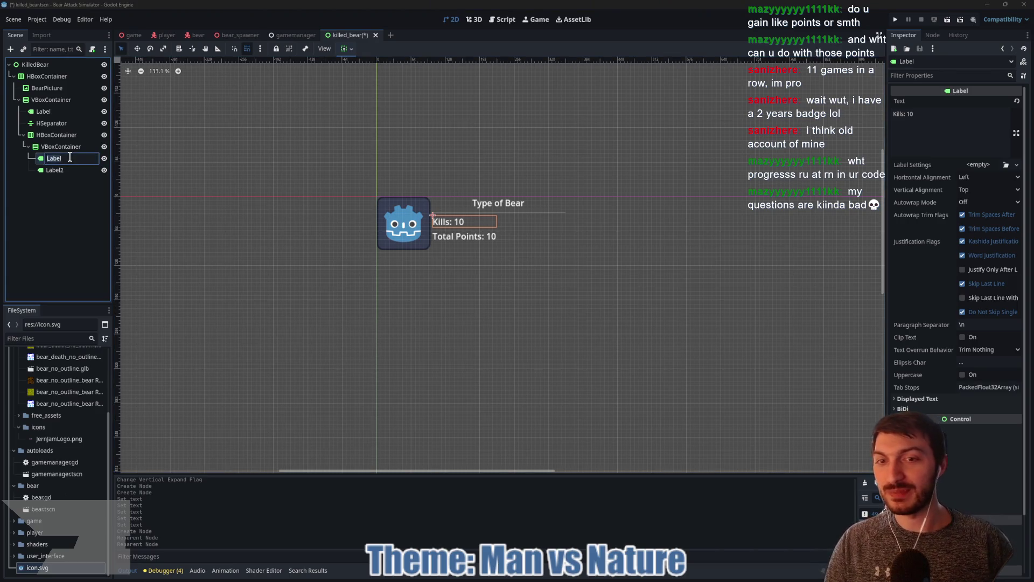
text(Kills)
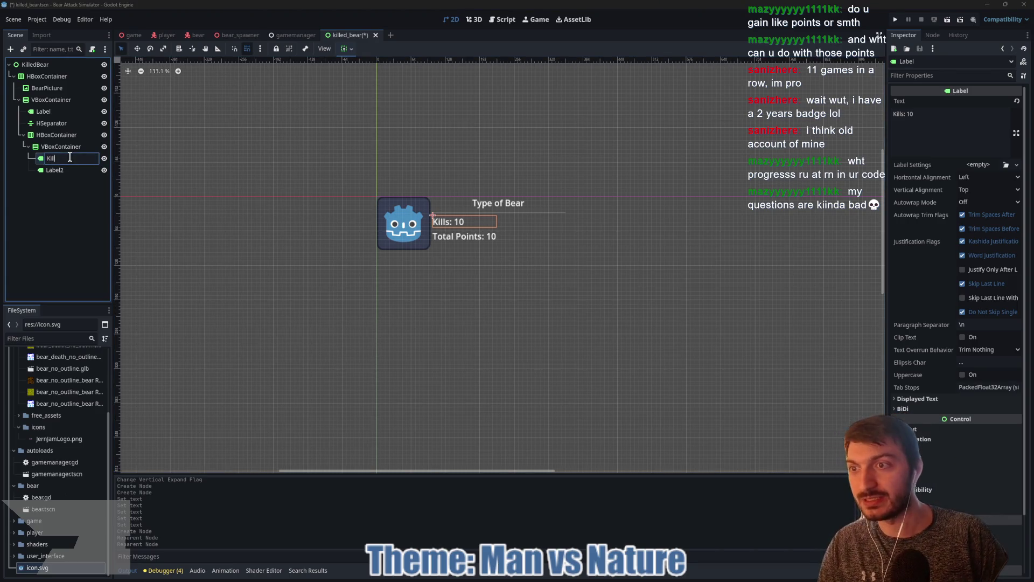
text(Label)
key(Return)
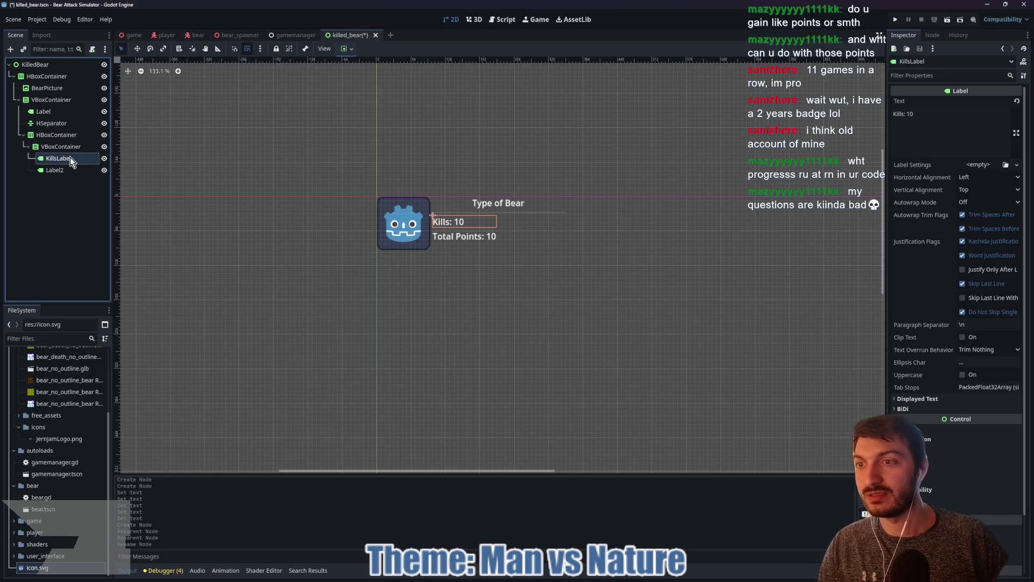
double_click(79, 167)
text(TotalPoints)
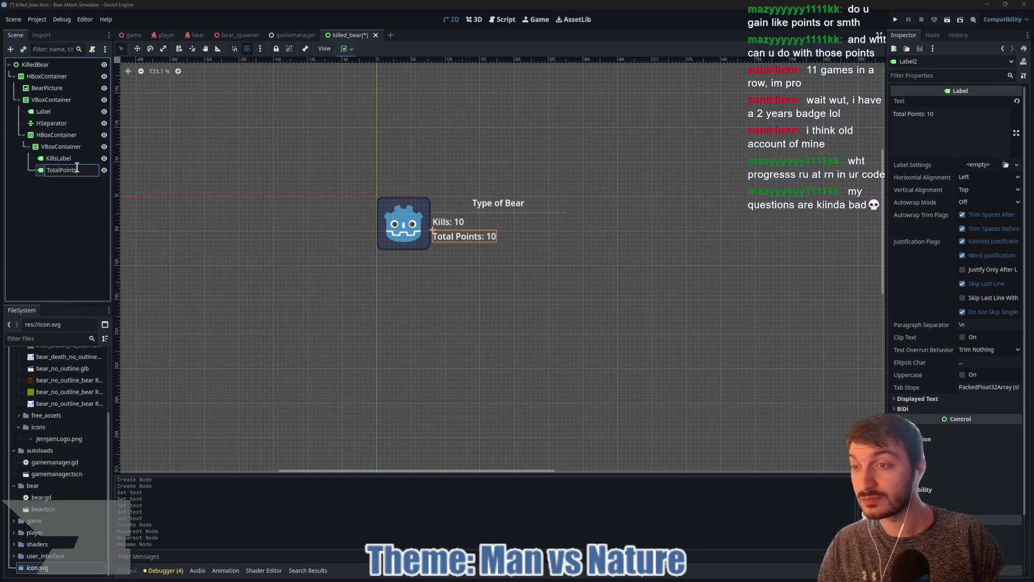
text(tsLabel)
key(Return)
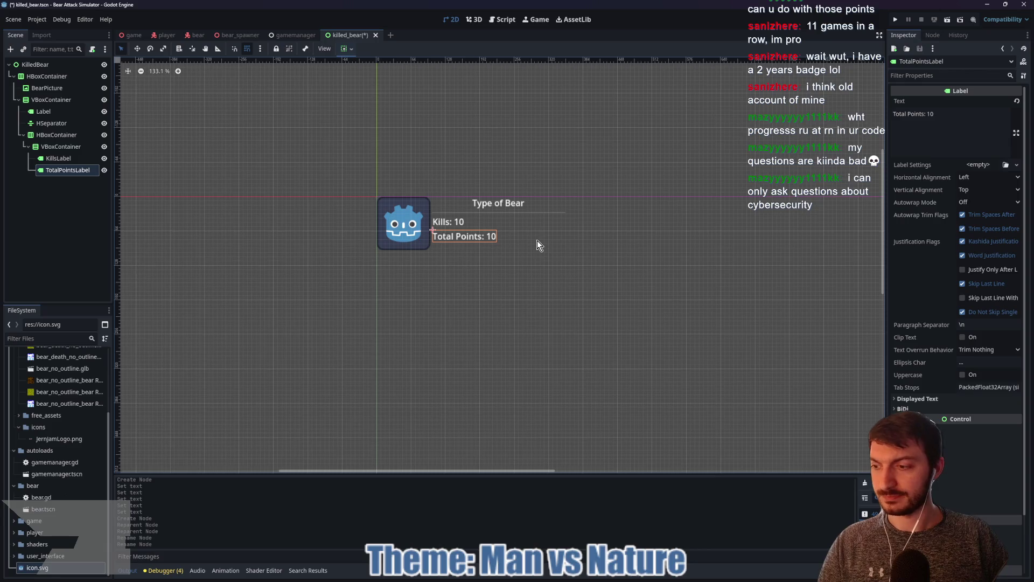
Cancel the Create New Node dialog, then select KillsLabel and its Label Settings choices.
key(ctrl+a)
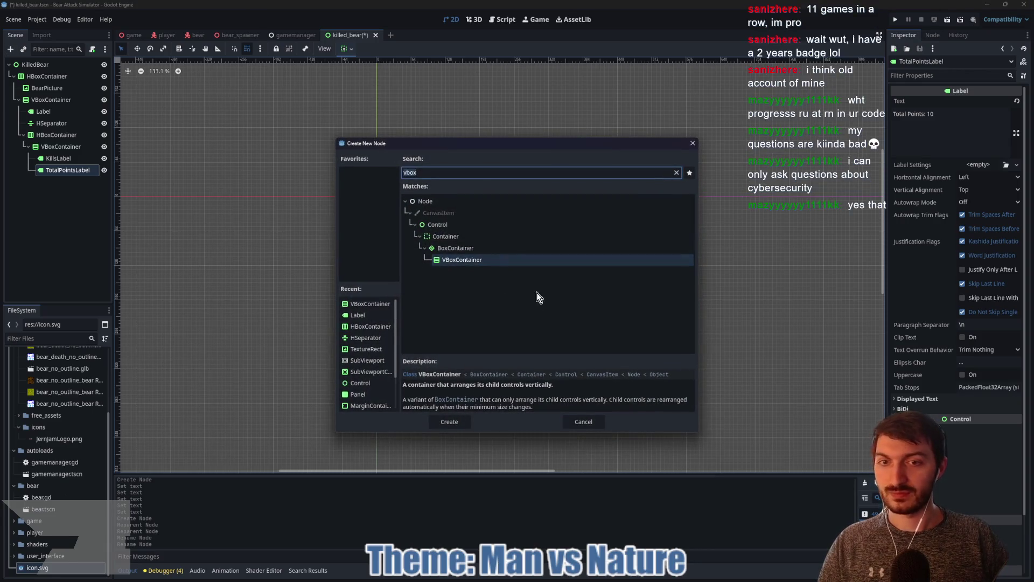
click(586, 421)
click(40, 156)
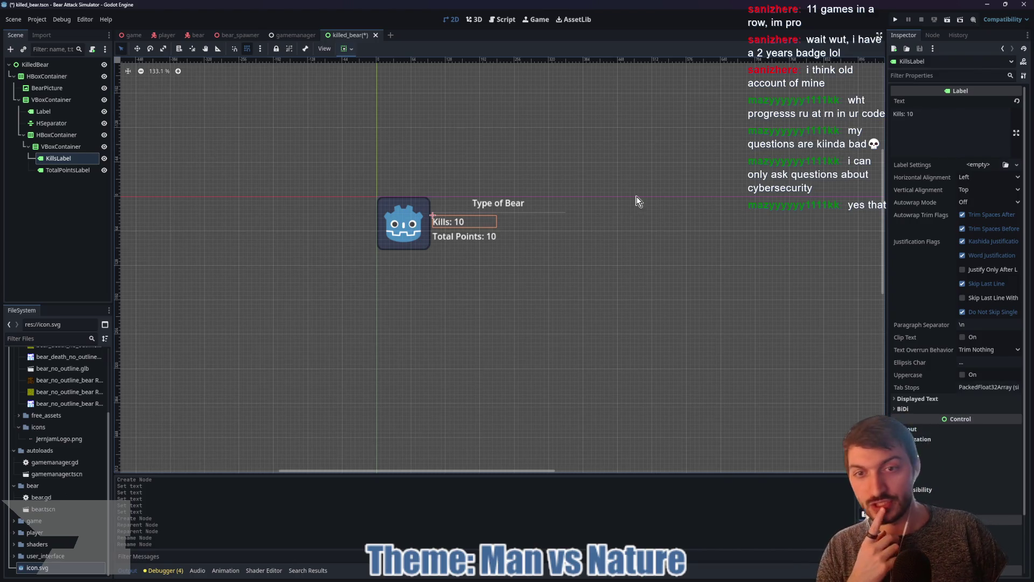
click(978, 163)
Give KillsLabel a new LabelSettings with font size 18.
click(984, 191)
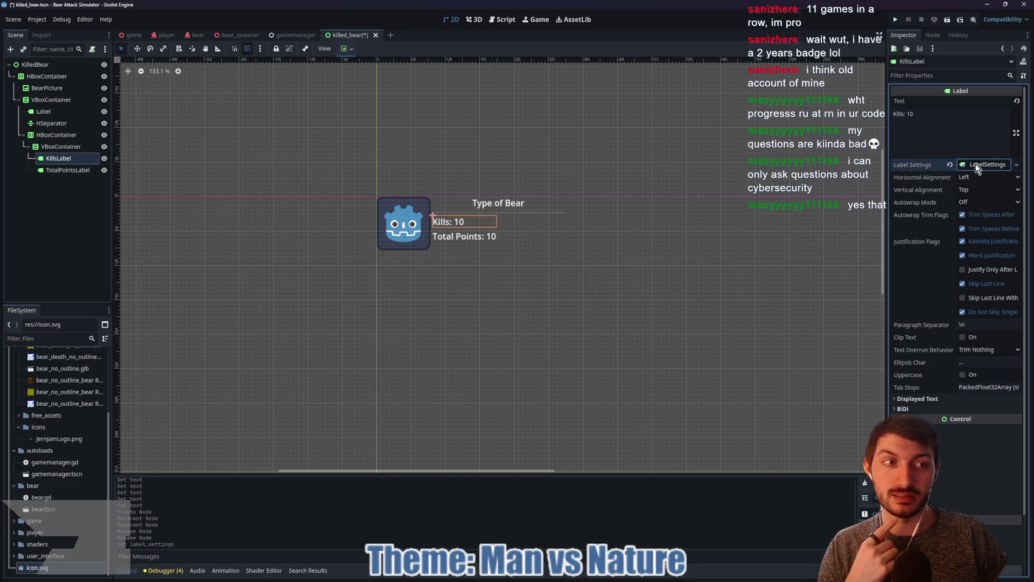
click(982, 227)
text(18)
key(Return)
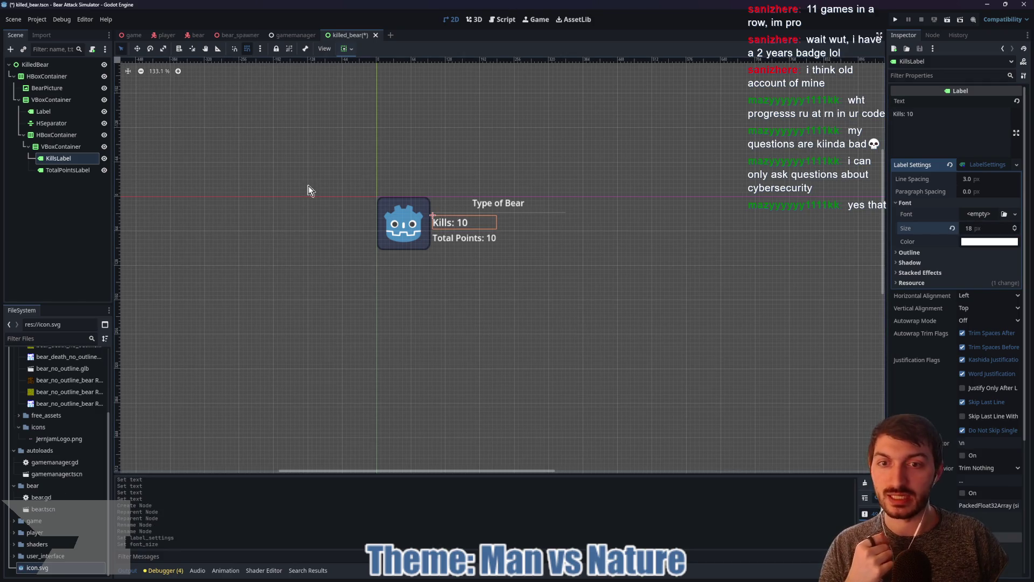
Give TotalPointsLabel its own new LabelSettings with font size 18.
click(85, 169)
click(1002, 164)
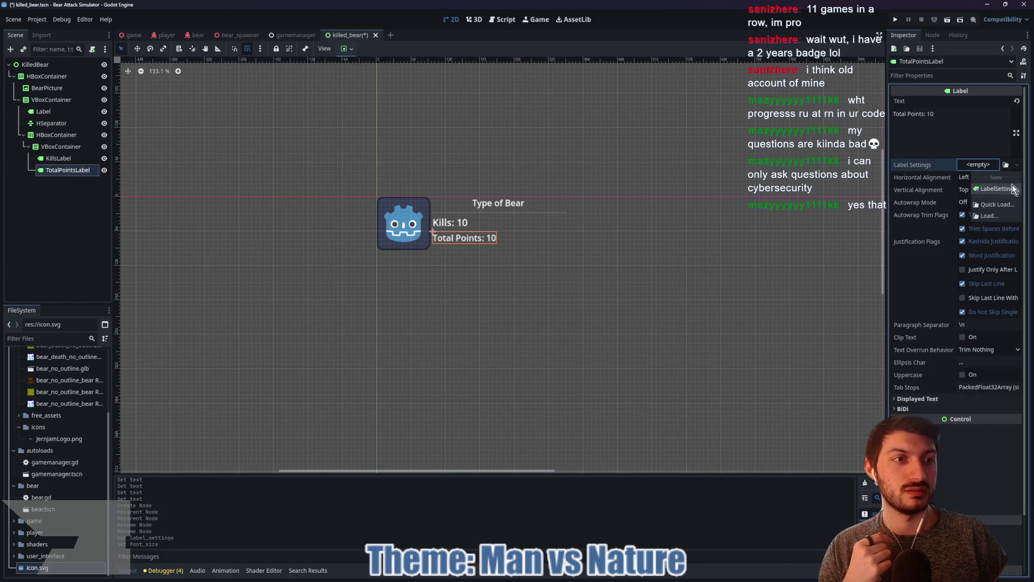
click(1010, 207)
click(916, 202)
click(979, 227)
text(18)
key(Return)
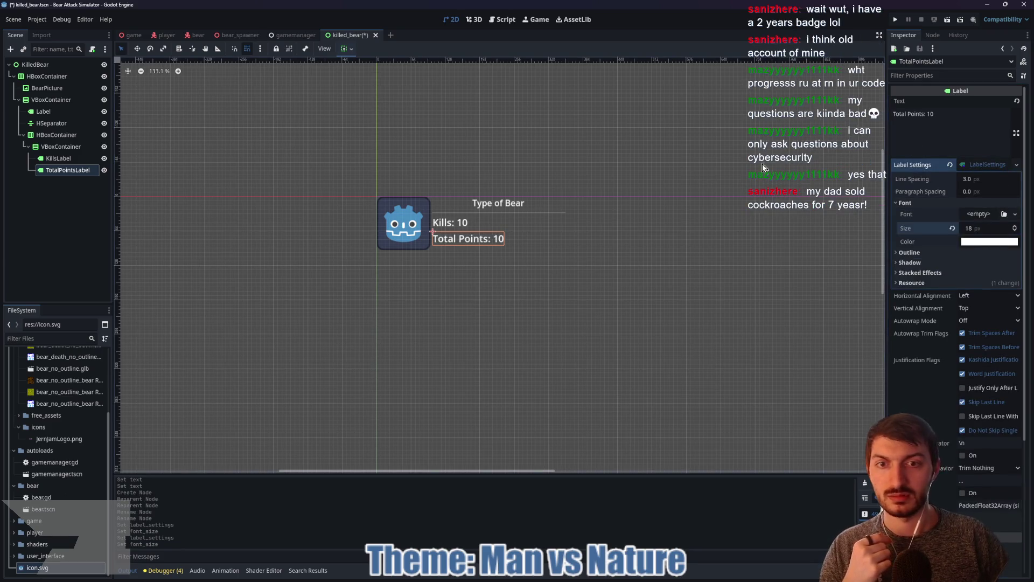
Recentre the bear card in the canvas and save killed_bear.tscn.
click(598, 248)
drag(574, 239, 487, 247)
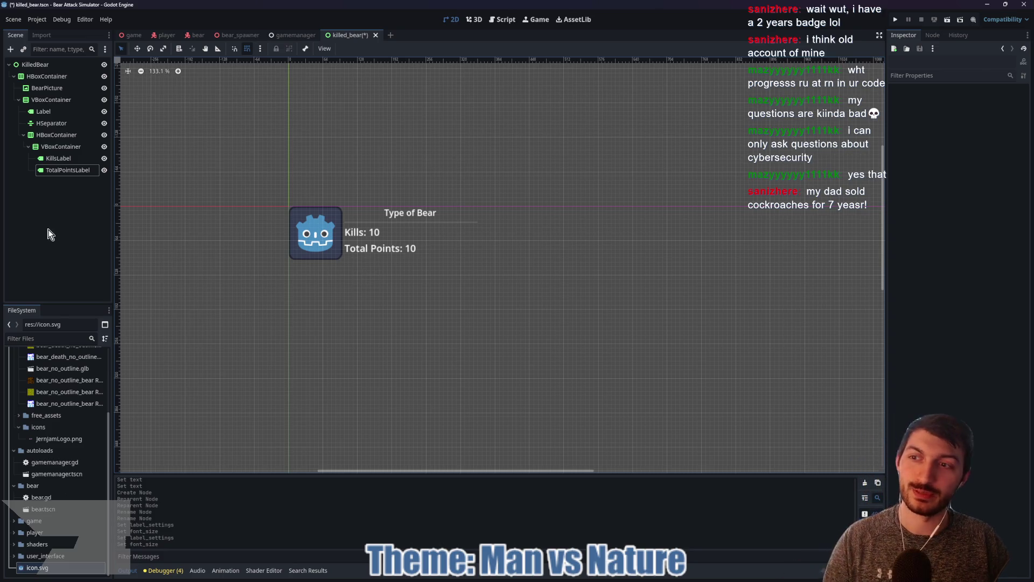
key(ctrl+s)
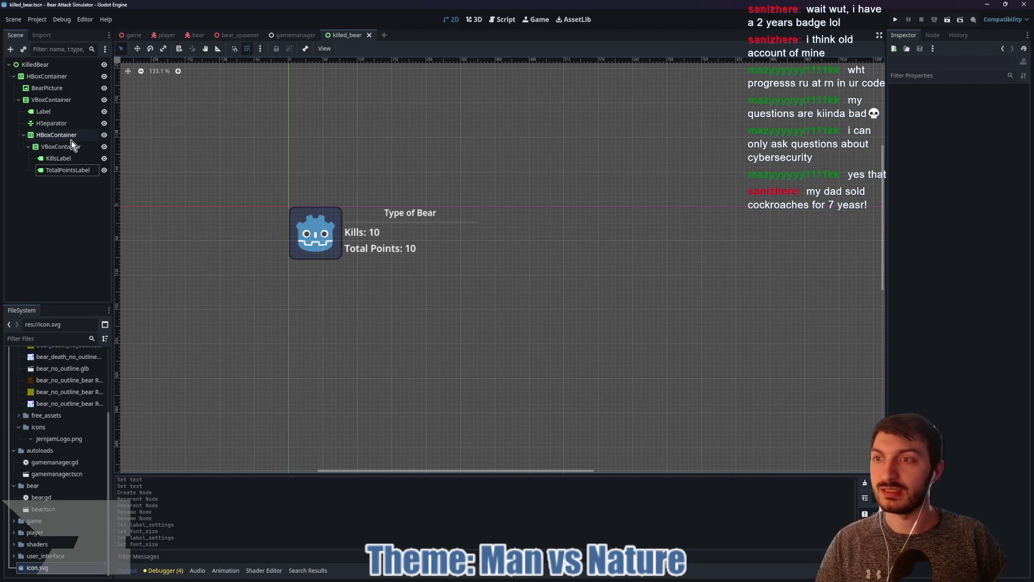
Rename the Type of Bear label node to BearLabel.
click(59, 113)
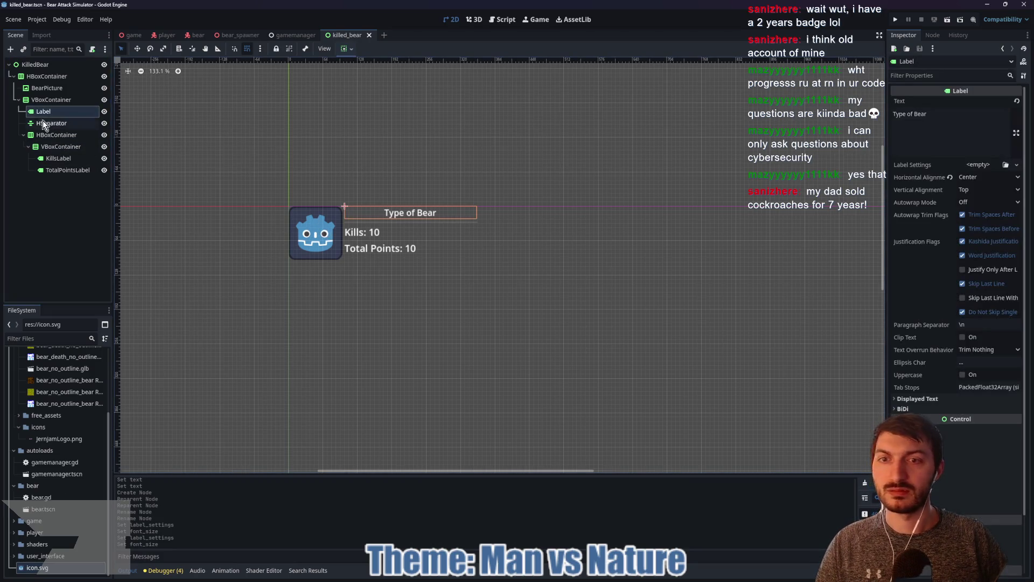
double_click(58, 111)
text(BearLabel)
key(Return)
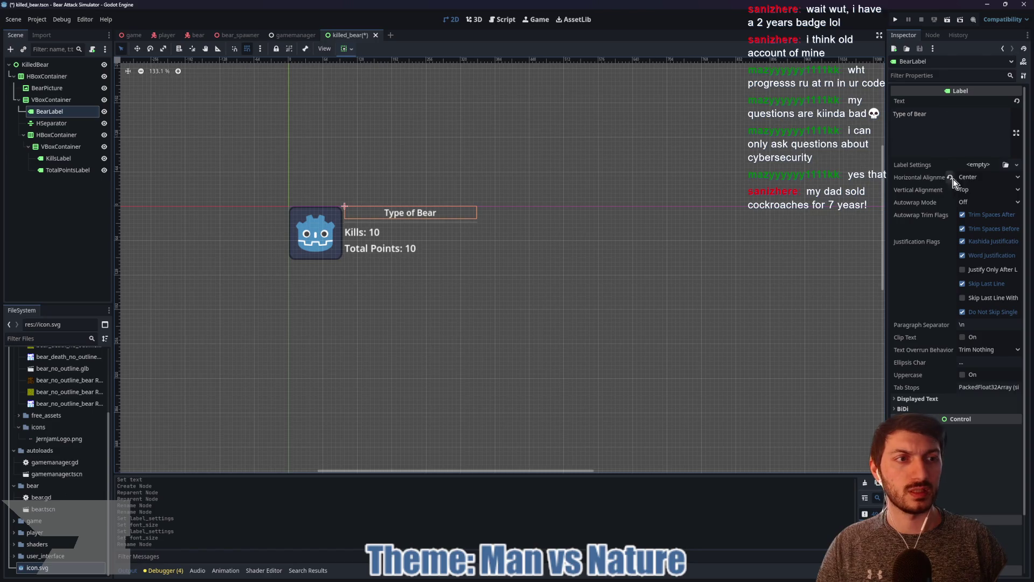
Give BearLabel a new LabelSettings with font size 21.
click(986, 164)
click(990, 189)
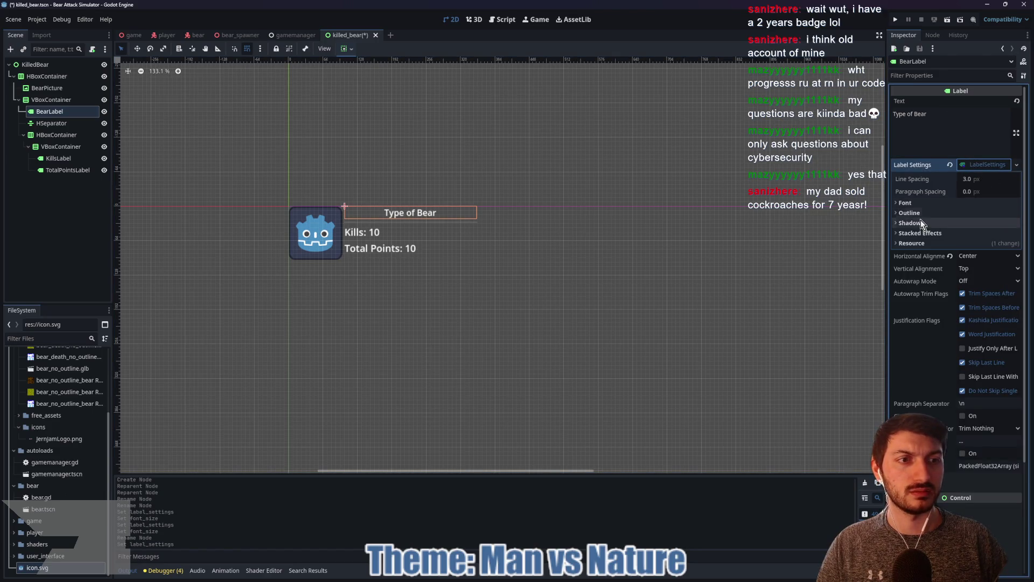
click(906, 202)
click(982, 227)
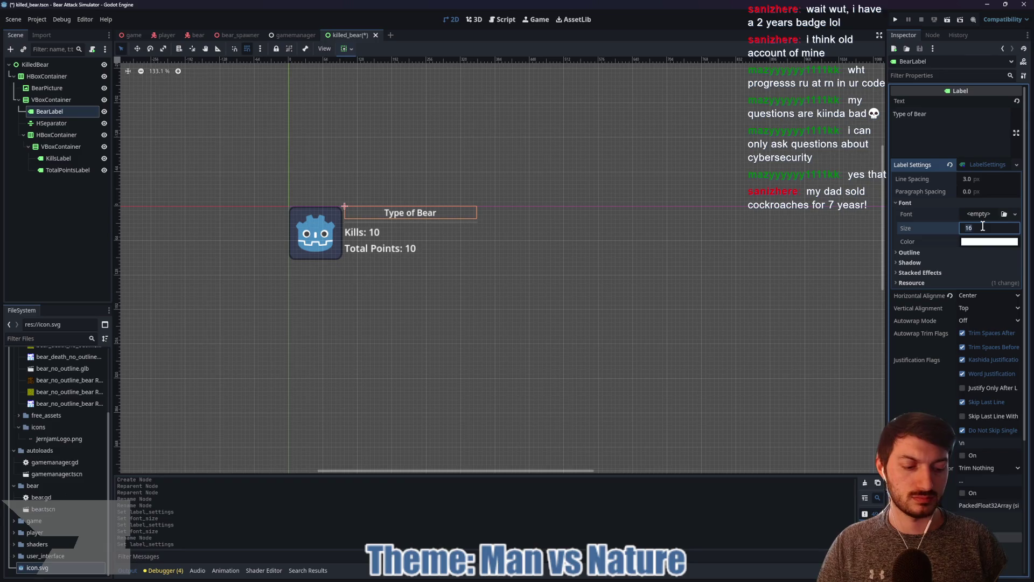
text(21)
key(Return)
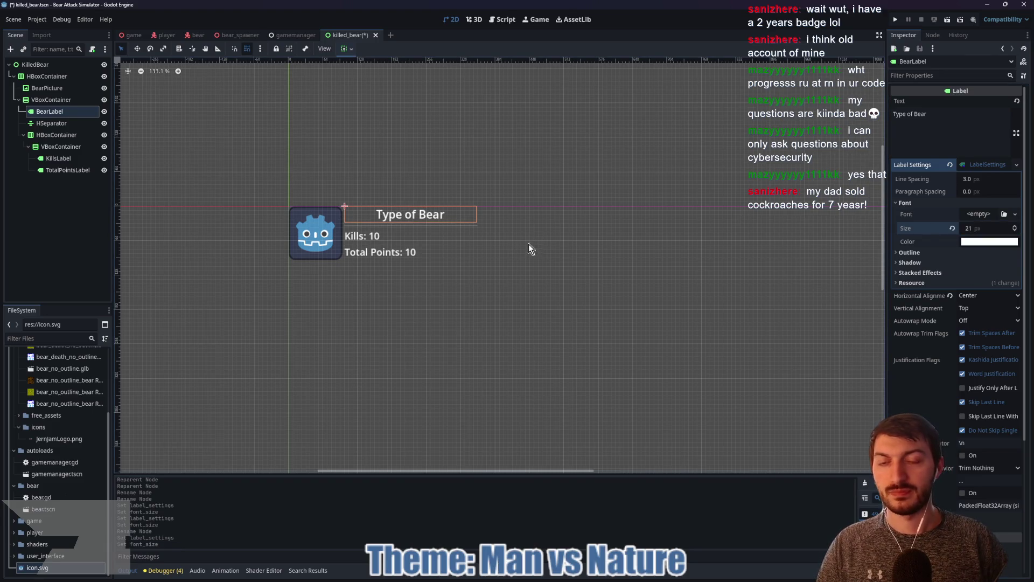
click(59, 151)
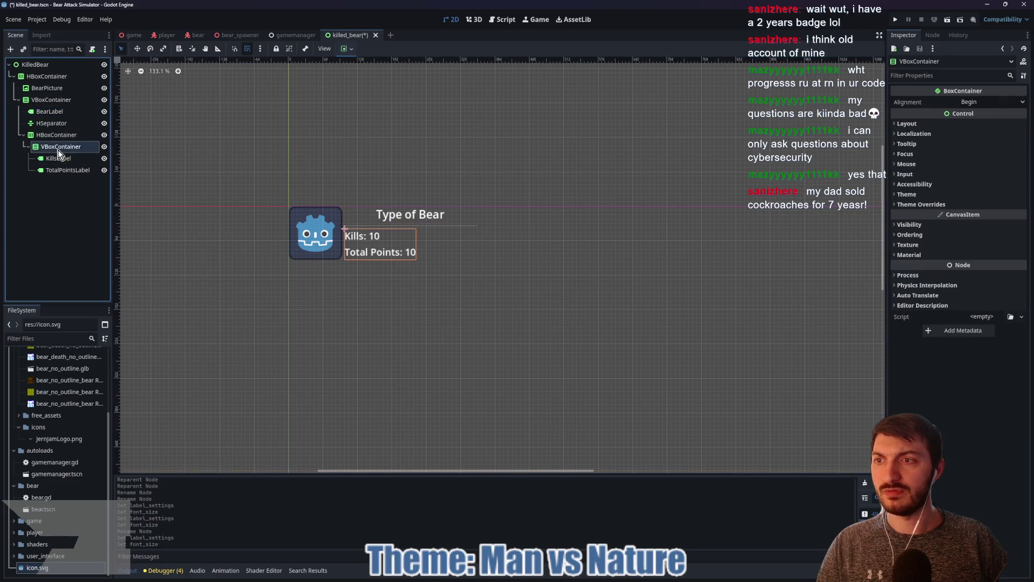
Try centre, left and fill sizing options on the stats box within the row.
click(349, 49)
click(364, 126)
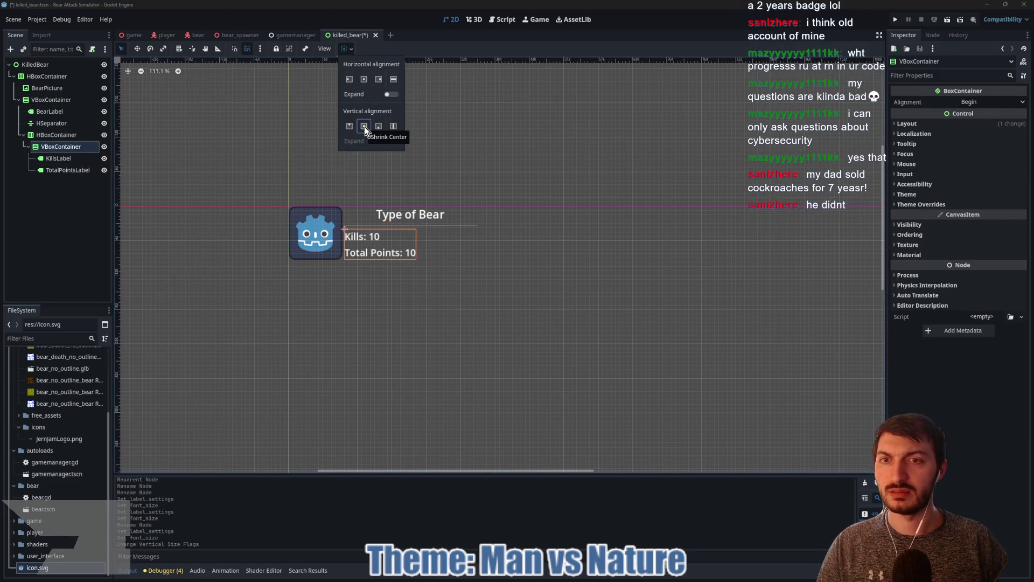
click(363, 79)
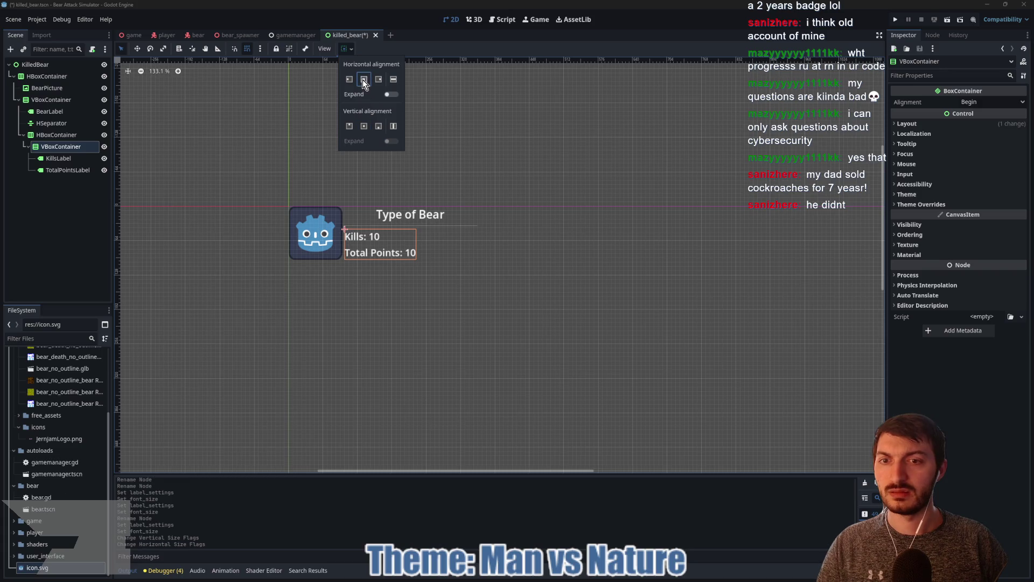
click(56, 157)
click(54, 135)
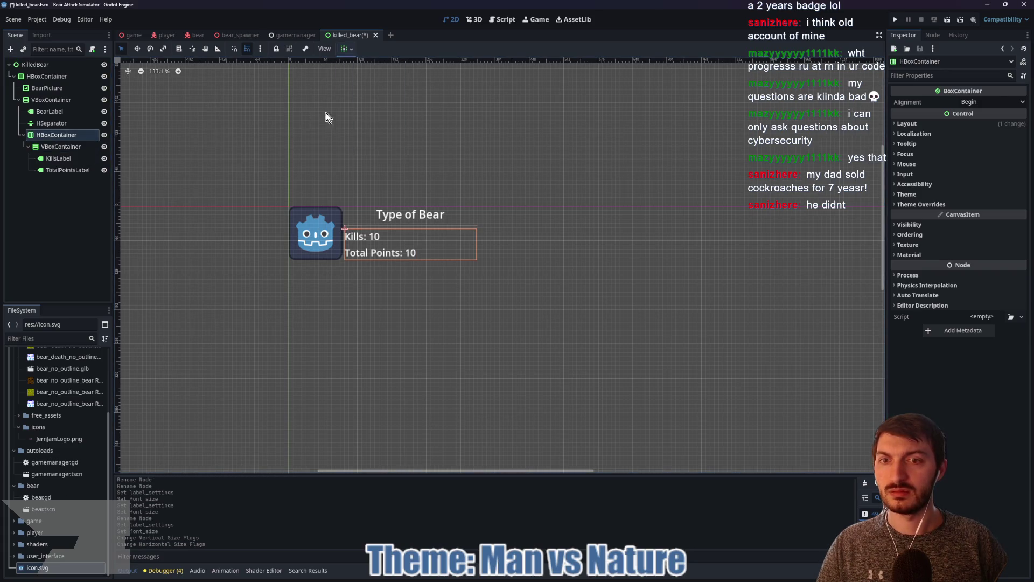
click(345, 49)
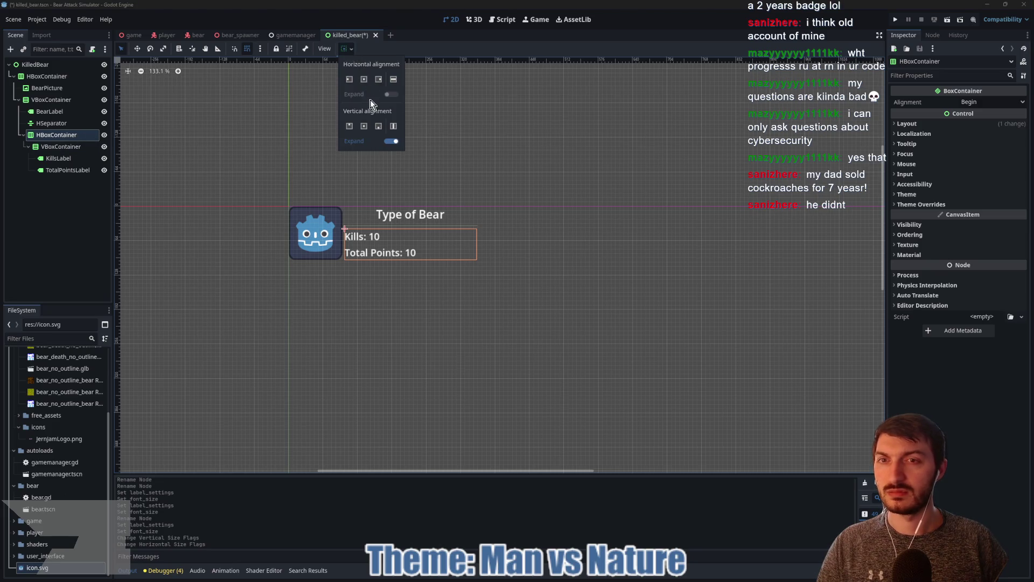
click(364, 79)
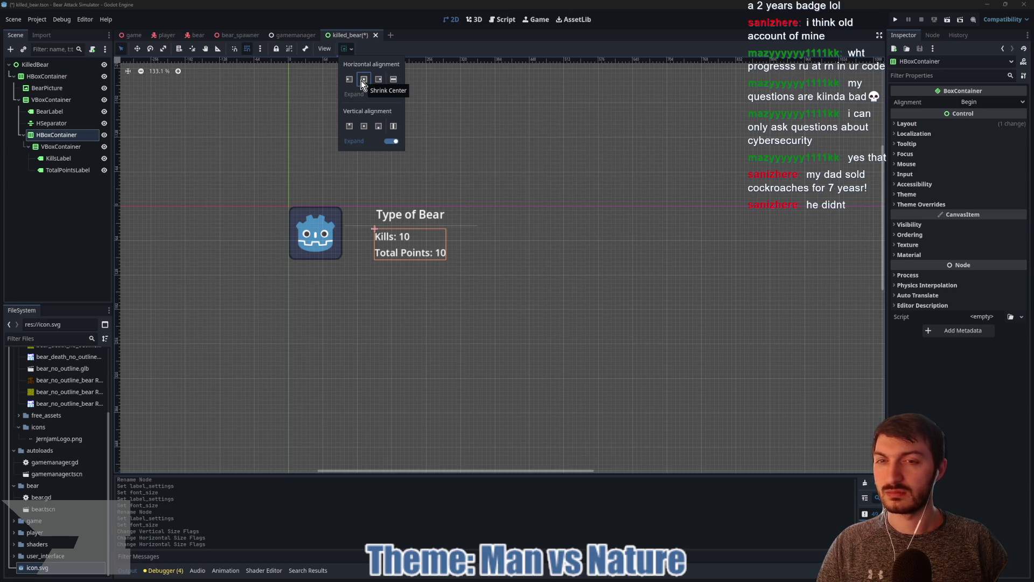
click(349, 81)
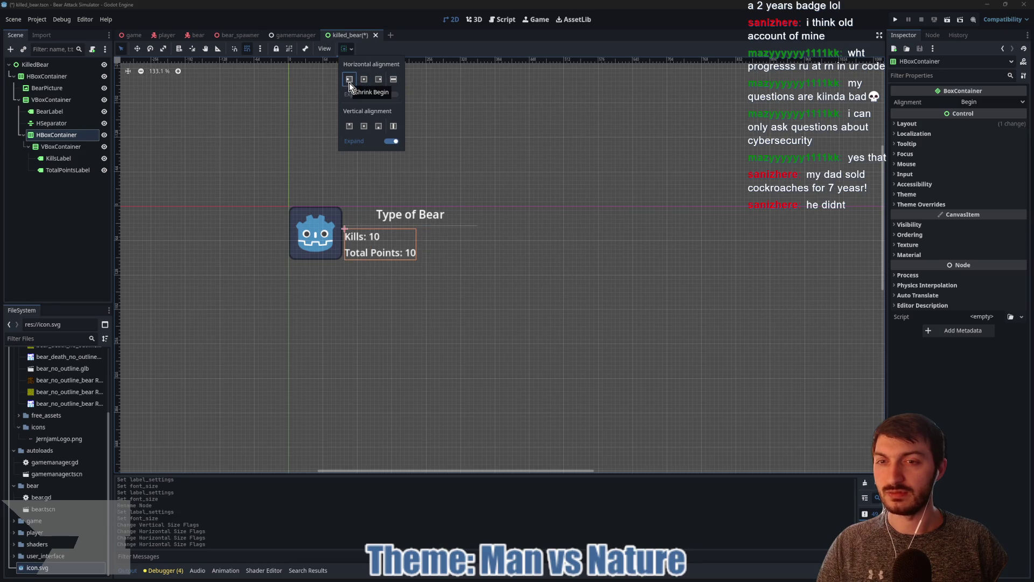
click(393, 80)
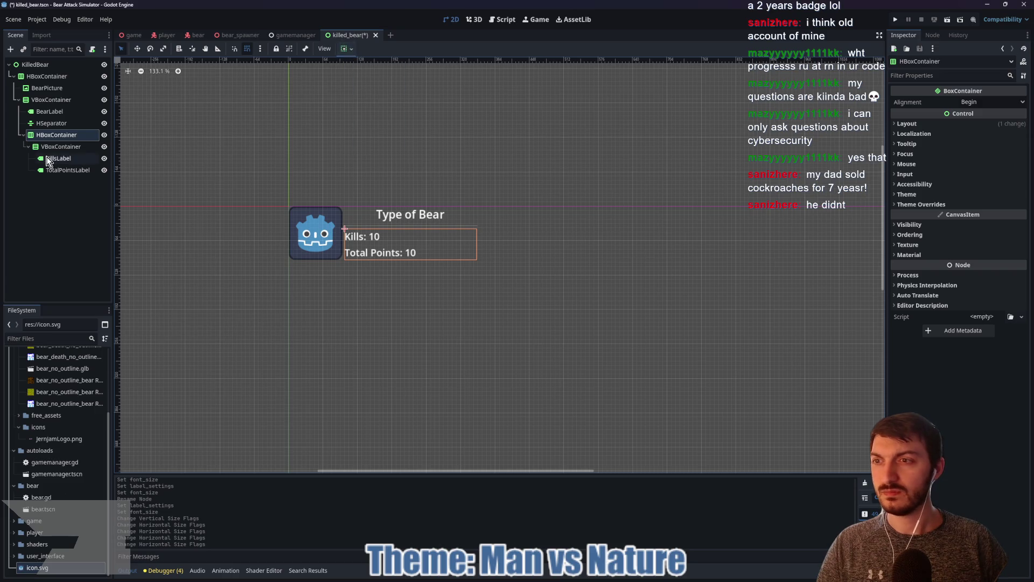
Try centring both stat labels' text and setting their sizing to fill horizontally.
click(59, 158)
ctrl+click(55, 171)
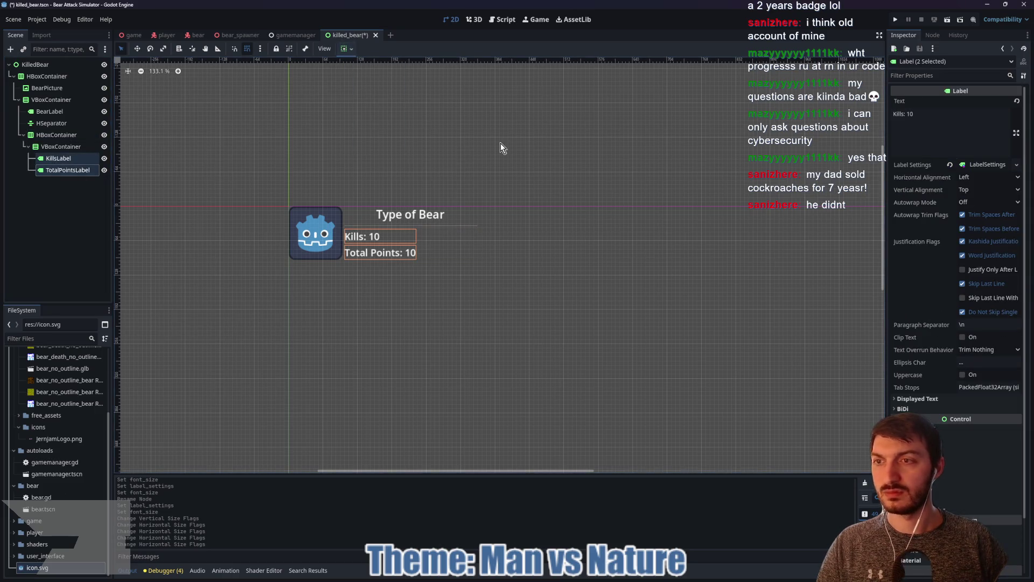
click(980, 181)
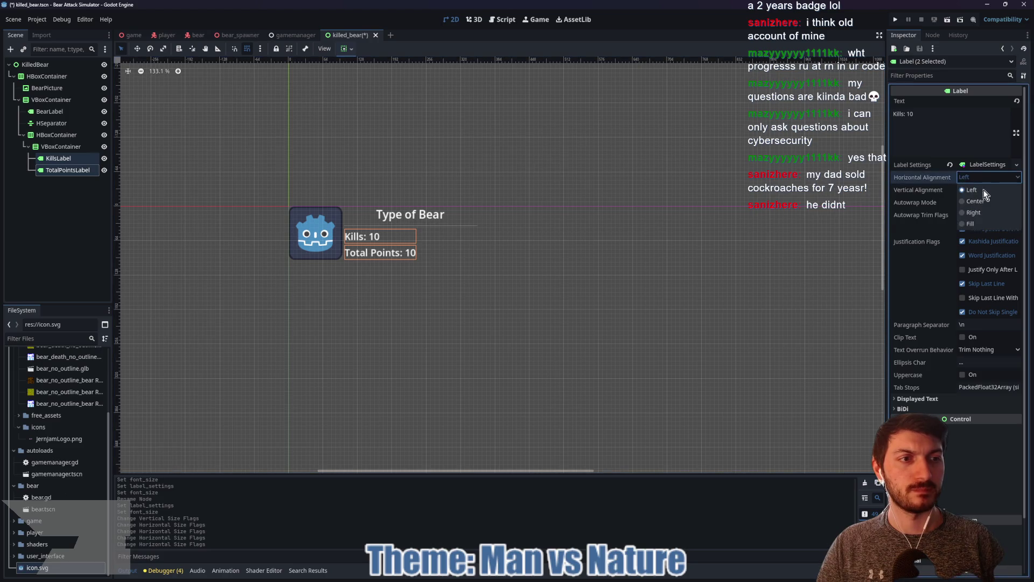
click(983, 201)
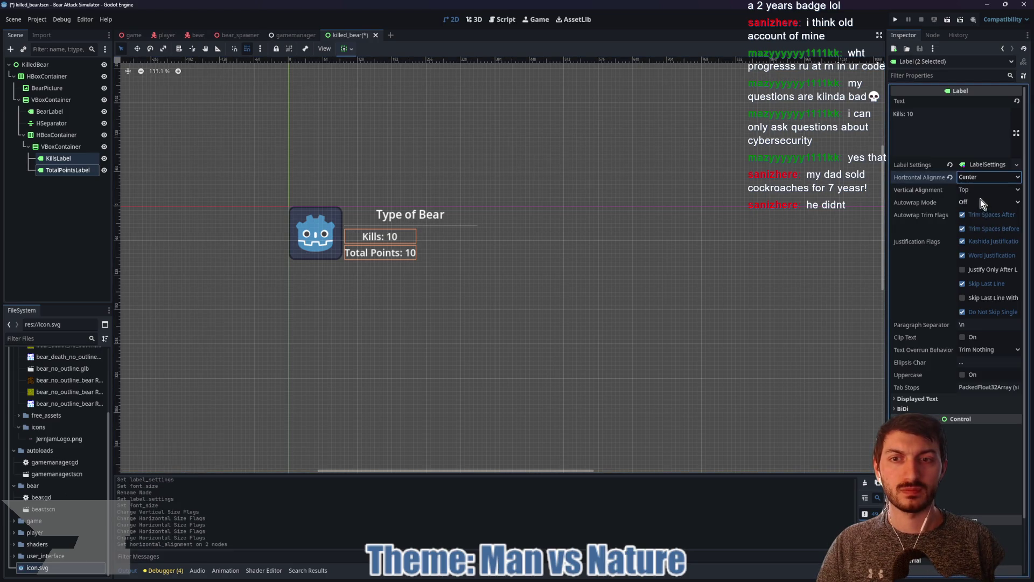
click(73, 170)
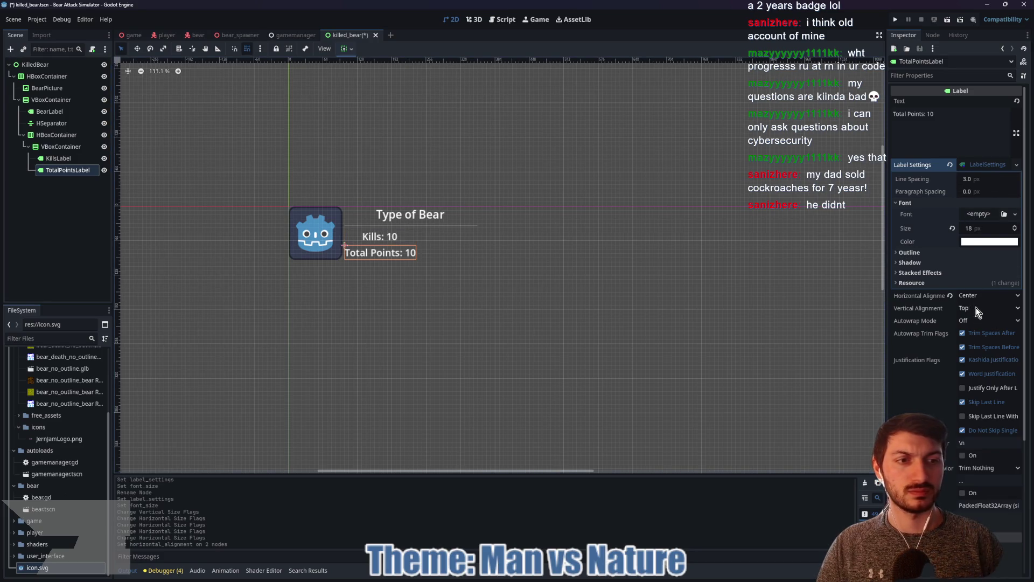
click(51, 160)
click(57, 168)
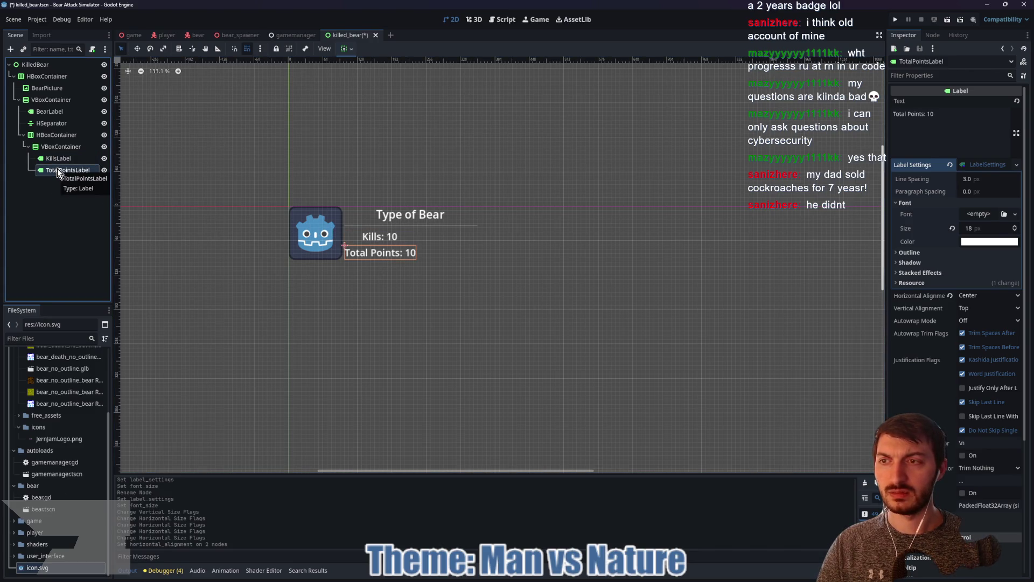
click(345, 50)
click(391, 141)
click(397, 140)
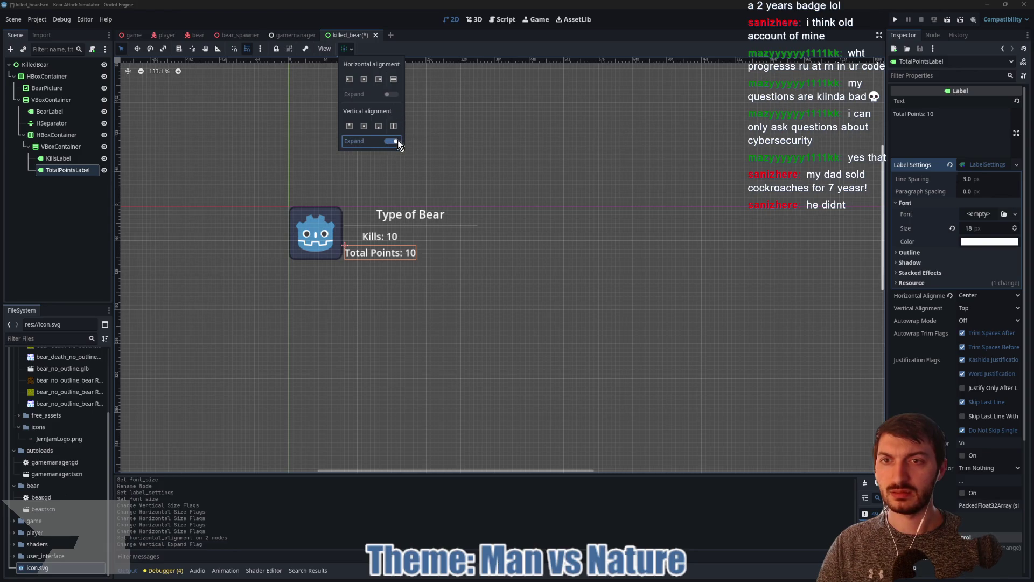
click(393, 78)
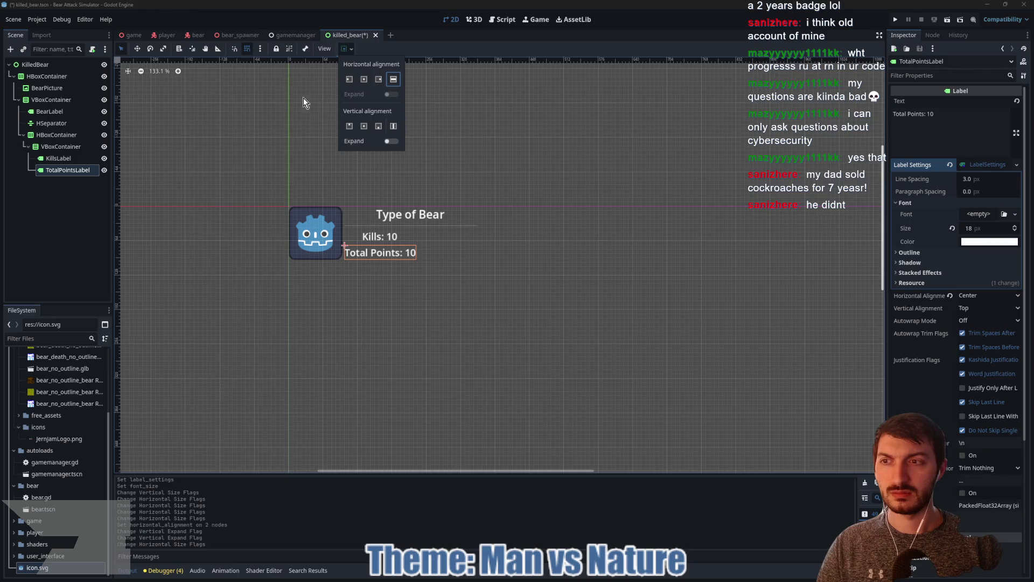
click(55, 149)
Turn on Horizontal Expand for the stats VBoxContainer.
click(55, 149)
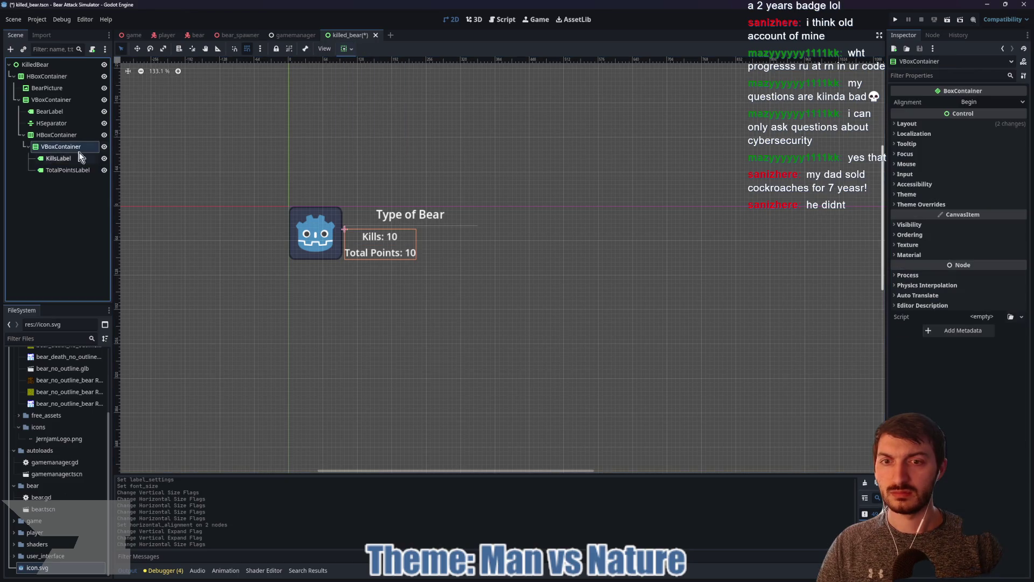
click(349, 52)
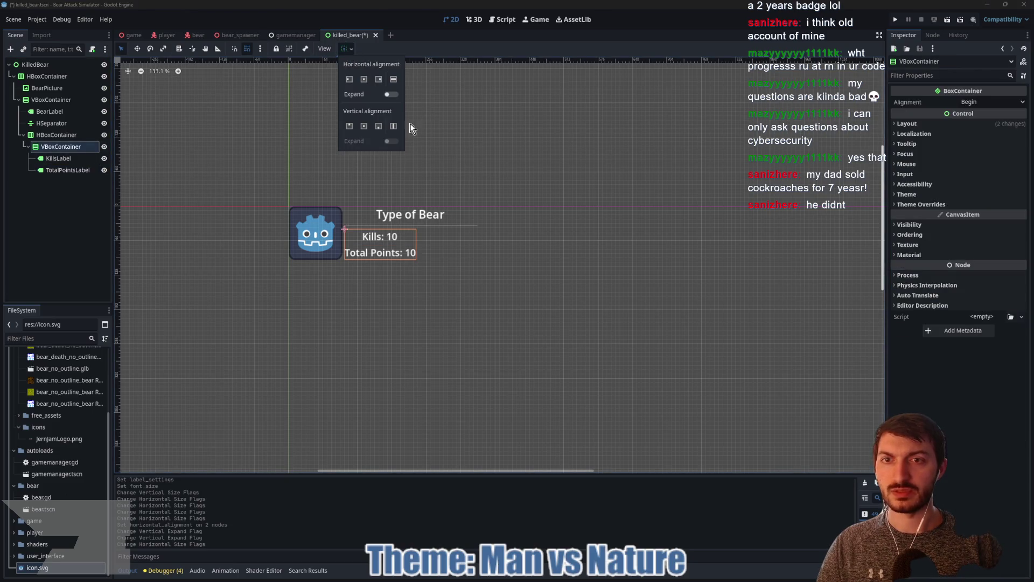
click(392, 94)
click(329, 97)
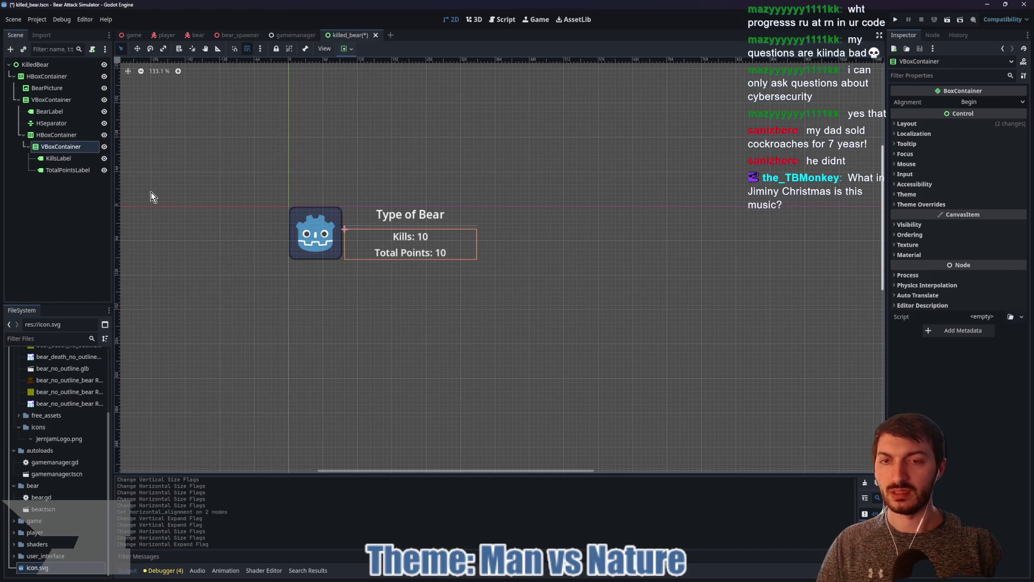
Set KillsLabel and TotalPointsLabel to left horizontal alignment and save the scene.
click(59, 158)
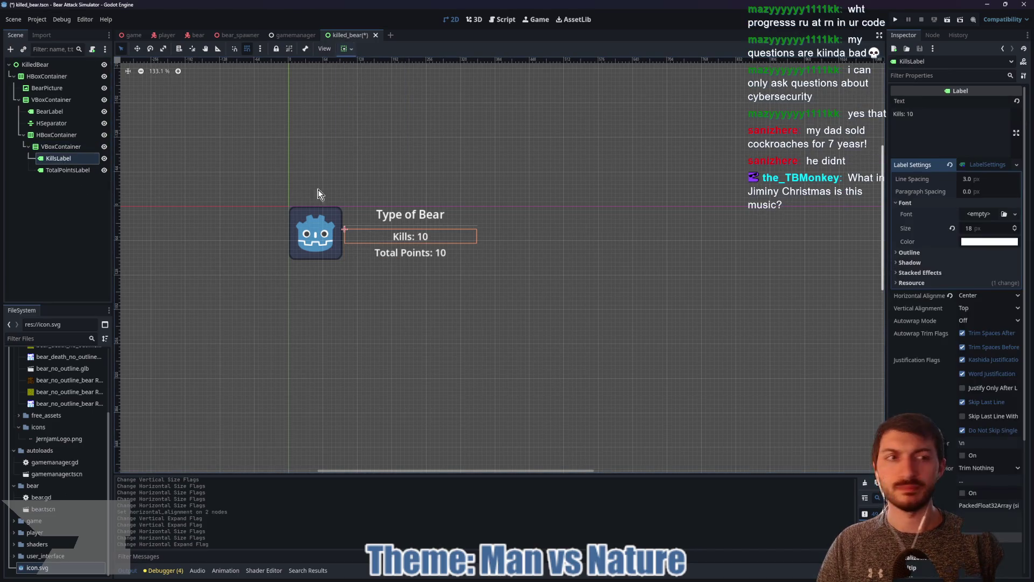
shift+click(75, 168)
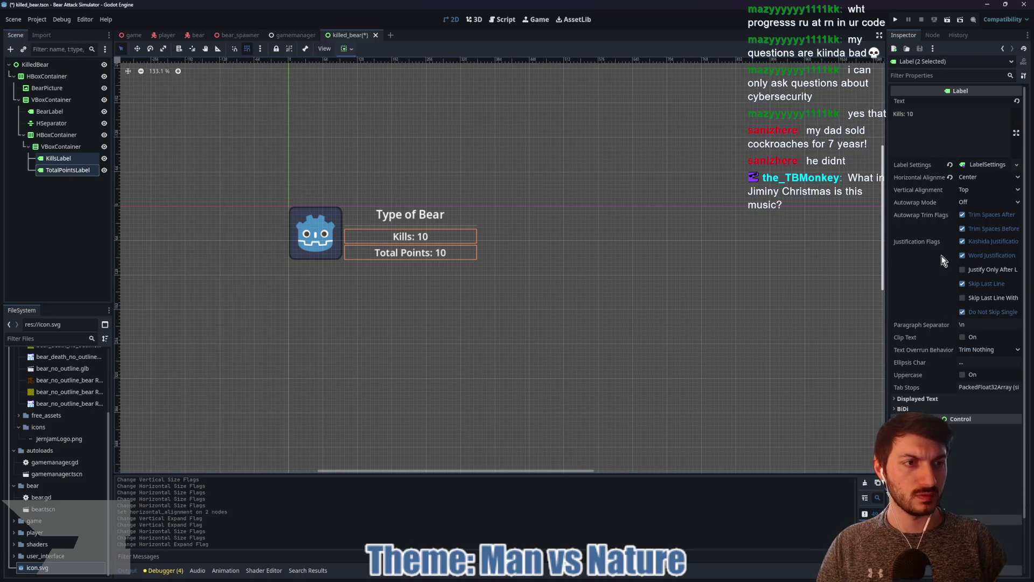
click(969, 177)
click(975, 189)
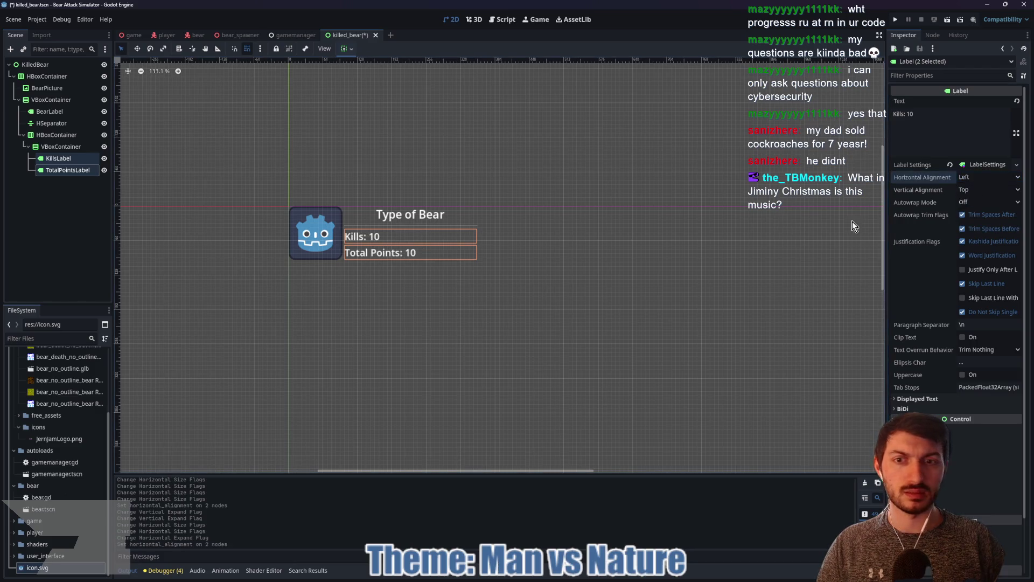
click(436, 302)
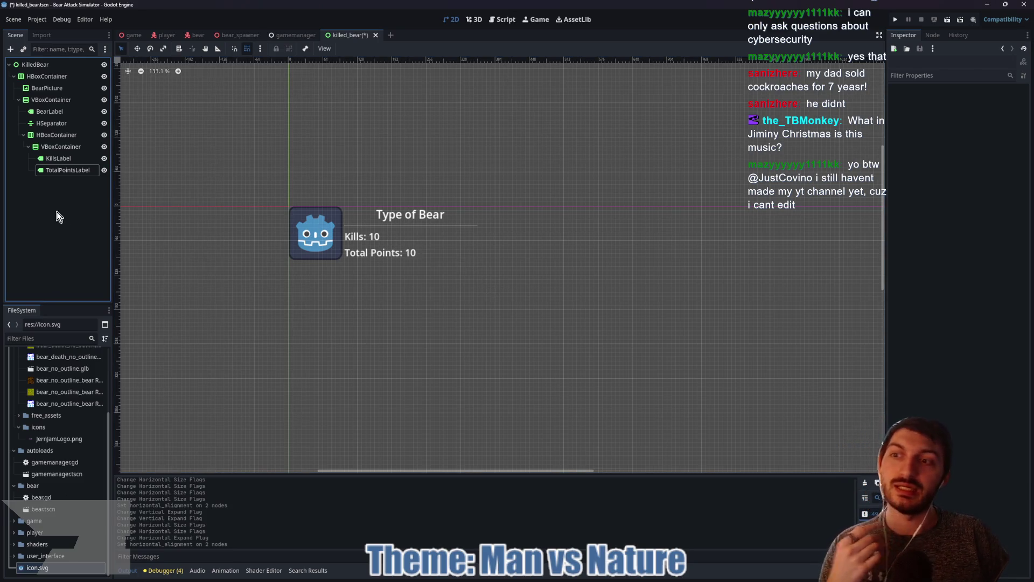
key(ctrl+s)
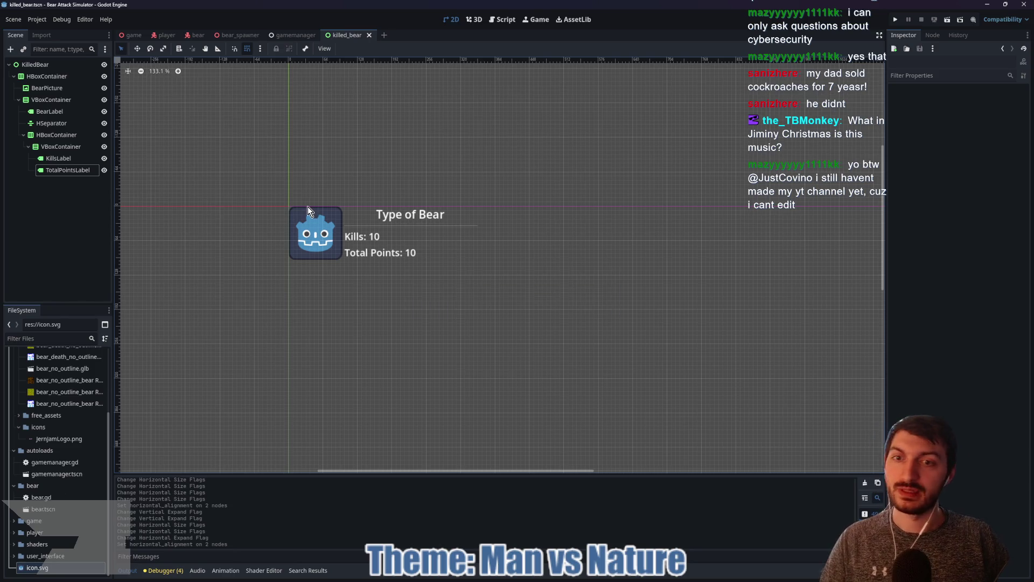
Collapse the container branches in the Scene tree under KilledBear.
click(23, 134)
click(19, 99)
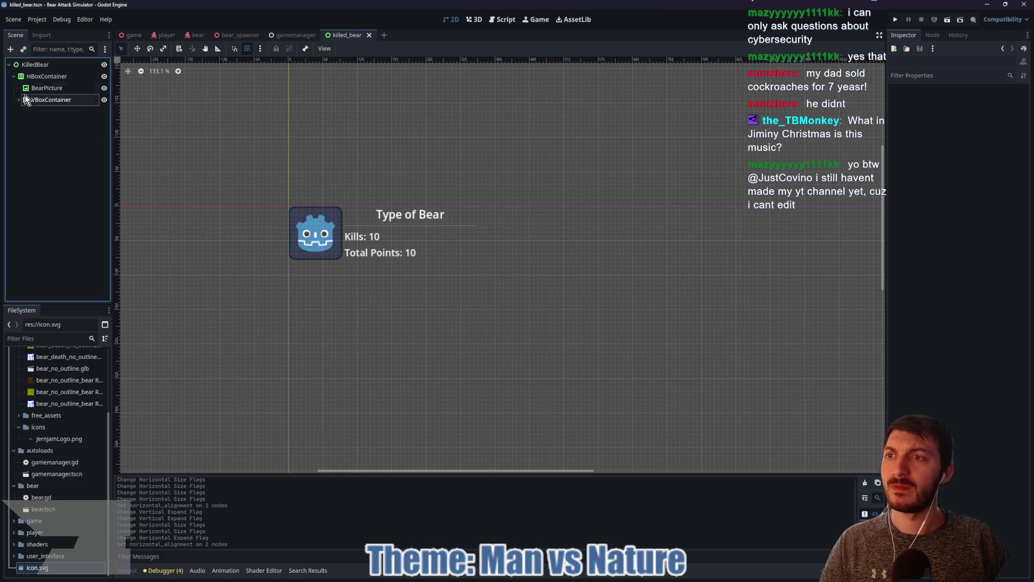
click(29, 88)
click(13, 76)
click(51, 159)
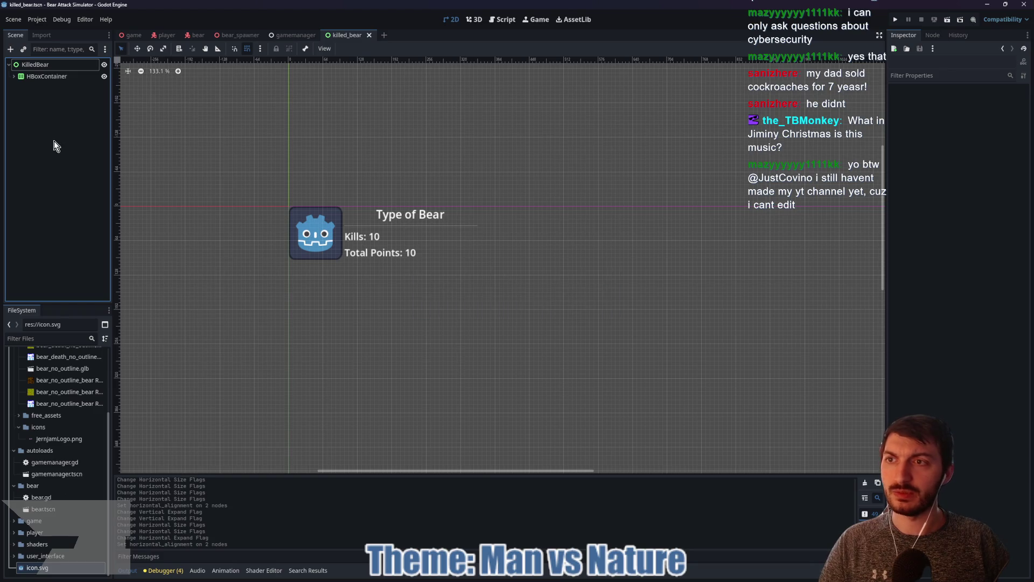
Attach a new killed_bear.gd script to the KilledBear root node.
click(70, 64)
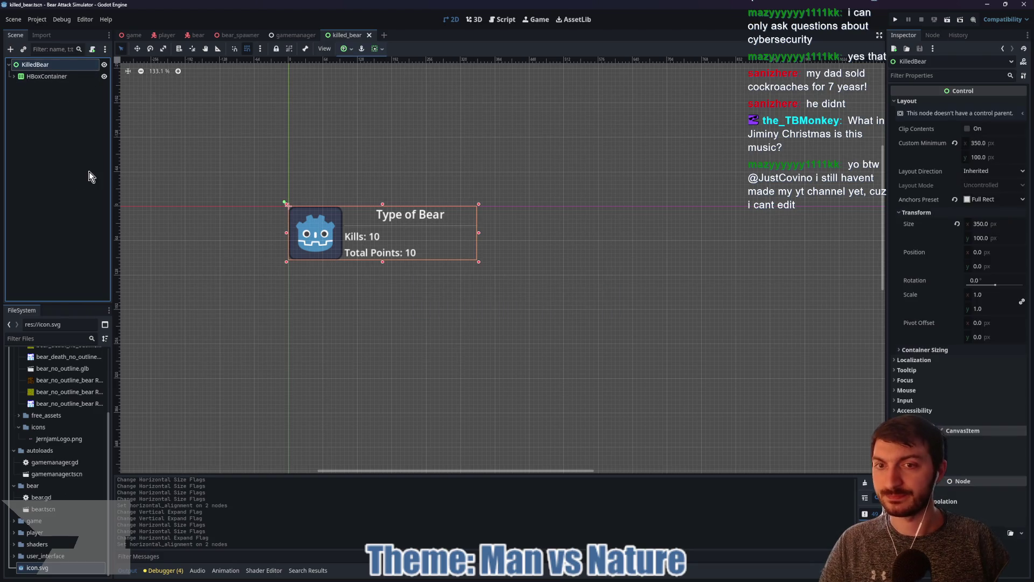
click(93, 49)
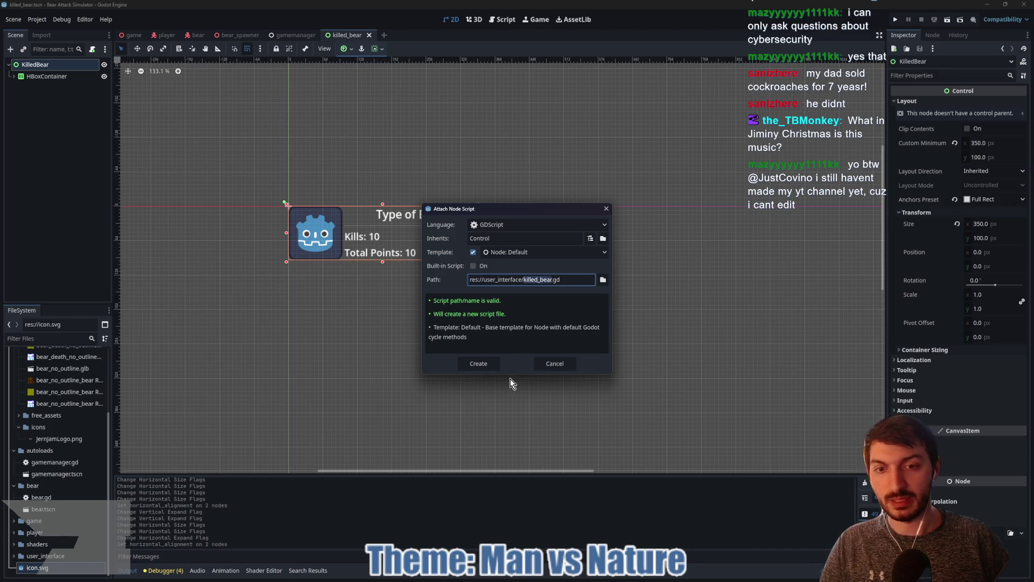
click(479, 364)
click(330, 253)
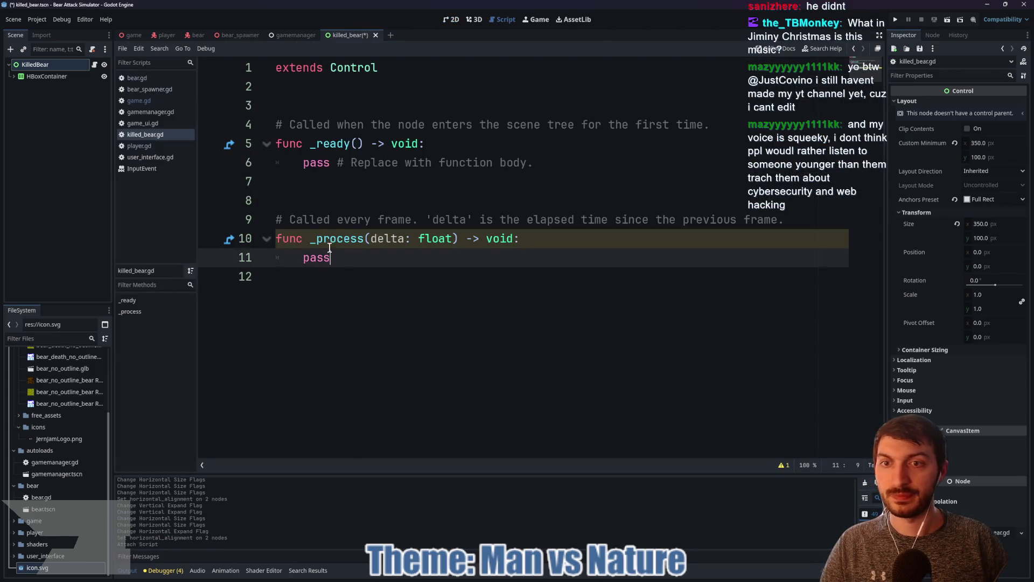
Delete the template functions, add 'class_name killed_bear' before extends Control, and save.
drag(330, 248, 263, 107)
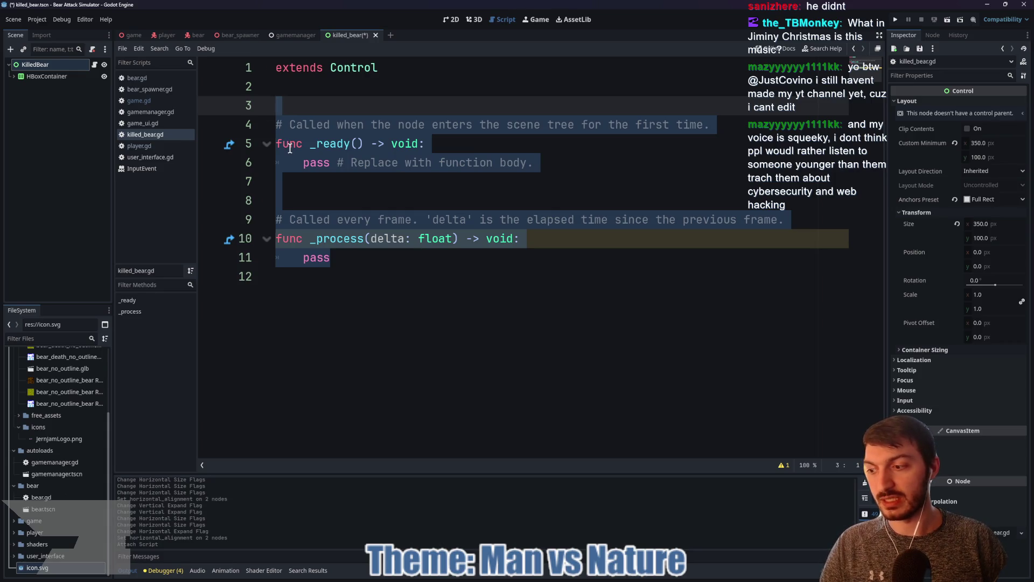
key(BackSpace)
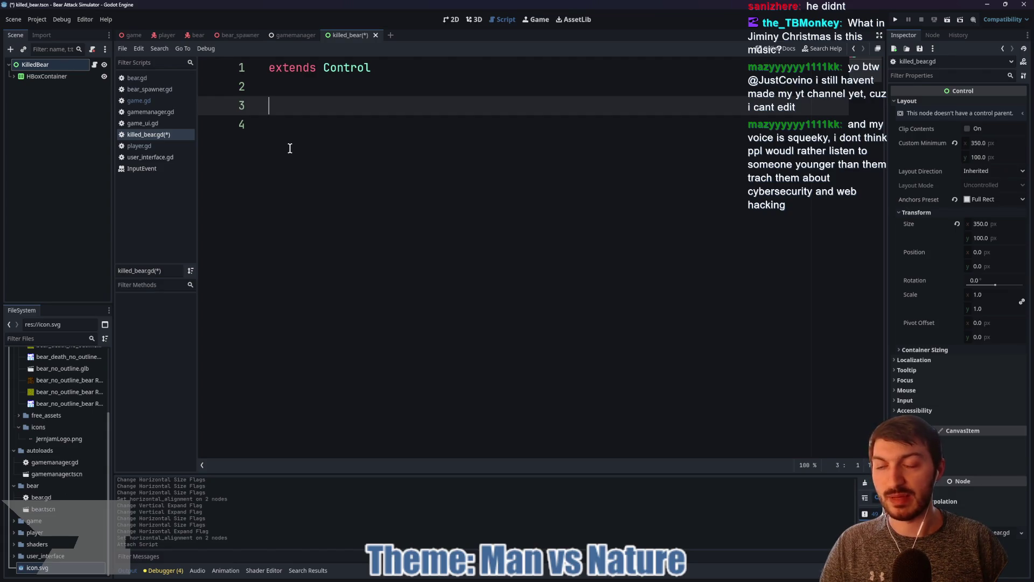
click(269, 70)
text(class_na)
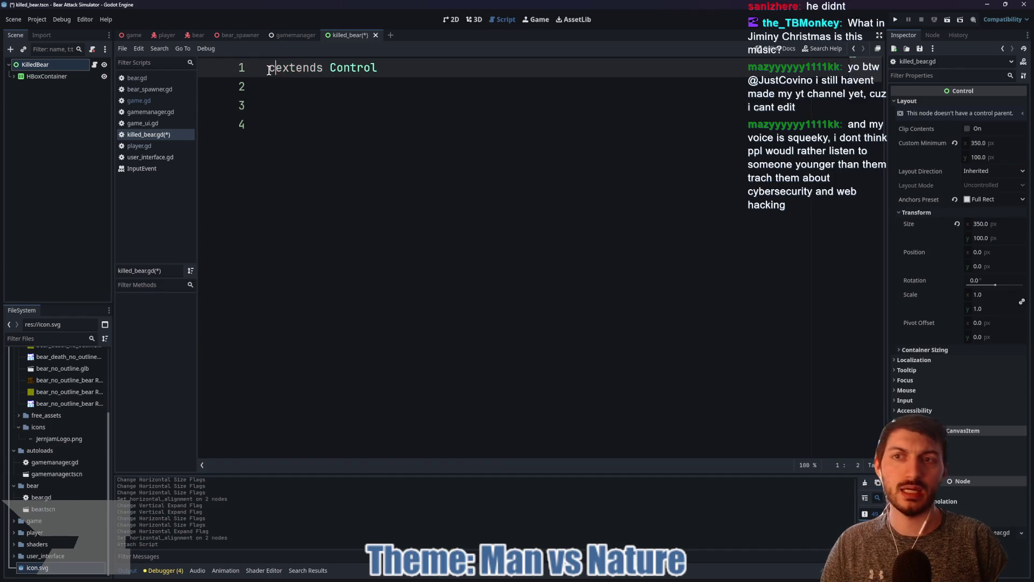
text(me )
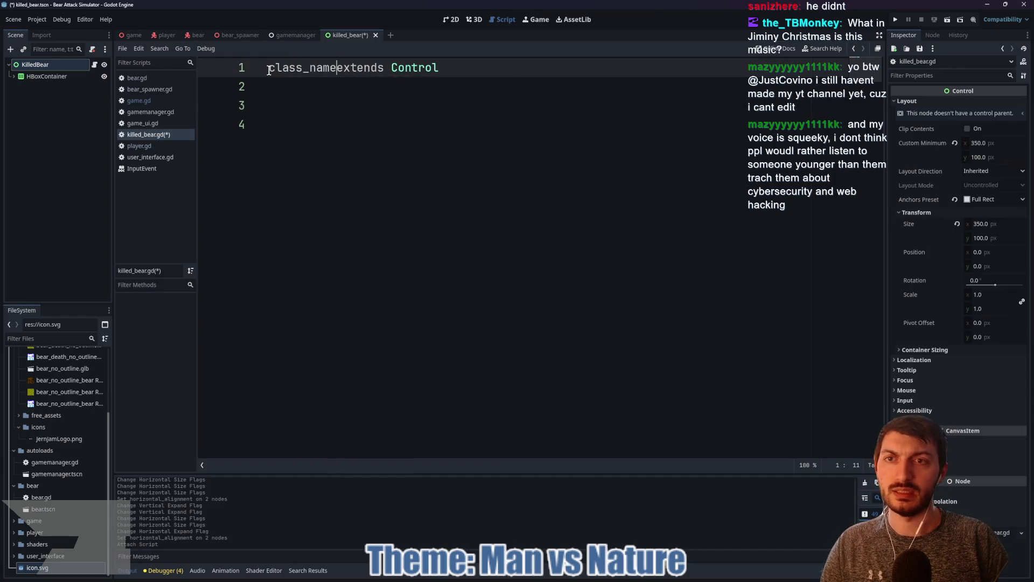
text(killed_e)
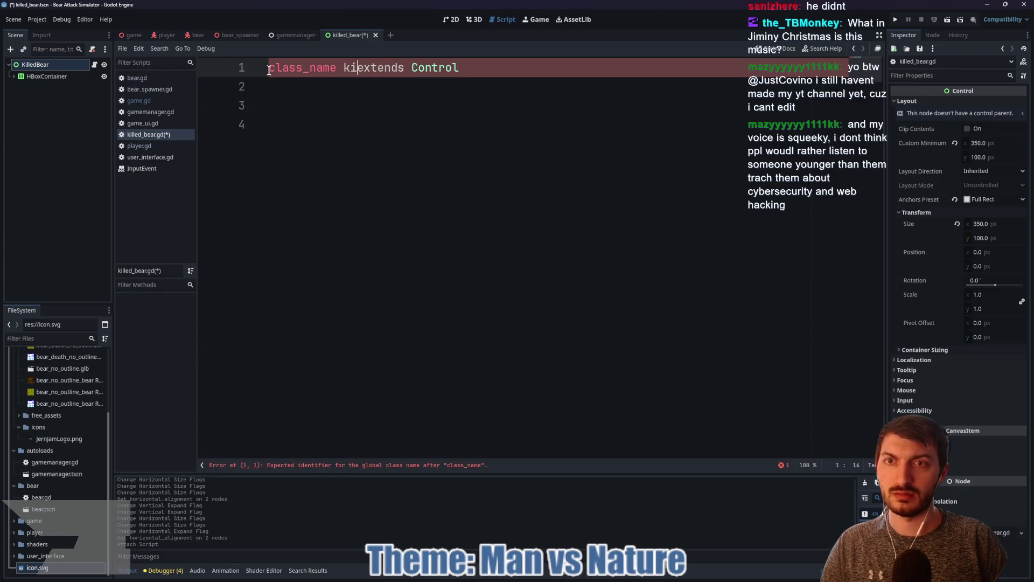
key(BackSpace)
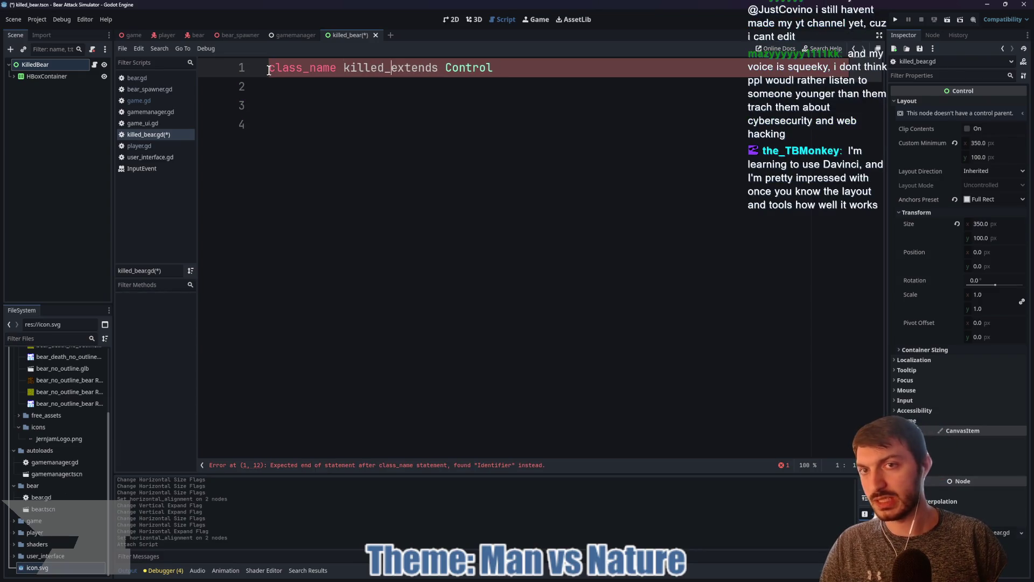
text(bear)
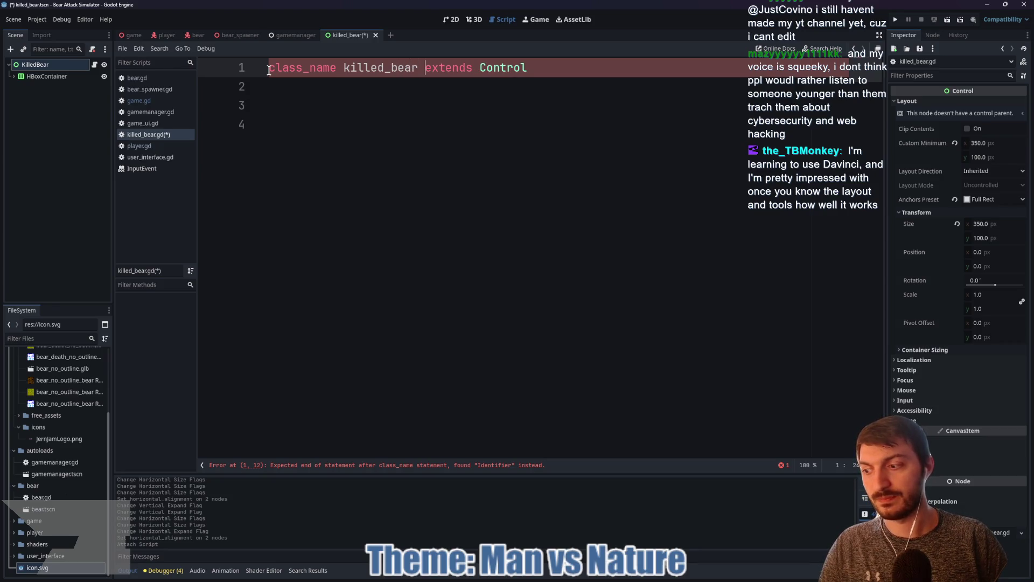
click(356, 109)
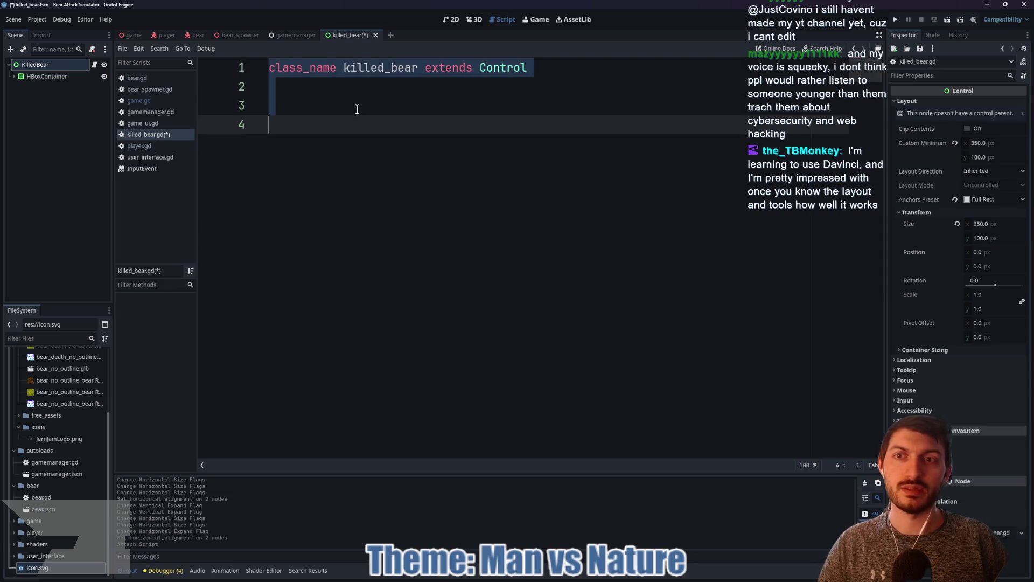
key(ctrl+s)
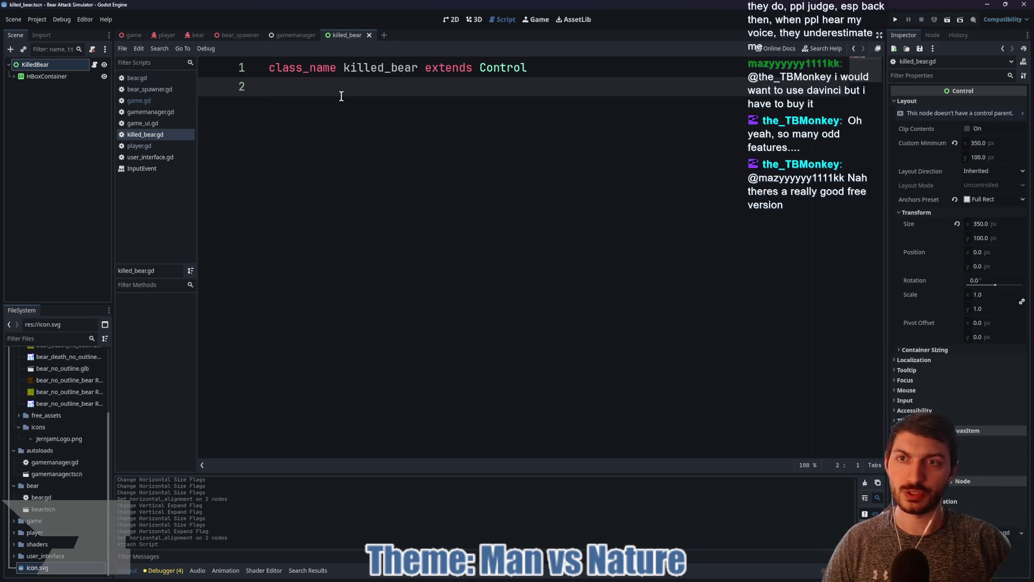
key(Return)
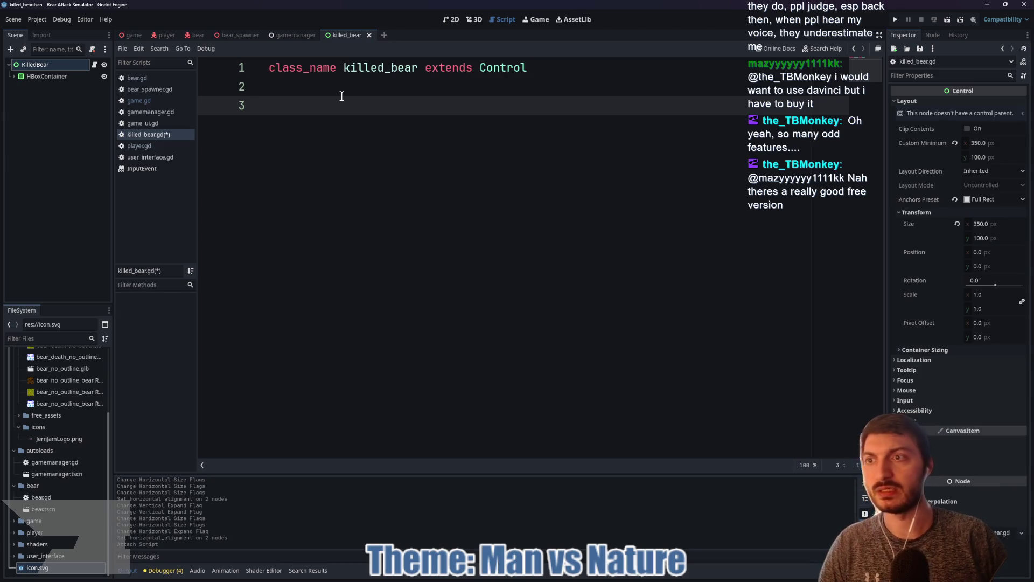
click(13, 76)
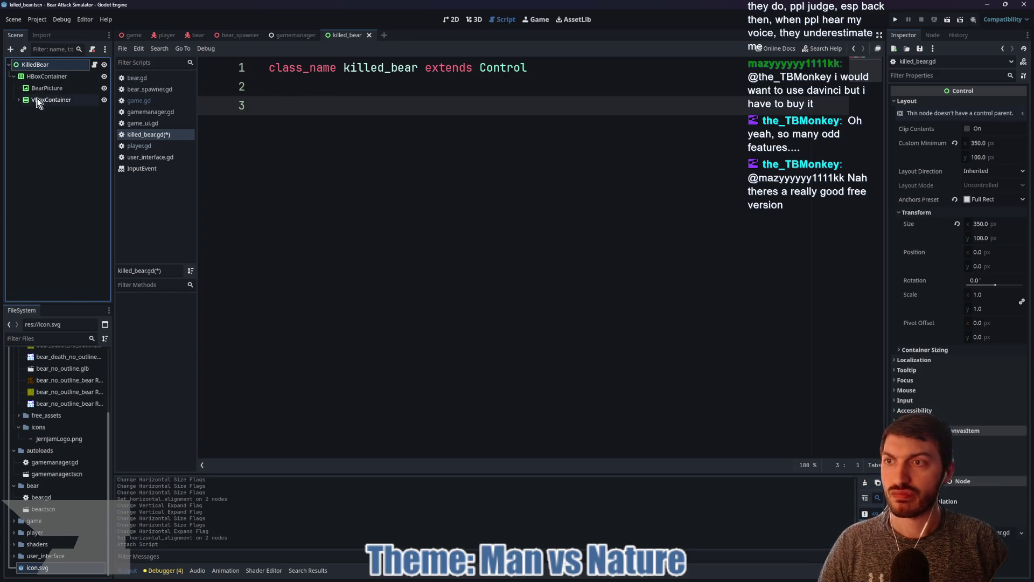
click(282, 106)
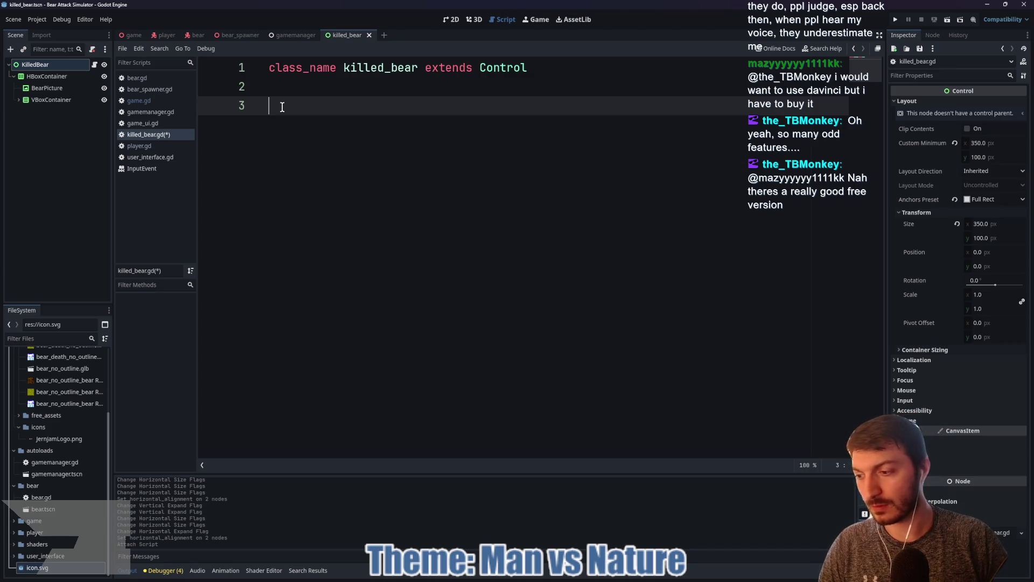
text(@export_su)
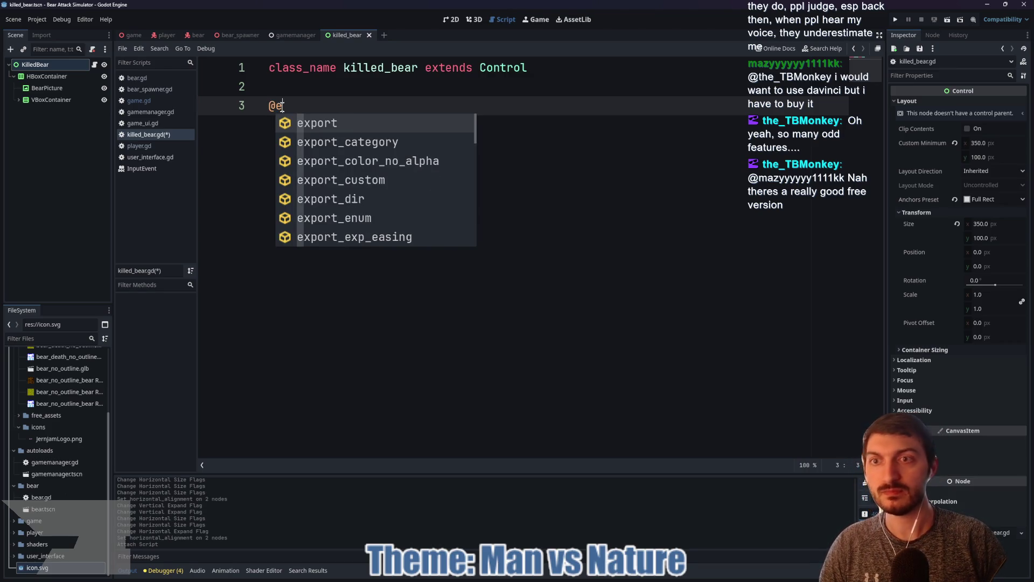
key(Return)
text("Nodes)
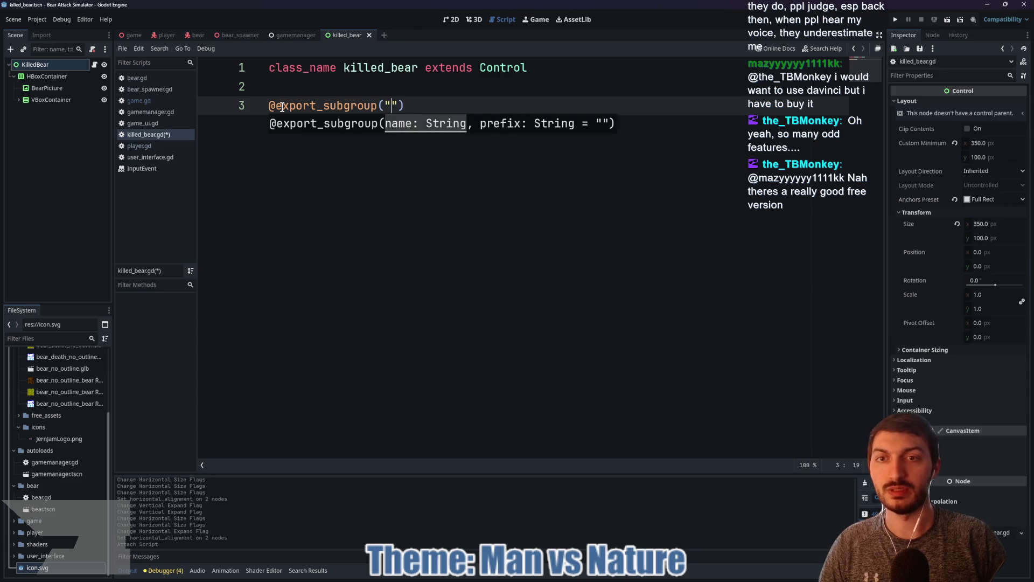
click(461, 103)
key(Return)
text(@)
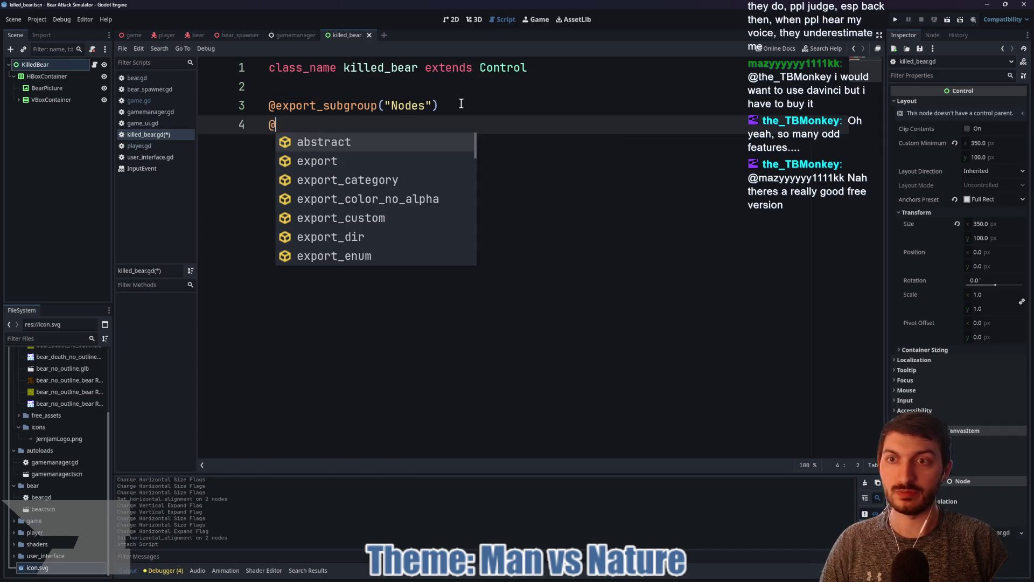
text(export)
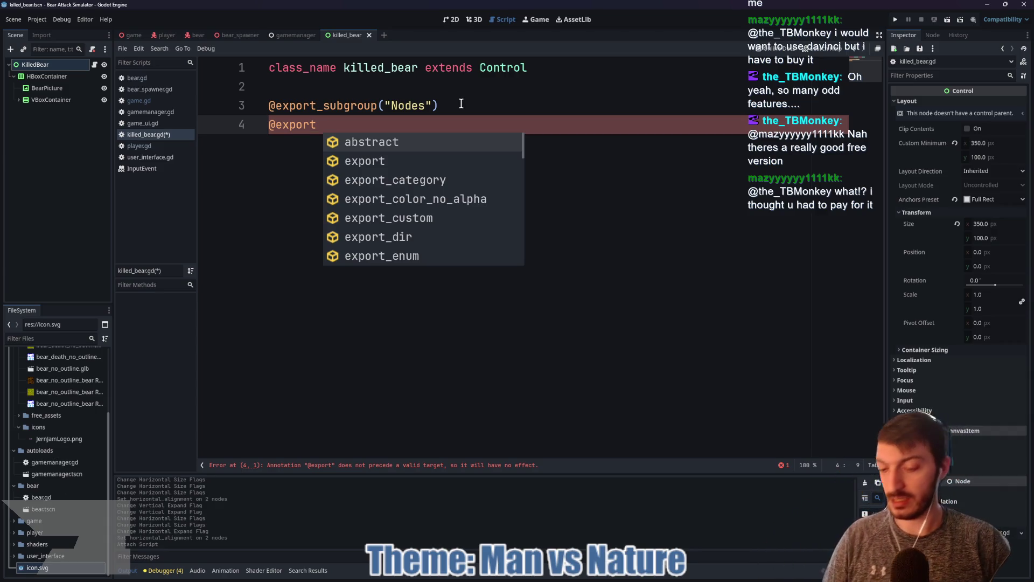
text(var)
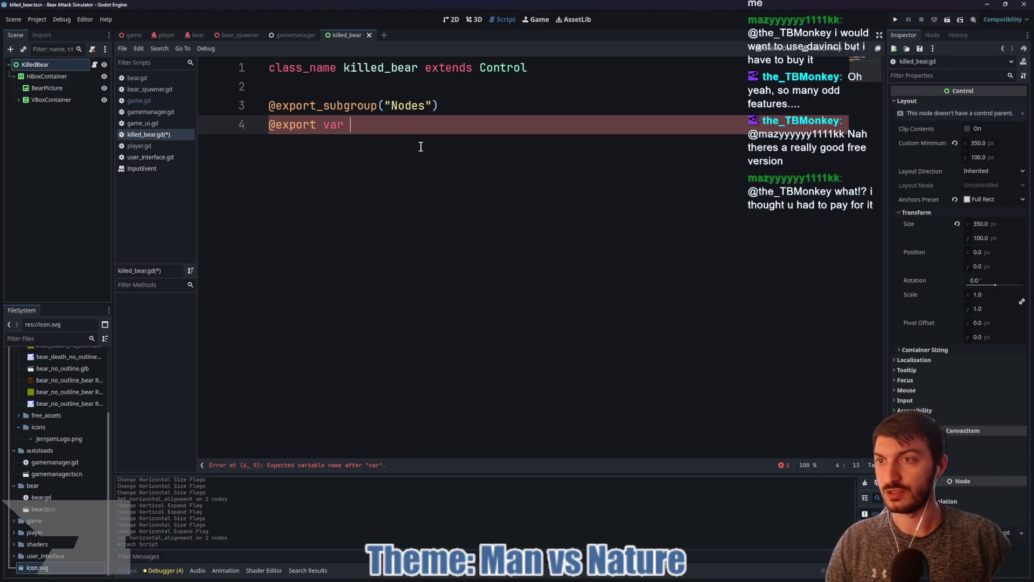
text(bear__)
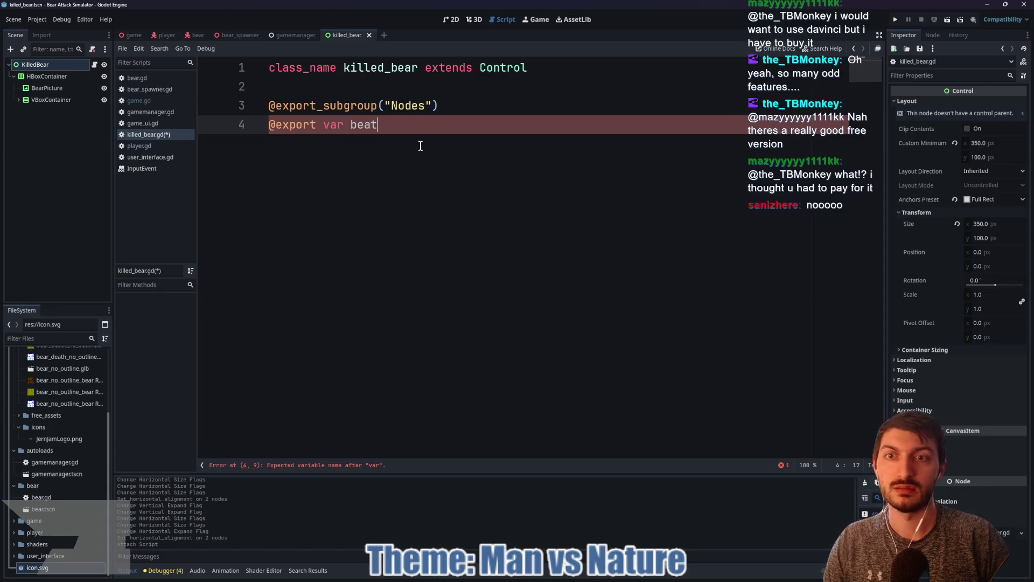
key(BackSpace)
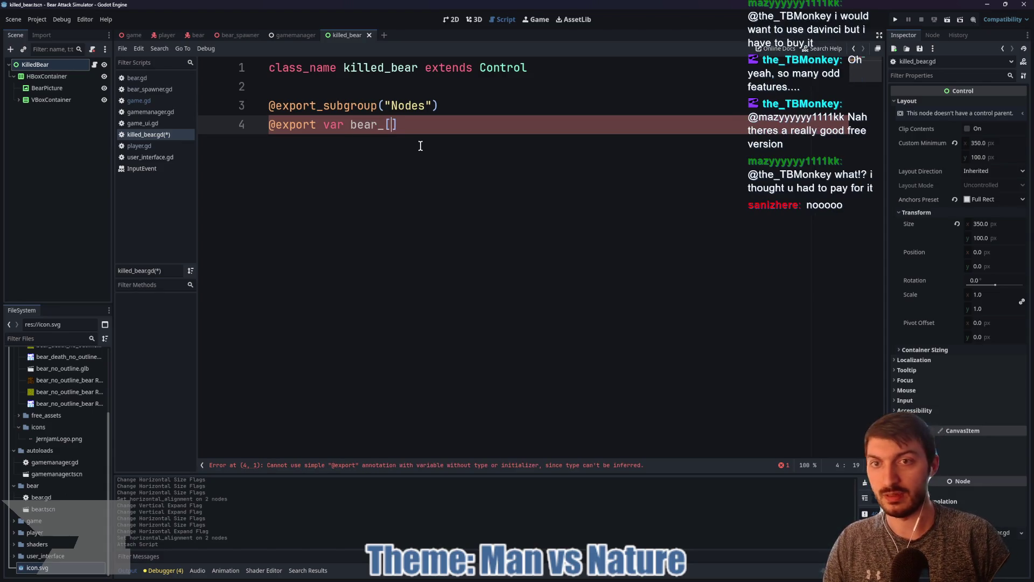
text(pictures)
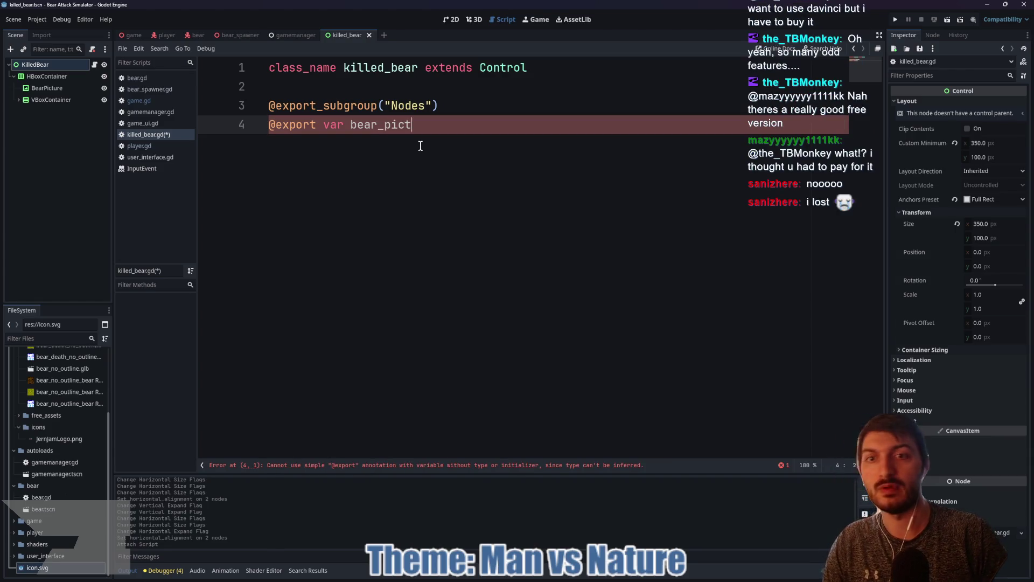
text(:)
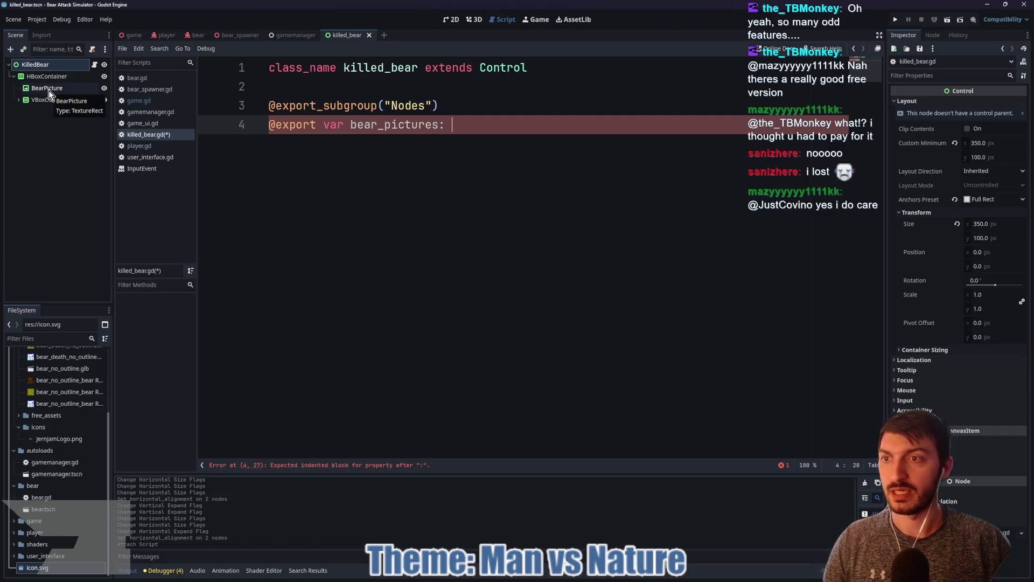
text(TextureR)
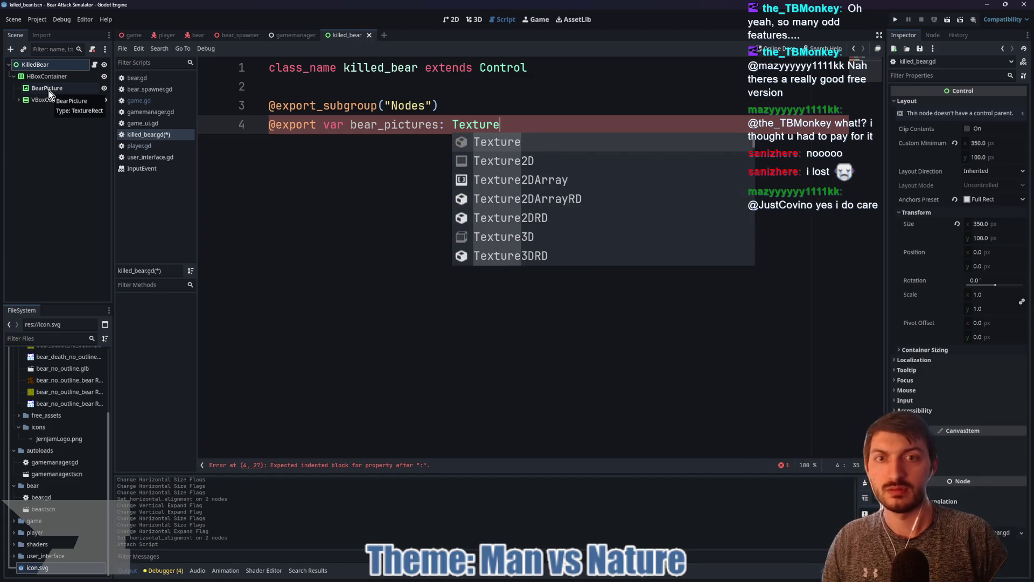
key(Return)
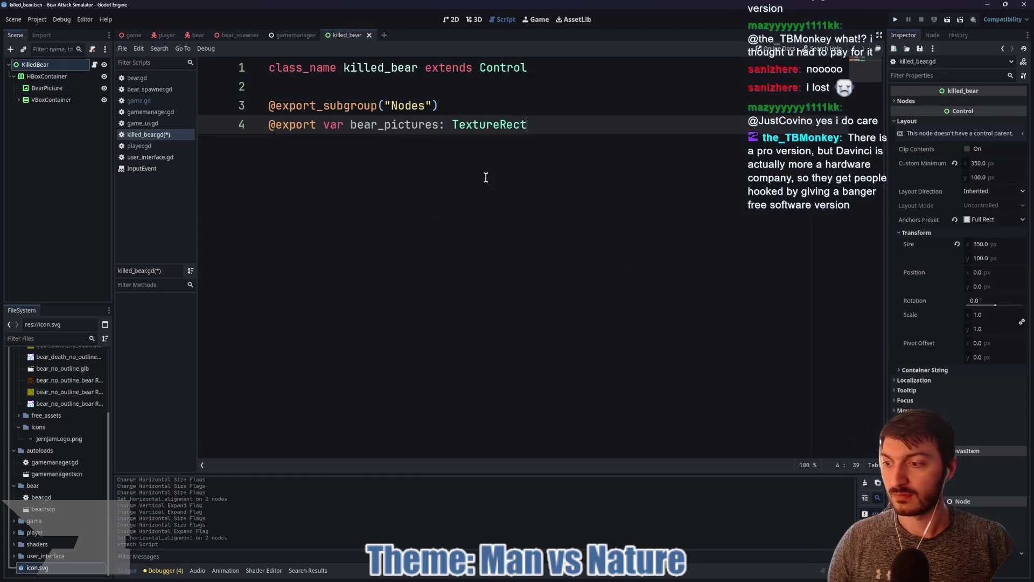
key(ctrl+s)
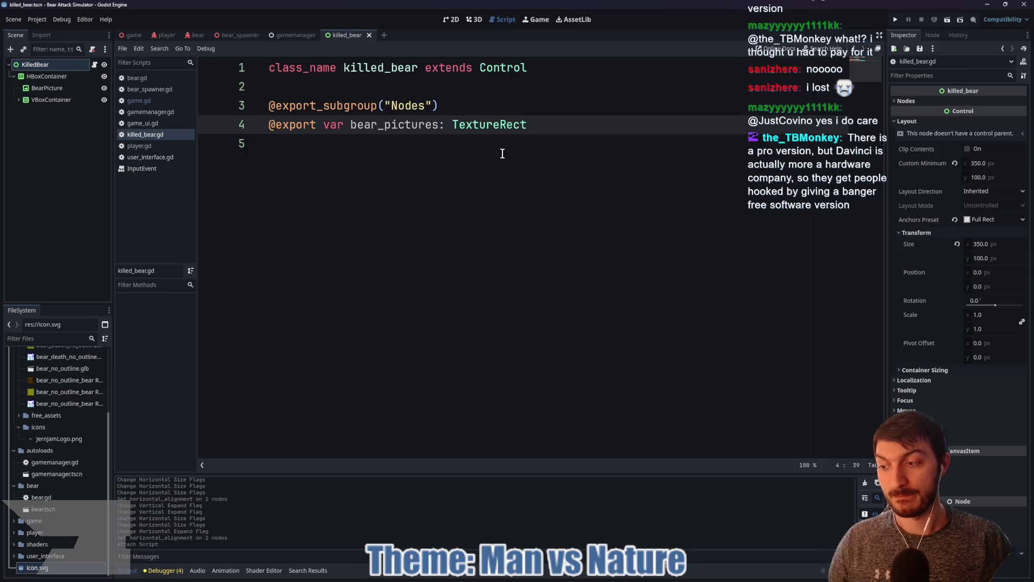
key(Return)
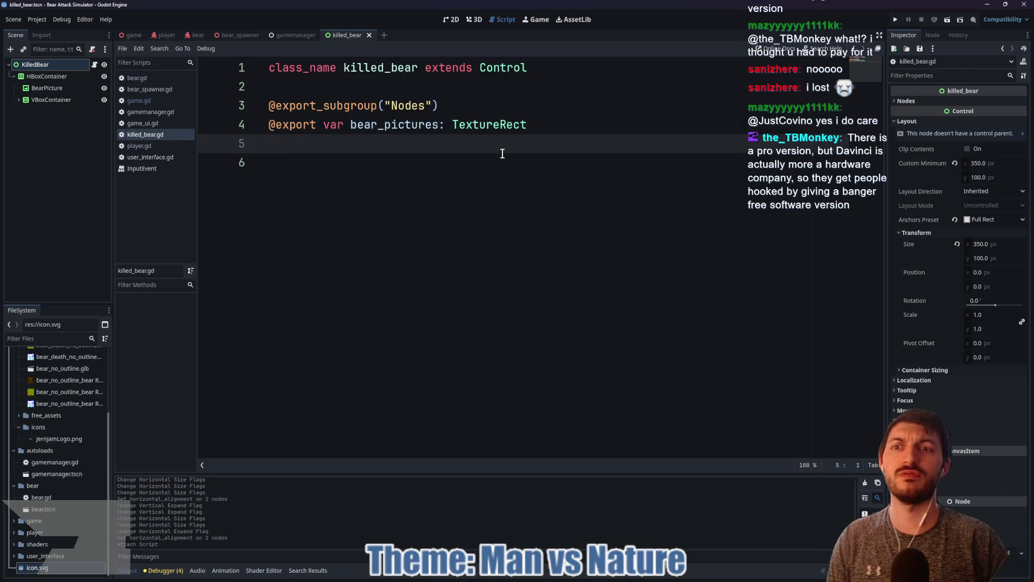
text(@export)
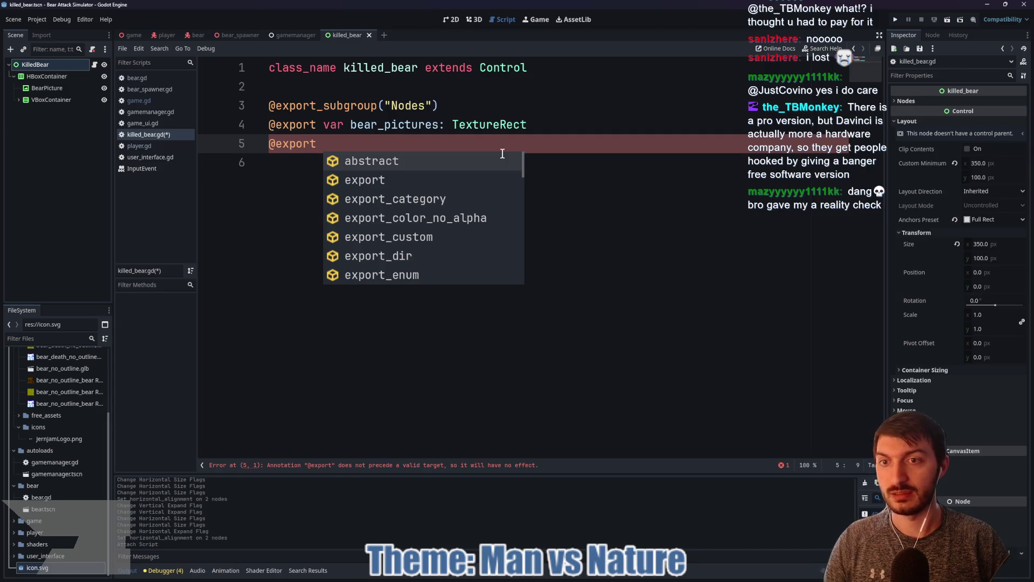
text(var)
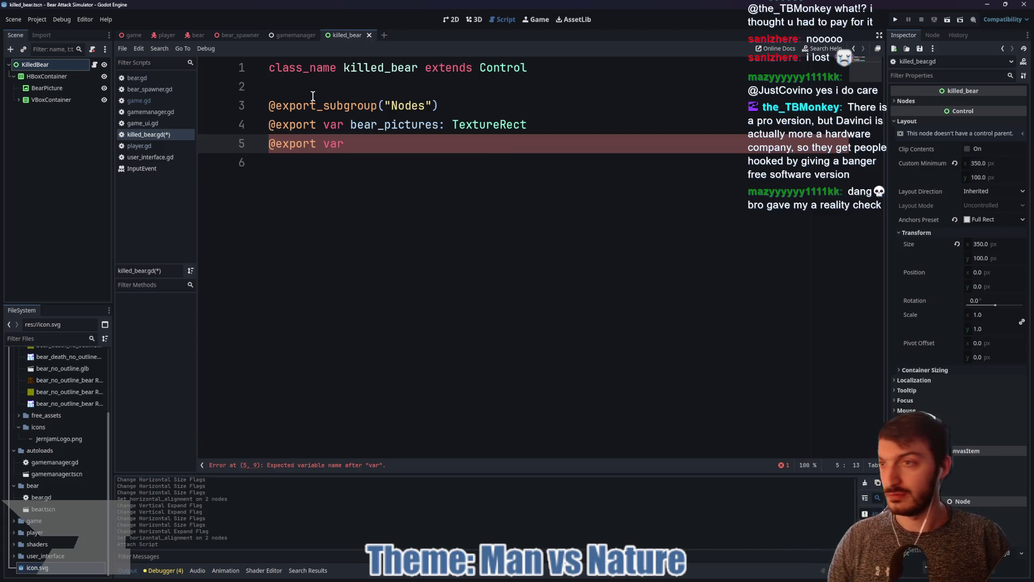
click(19, 99)
click(365, 144)
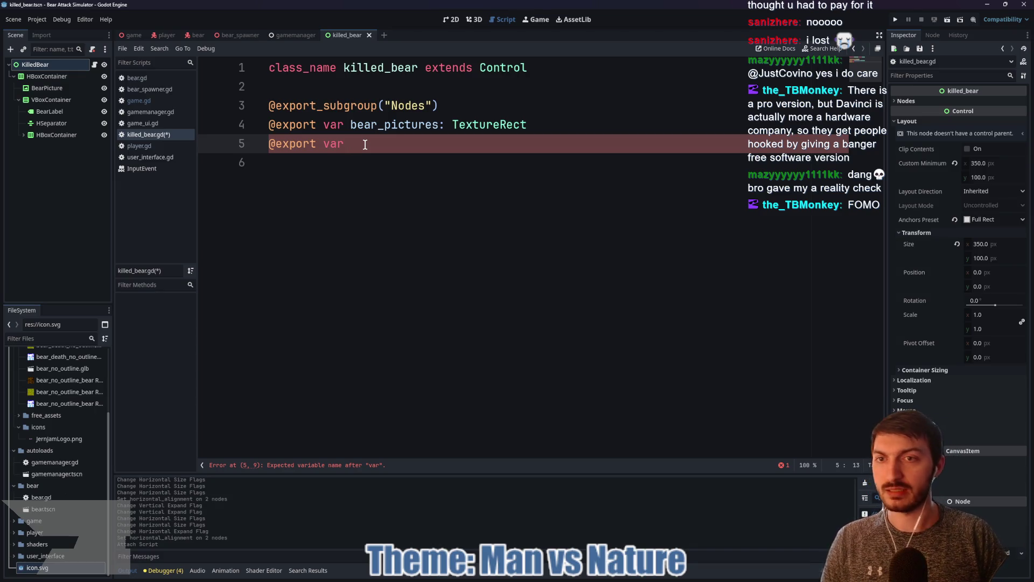
click(47, 112)
click(390, 146)
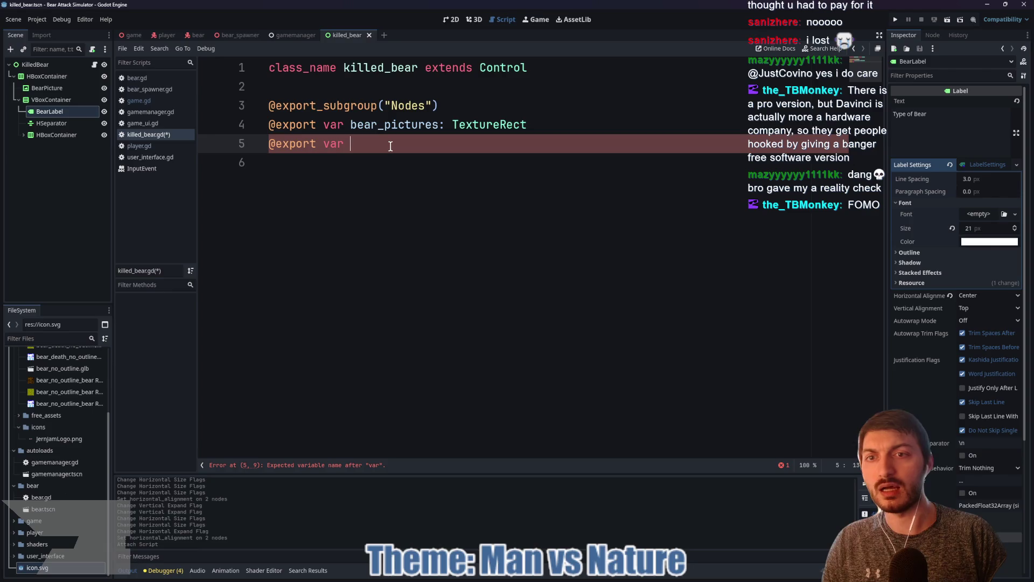
text(bear_name_la)
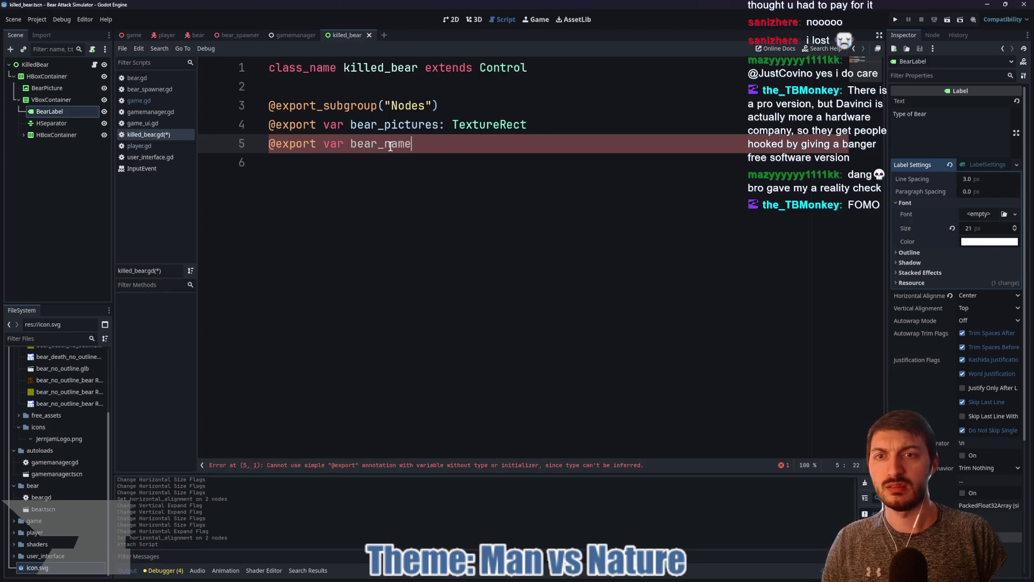
text(bel: )
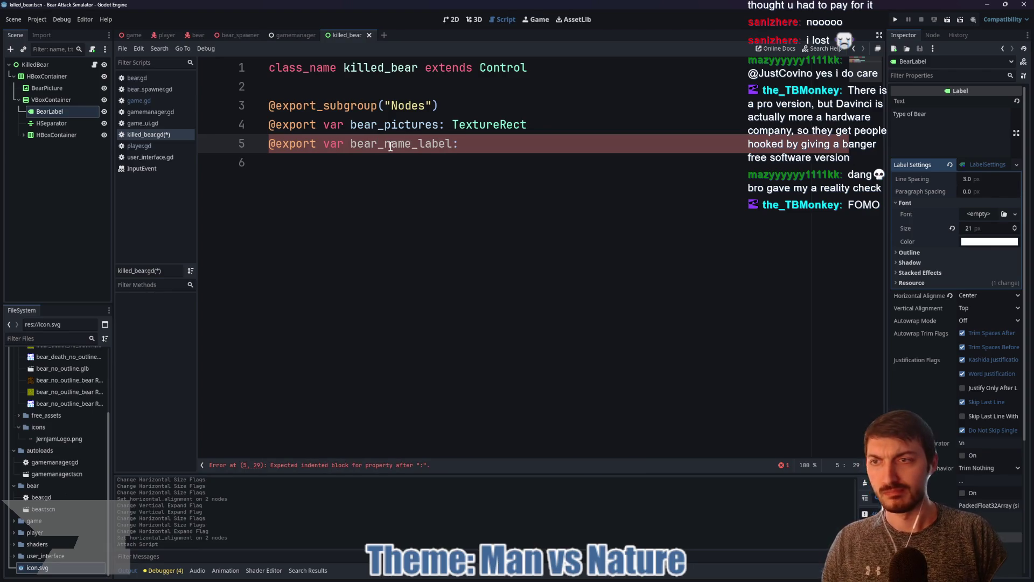
text(Label)
key(Return)
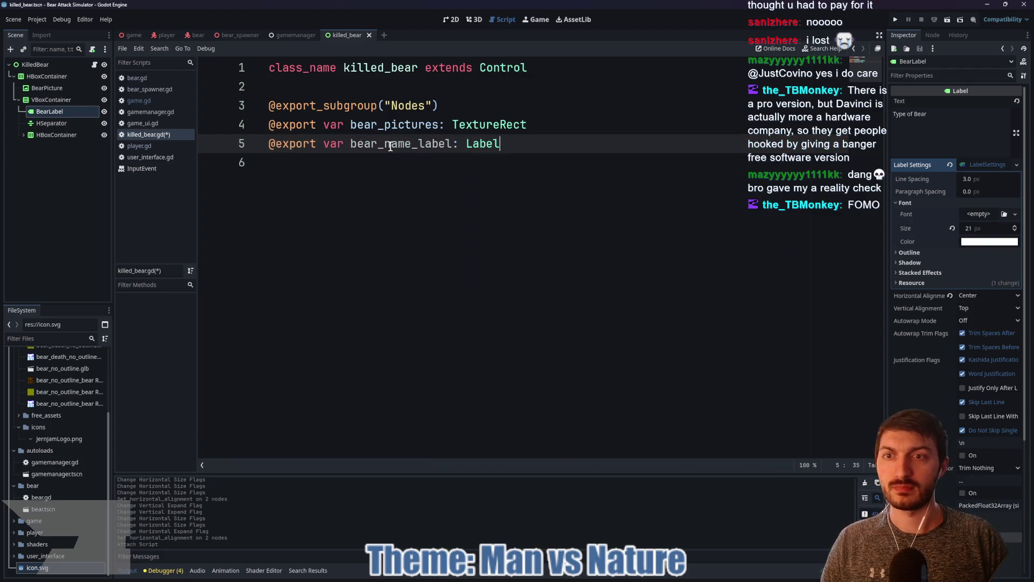
key(Return)
Add kills_label and total_points_label Label exports and save the script.
text(@export var)
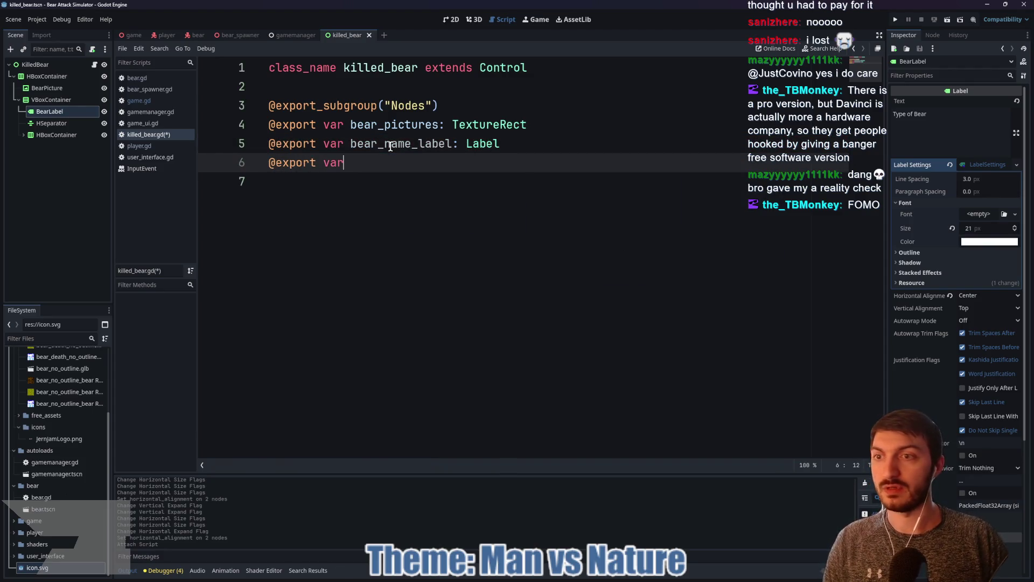
click(25, 136)
click(365, 163)
text(kills_label:)
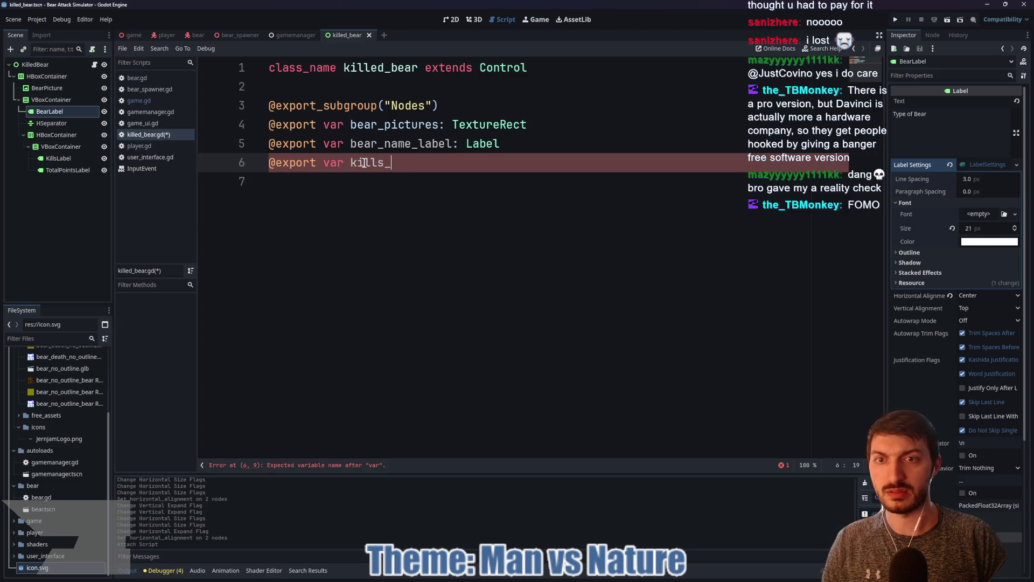
text( Label)
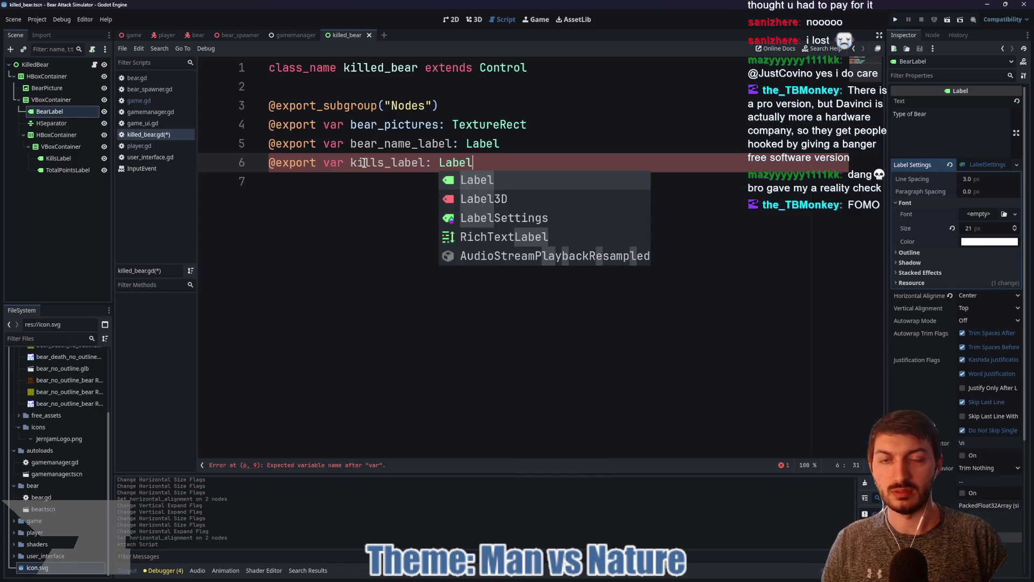
key(Return)
key(Return)
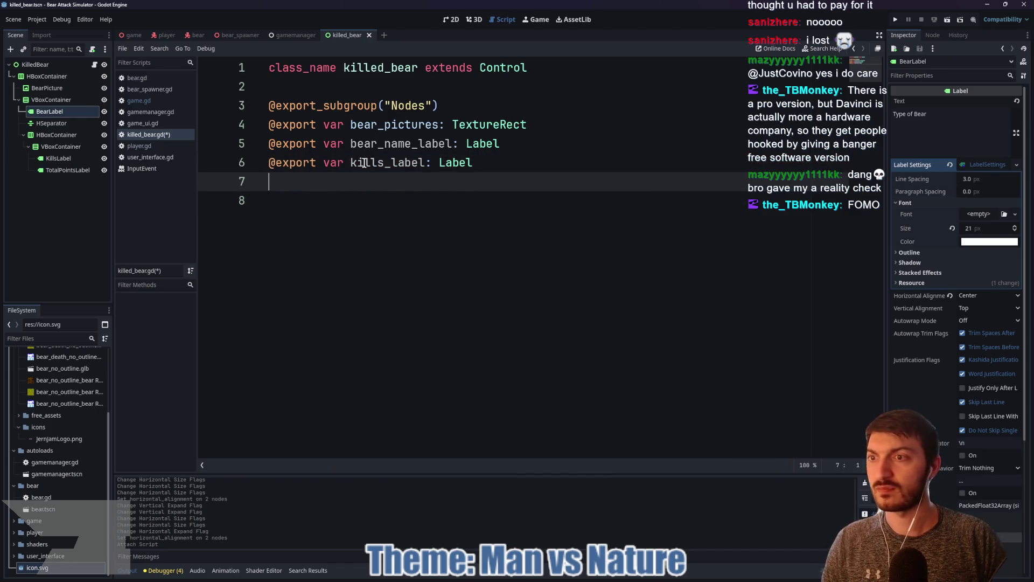
text(@export)
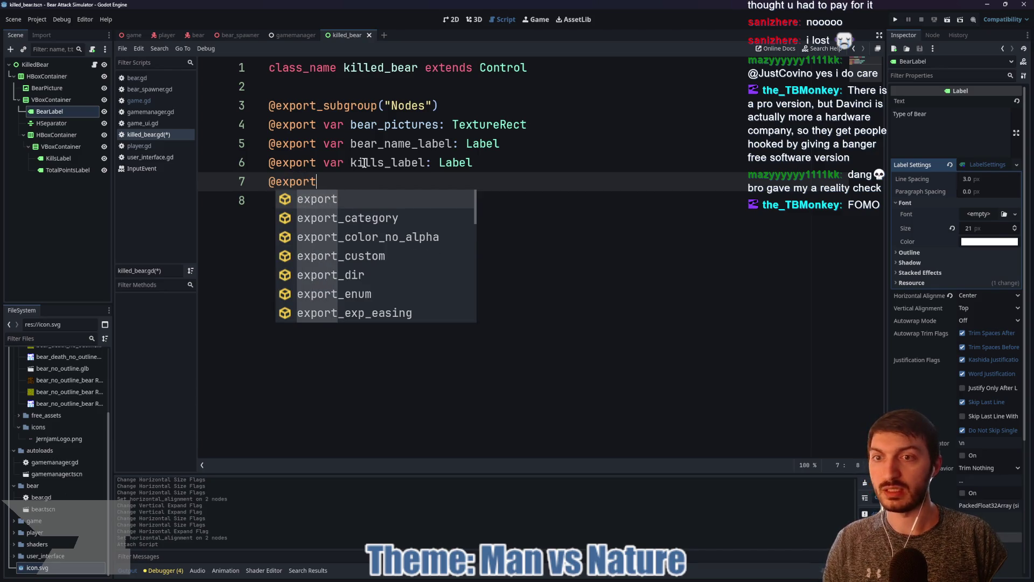
text( var total_points)
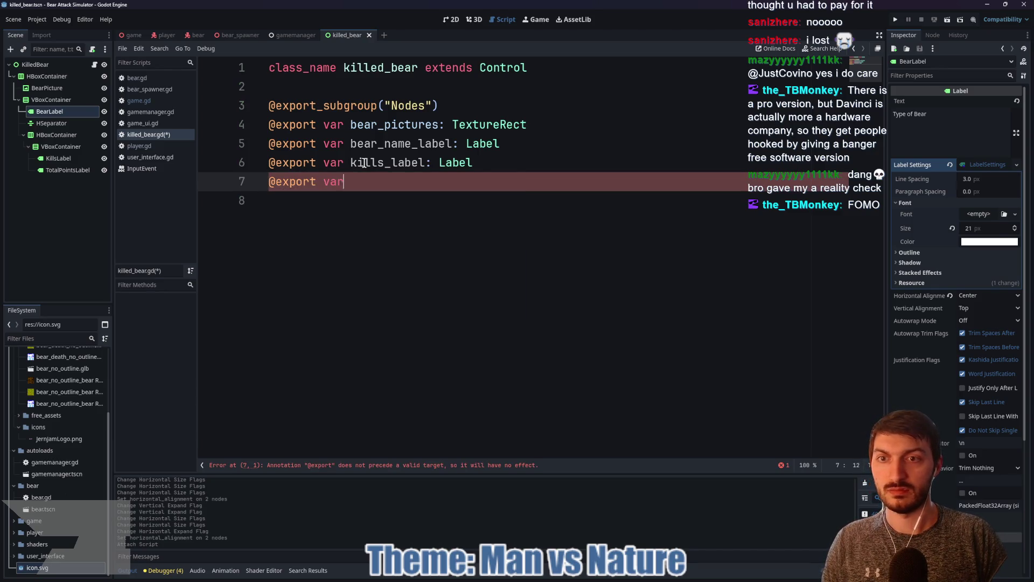
text(_label: Label)
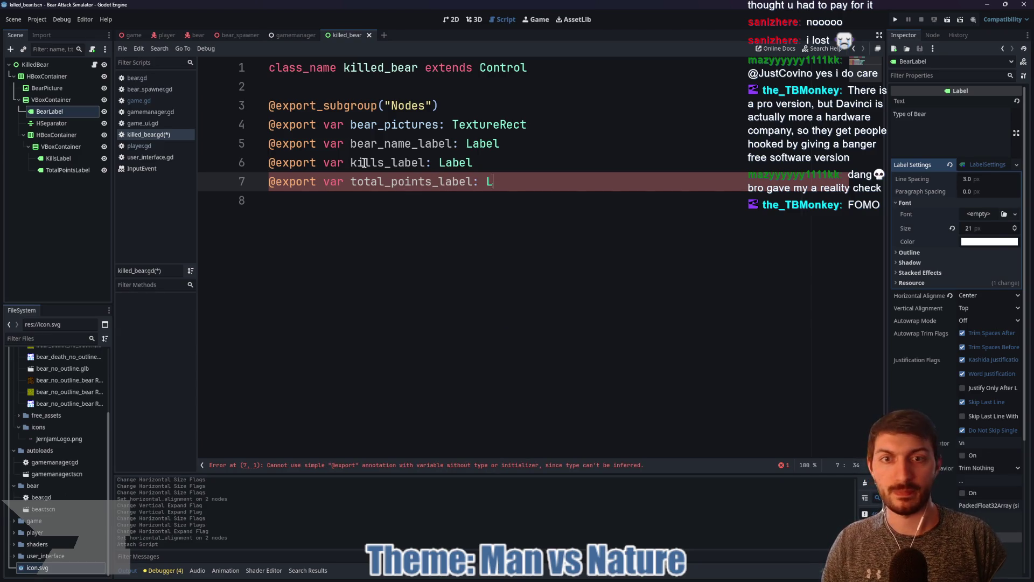
click(590, 170)
key(ctrl+s)
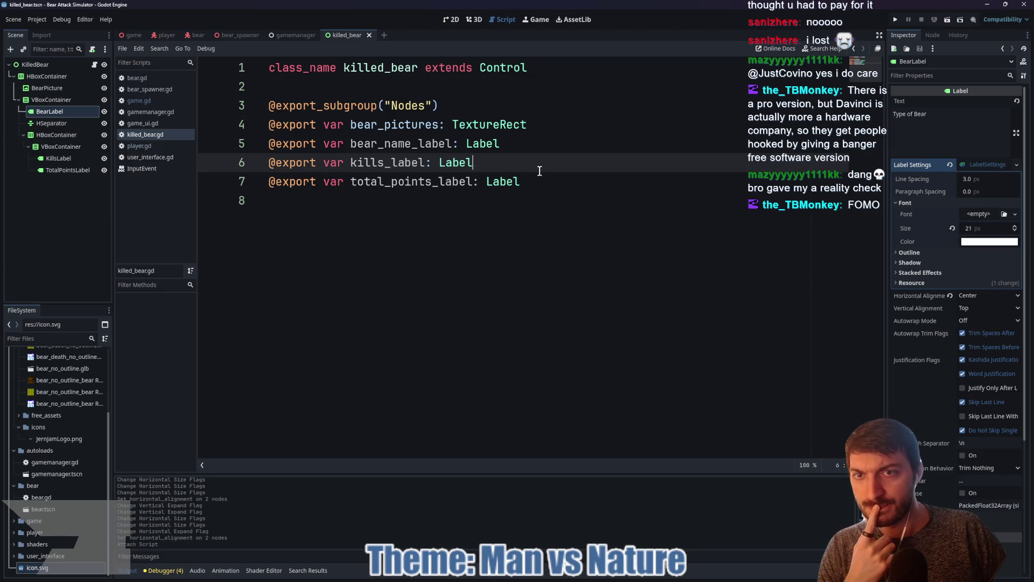
click(80, 63)
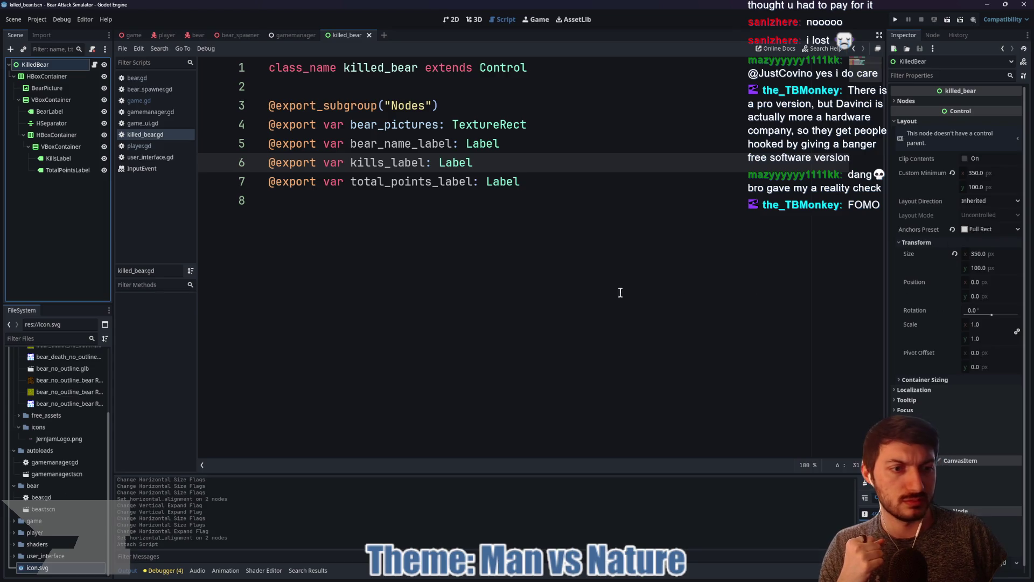
Assign BearPicture to Bear Pictures and BearLabel to Bear Name Label in the Inspector.
click(345, 243)
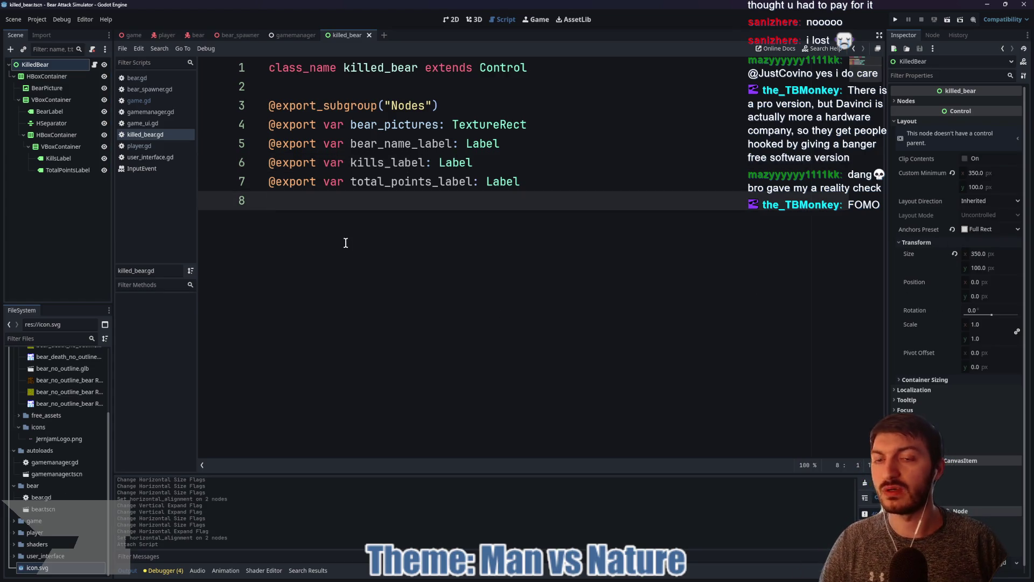
click(930, 103)
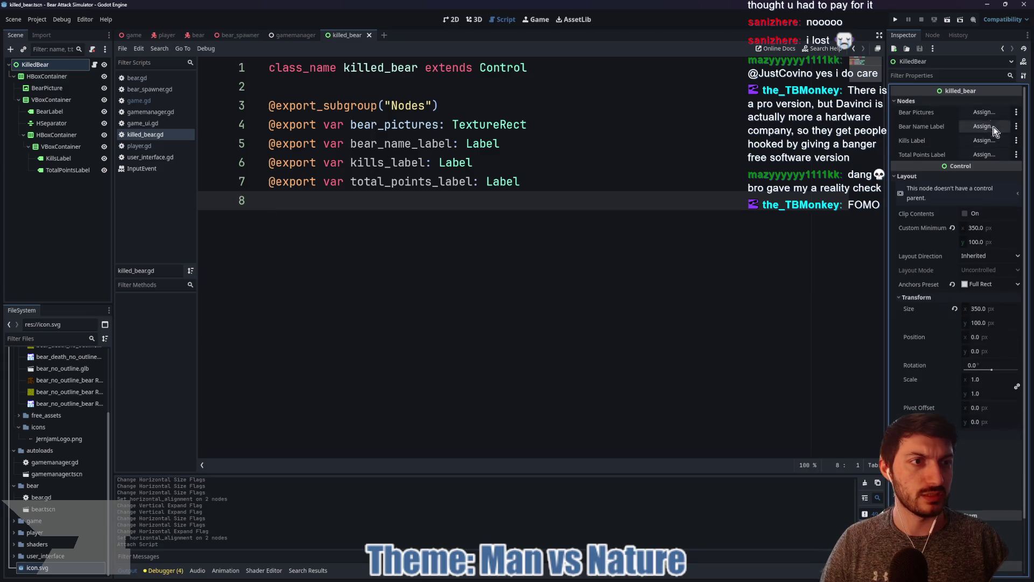
click(986, 112)
click(517, 213)
click(487, 421)
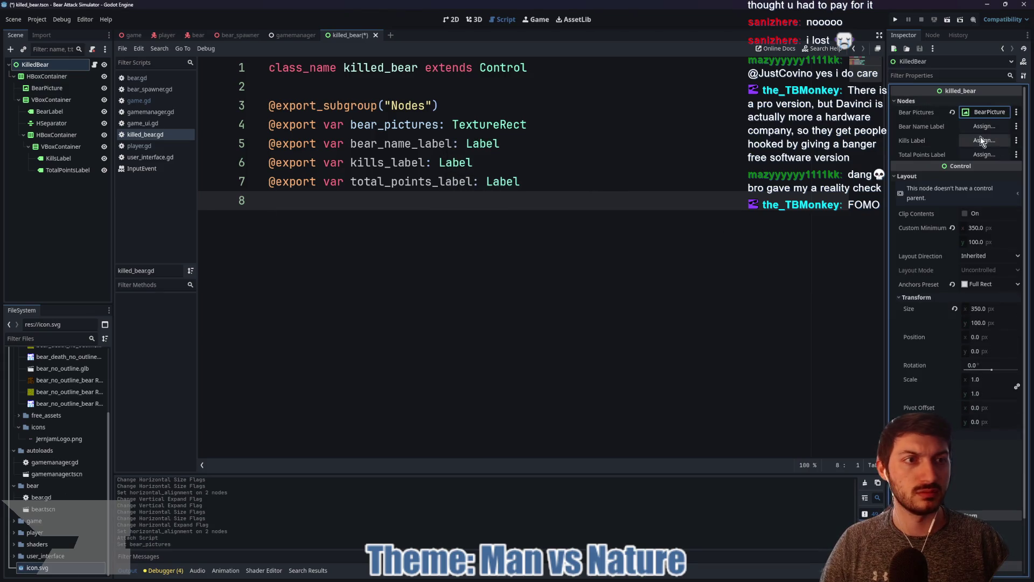
click(984, 127)
click(512, 223)
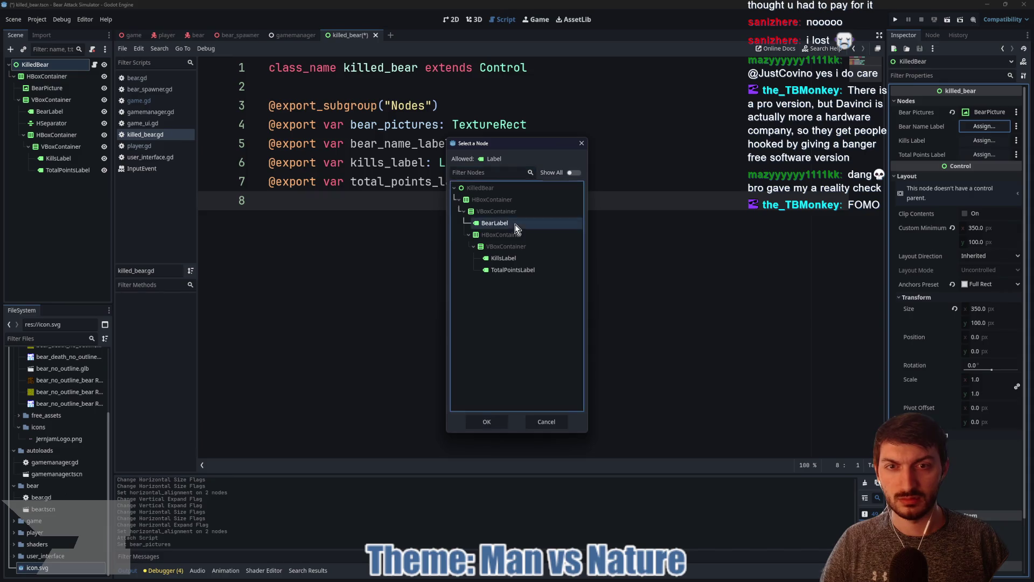
click(484, 420)
Assign KillsLabel and TotalPointsLabel to their label exports and save the scene.
click(984, 140)
click(504, 258)
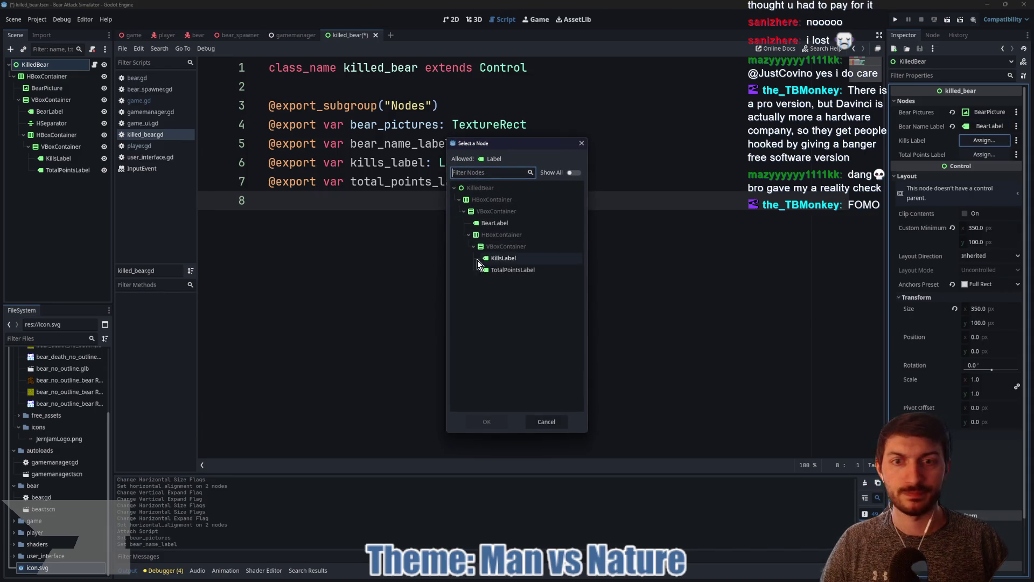
click(486, 421)
click(984, 154)
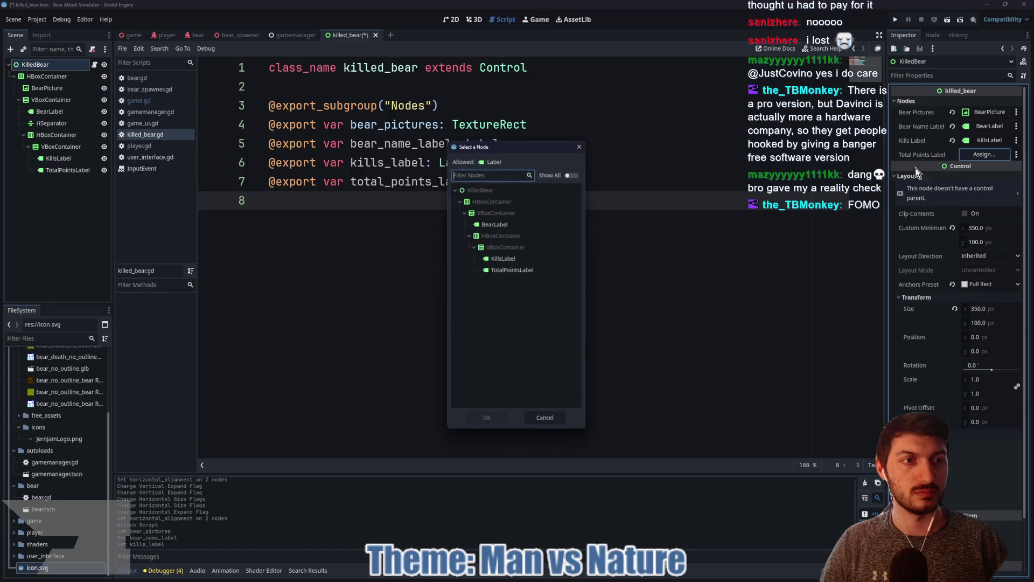
click(514, 270)
click(487, 422)
key(ctrl+s)
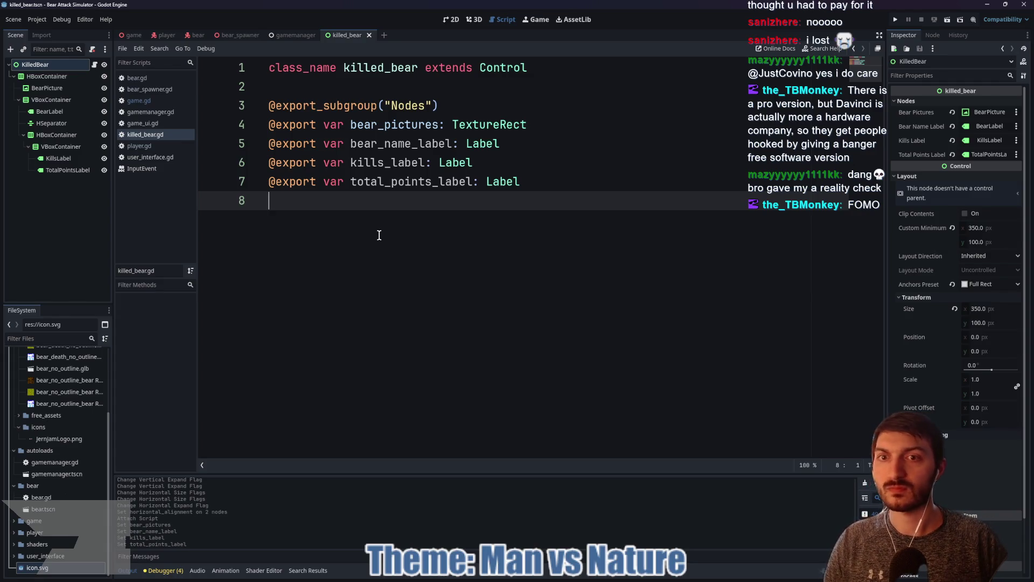
Write 'func update_labels() -> void:' with an indented pass below the exports.
key(Return)
key(Return)
text(func )
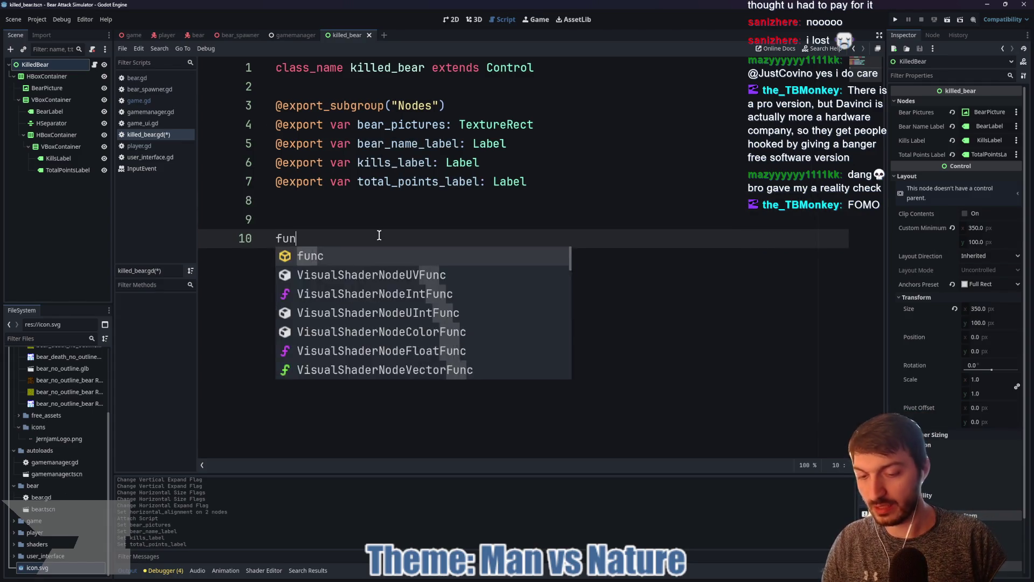
text(update)
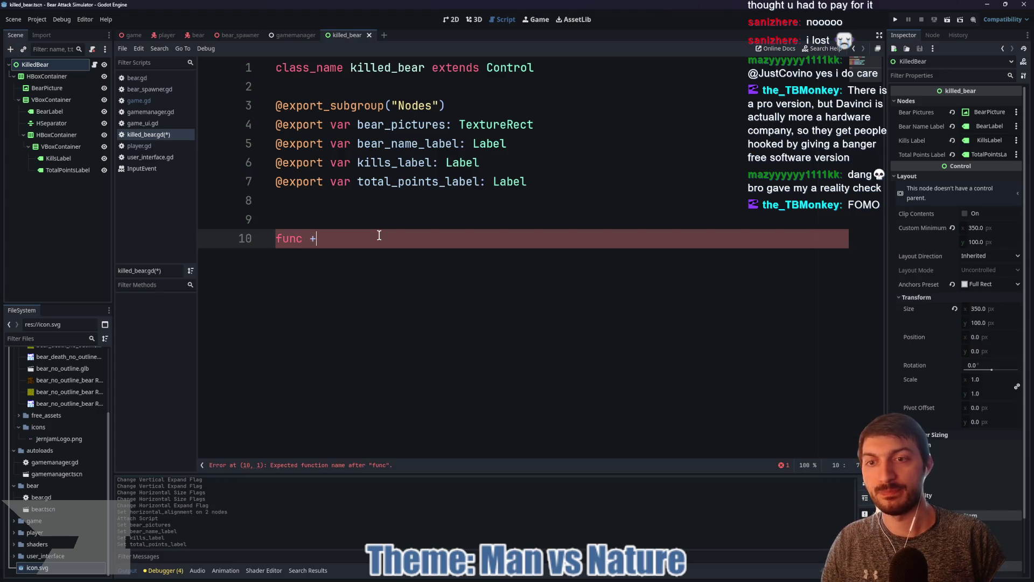
text(_)
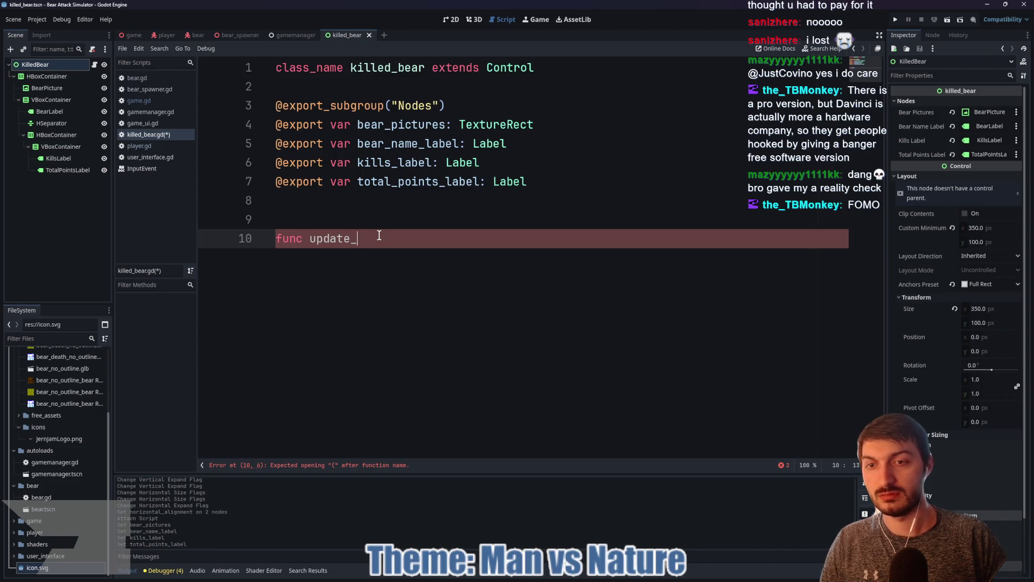
text(labels)
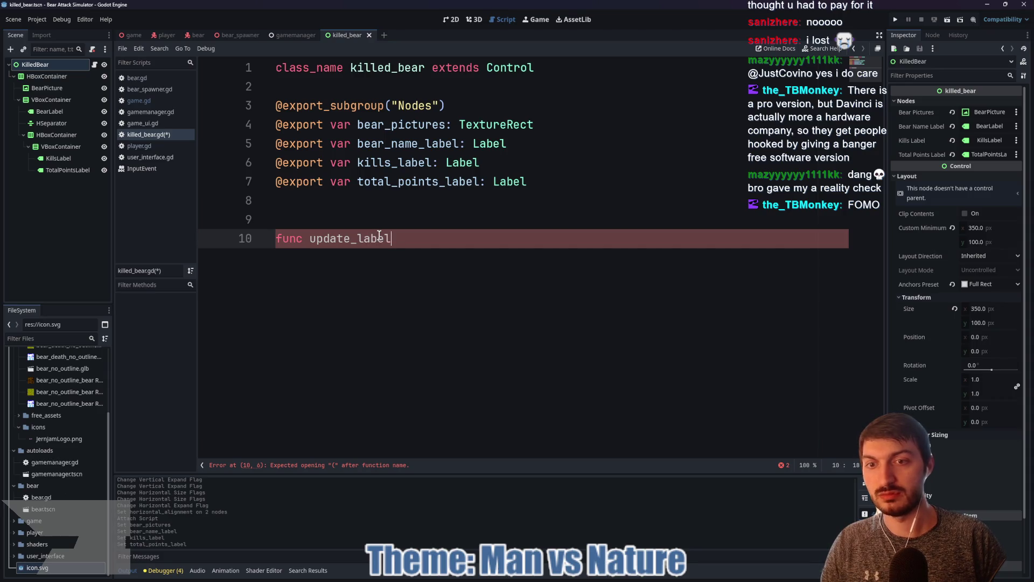
text(() -> )
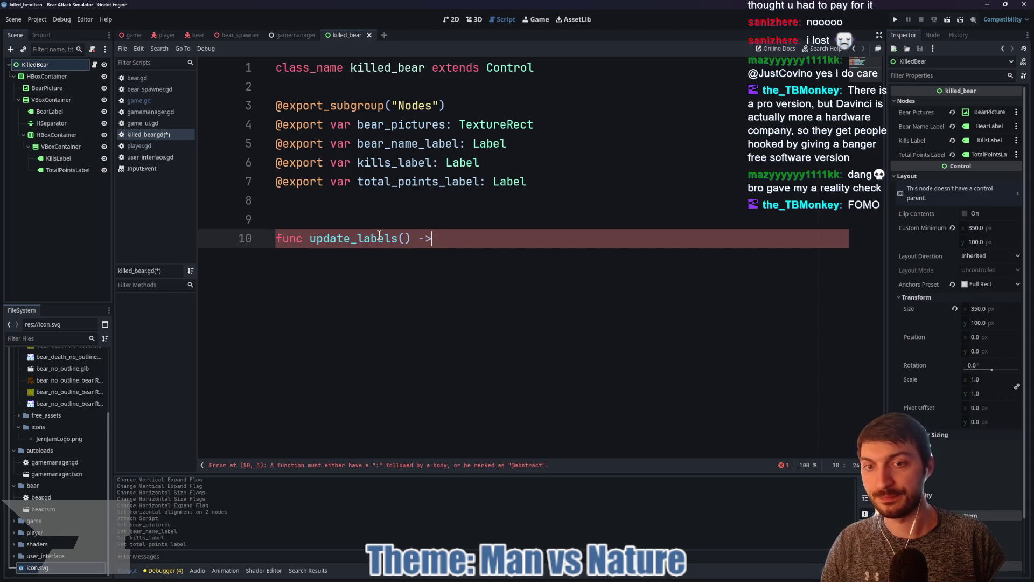
text(void:)
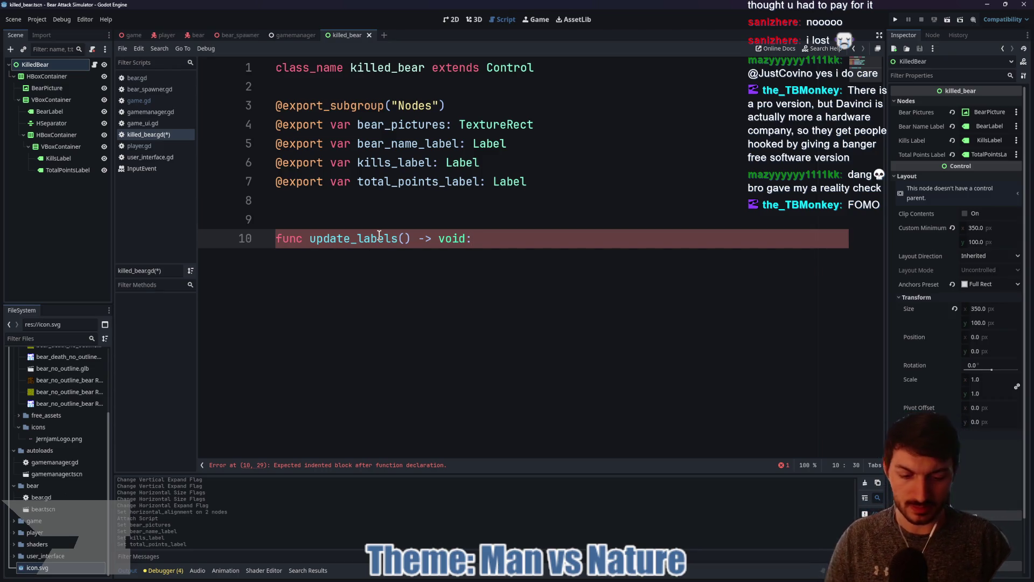
key(Return)
text(pass)
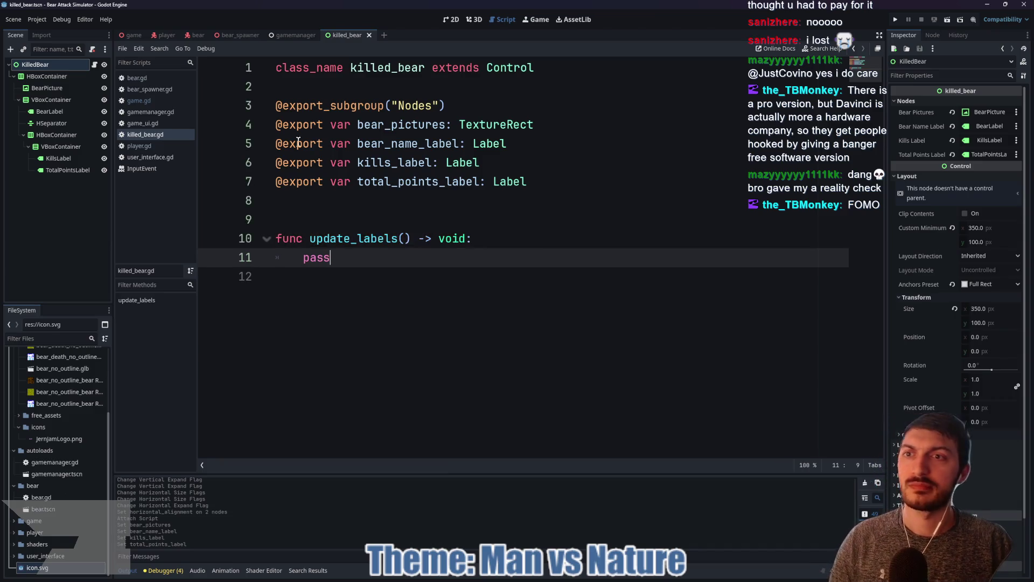
Review gamemanager.gd's add_points function, which appends each bear_type to killed_bears.
click(285, 35)
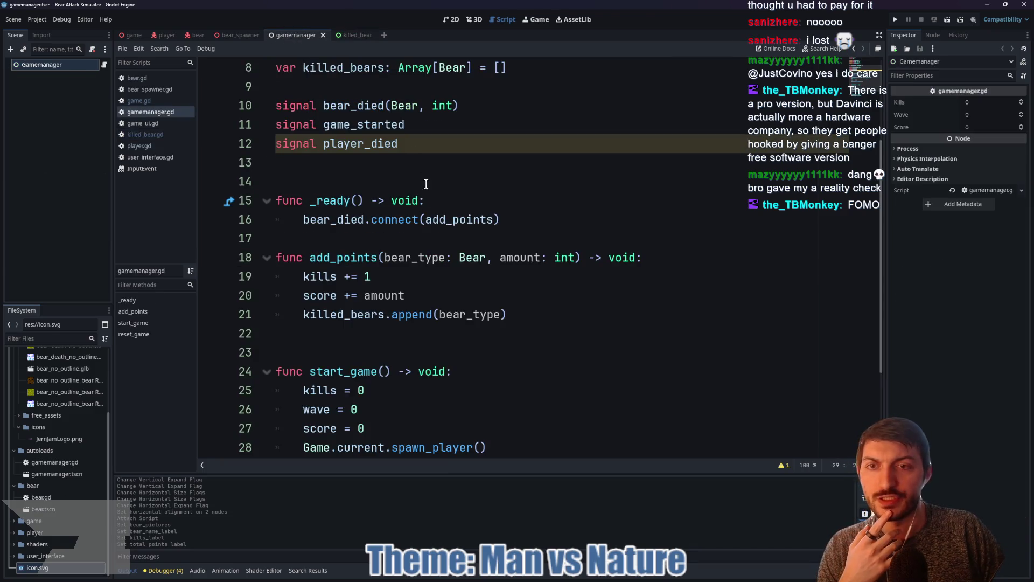
scroll(426, 183, down, 1)
double_click(457, 162)
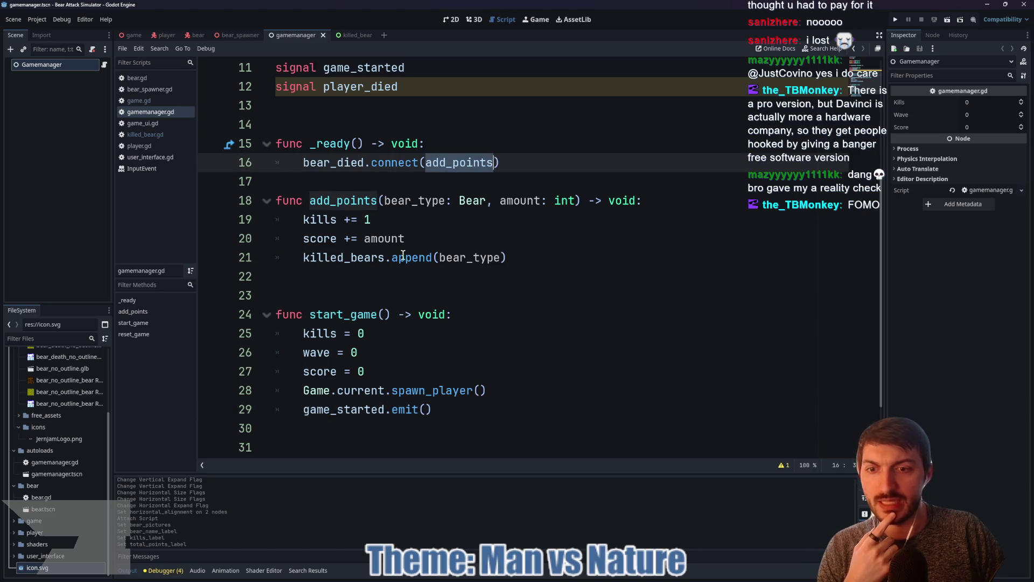
scroll(403, 255, down, 1)
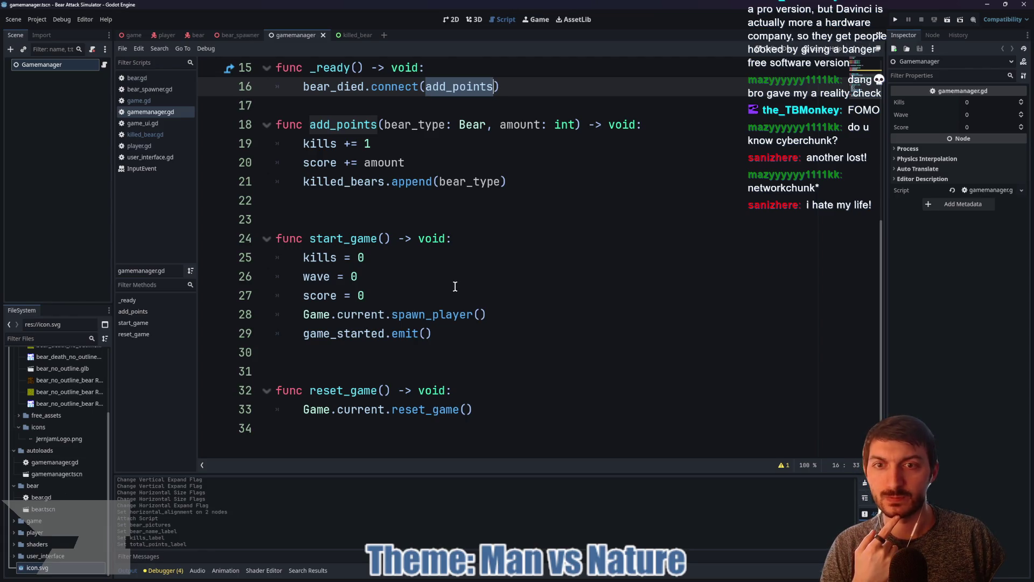
mouse_move(352, 180)
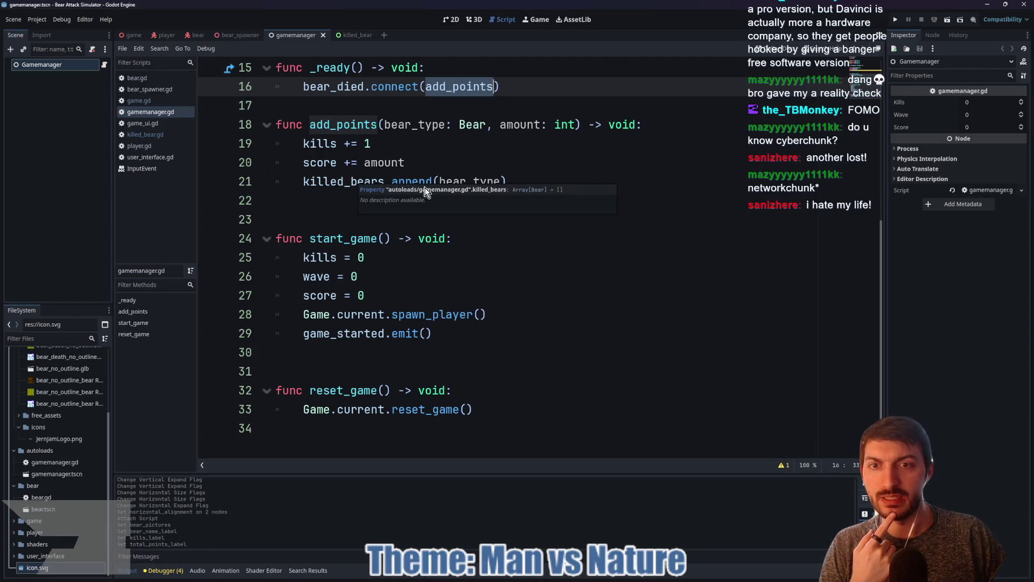
mouse_move(468, 183)
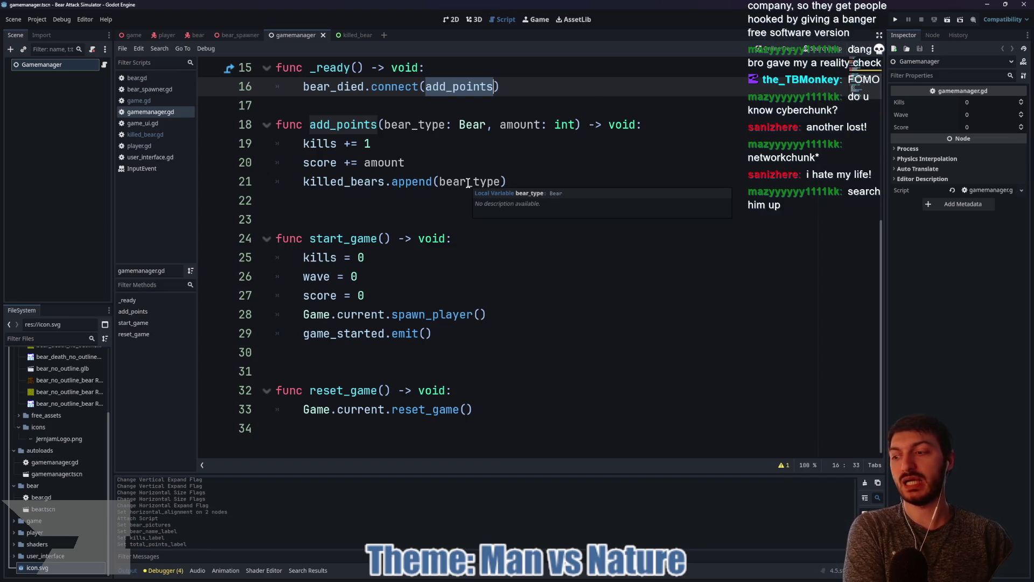
scroll(462, 216, up, 1)
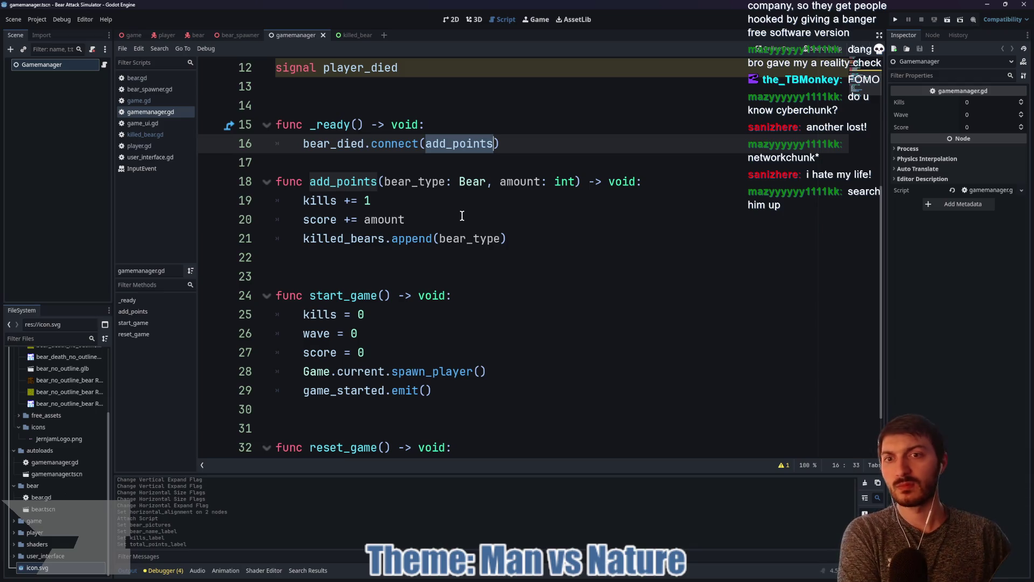
click(350, 162)
Insert a blank line after _ready and inspect add_points' bear_type: Bear and amount: int parameters.
key(Return)
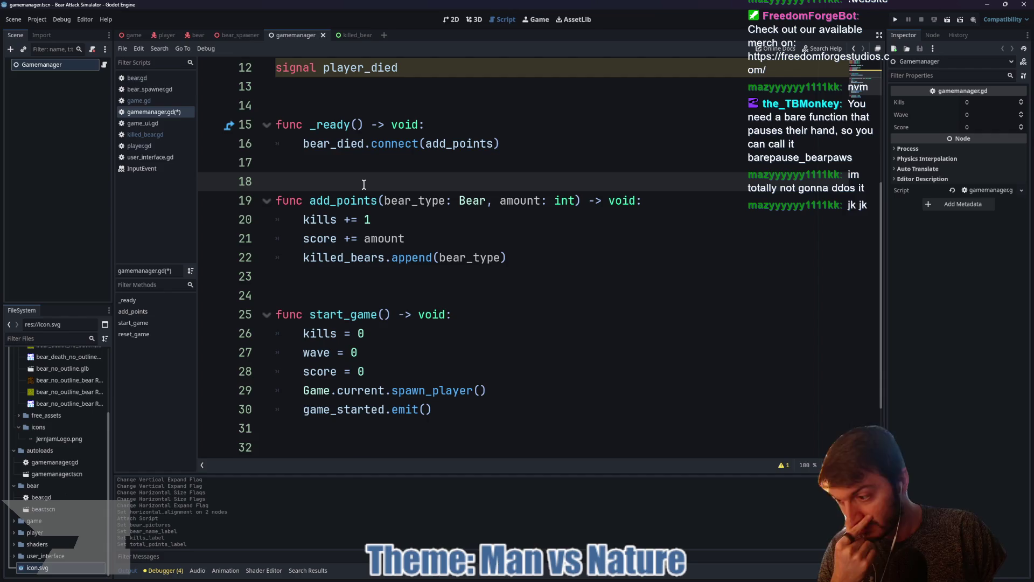
click(379, 200)
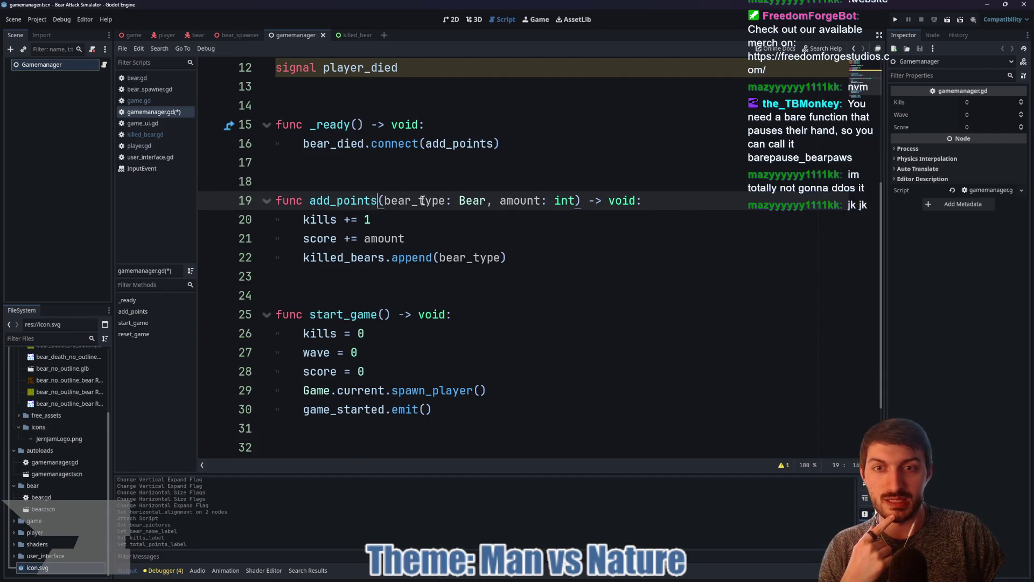
click(583, 201)
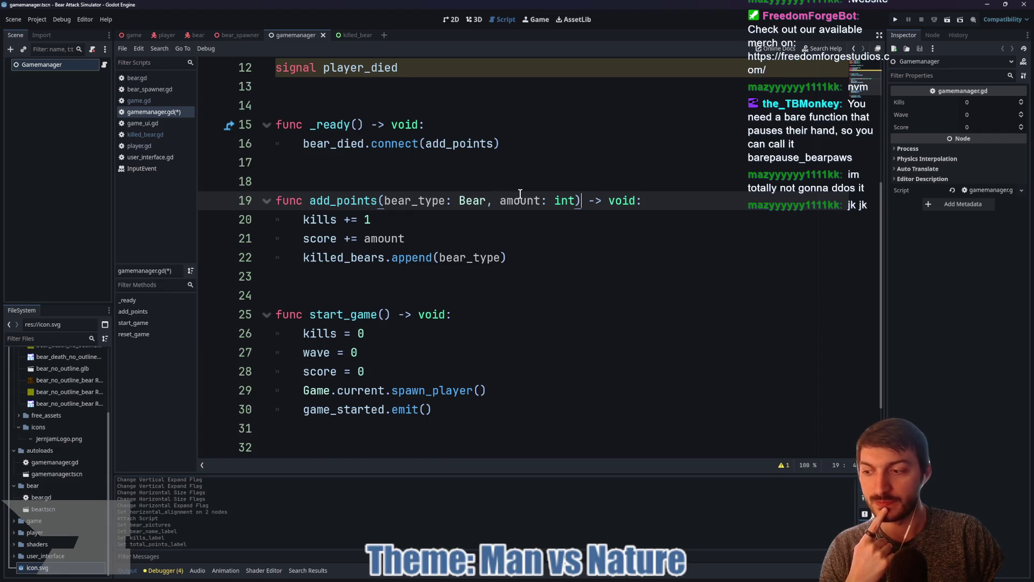
click(330, 200)
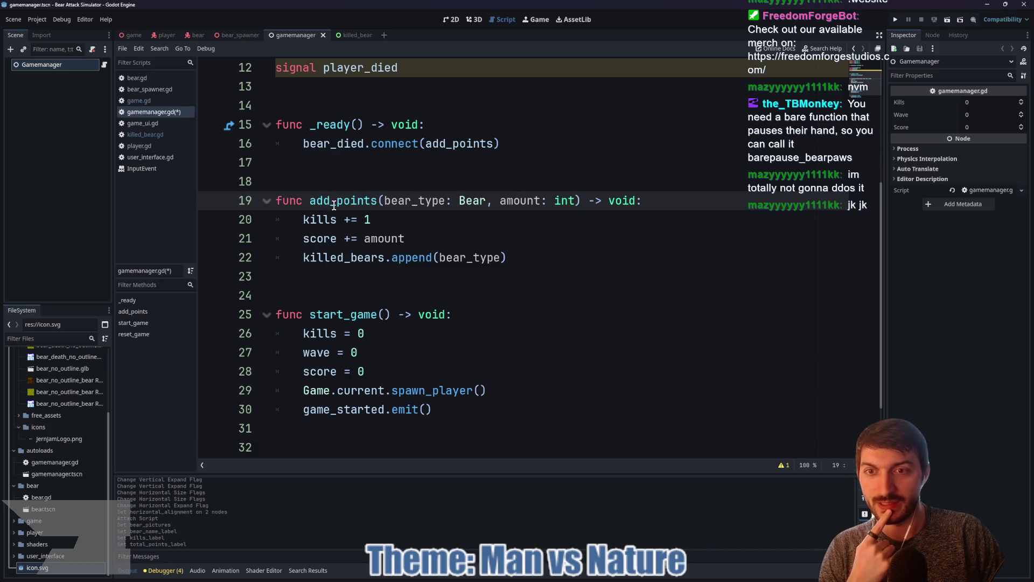
double_click(462, 206)
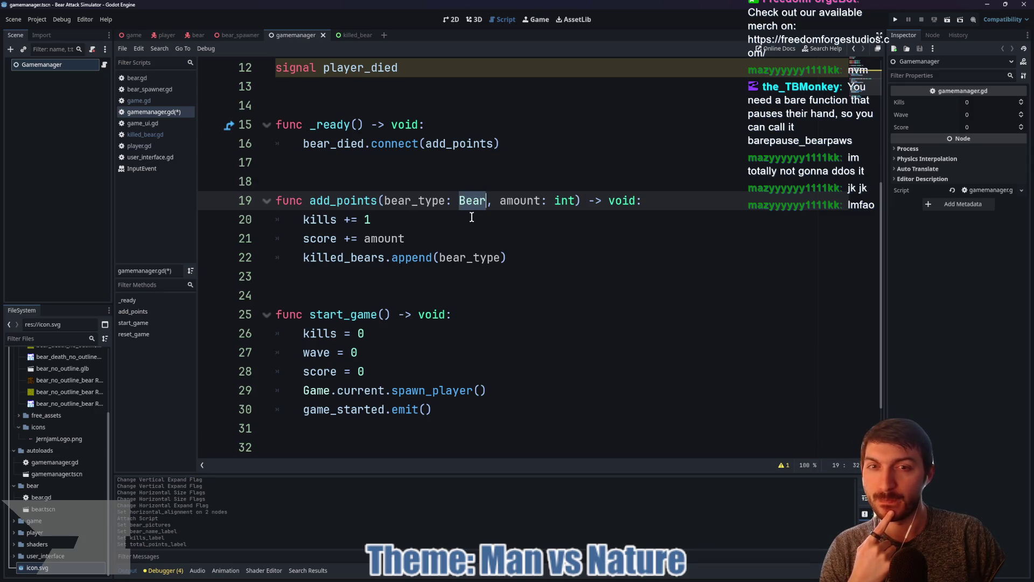
scroll(487, 208, up, 4)
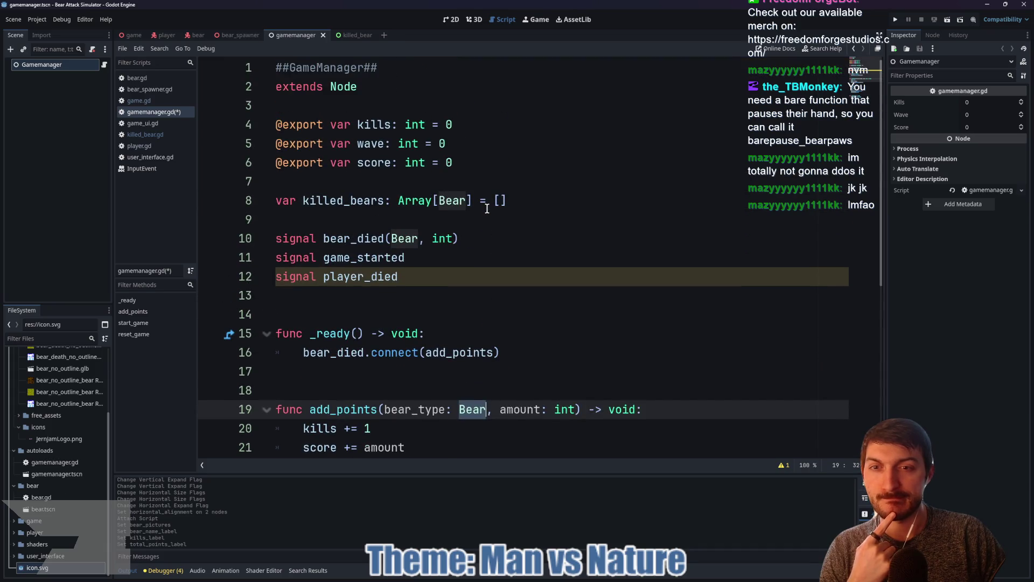
Check score_points in bear.gd's bear_died emit, then return to killed_bear.gd.
click(194, 35)
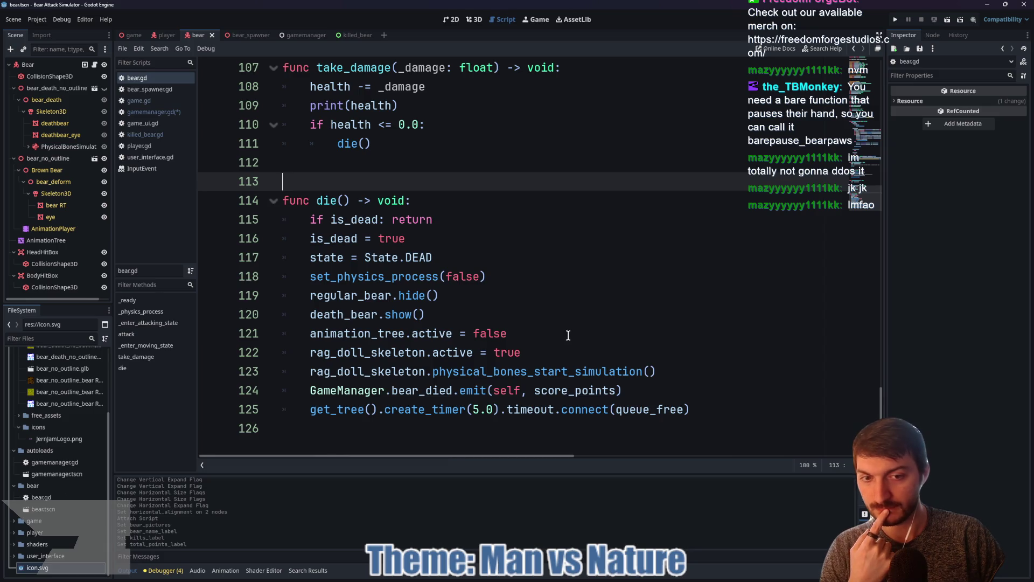
double_click(566, 391)
scroll(487, 366, up, 5)
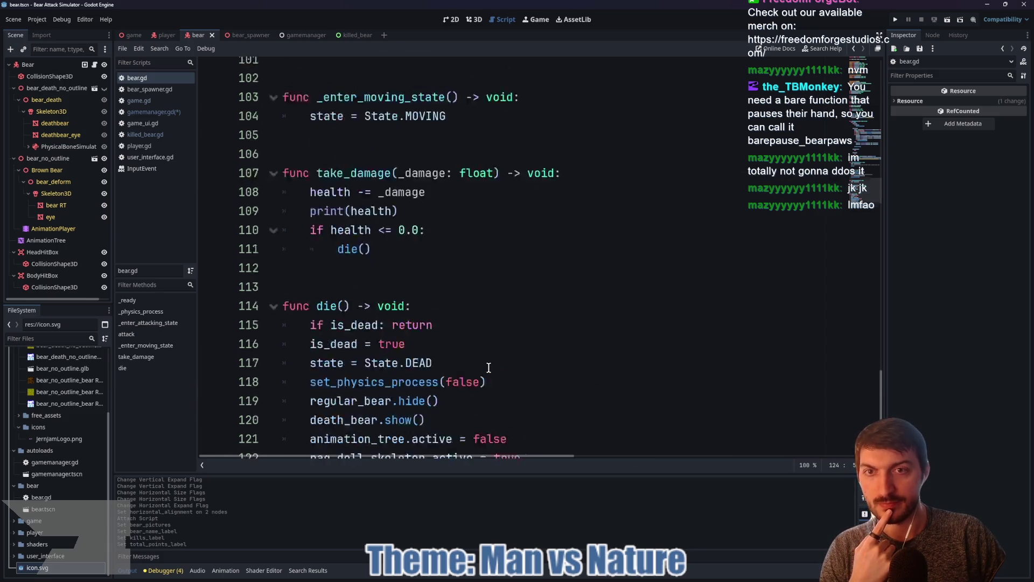
scroll(489, 368, up, 20)
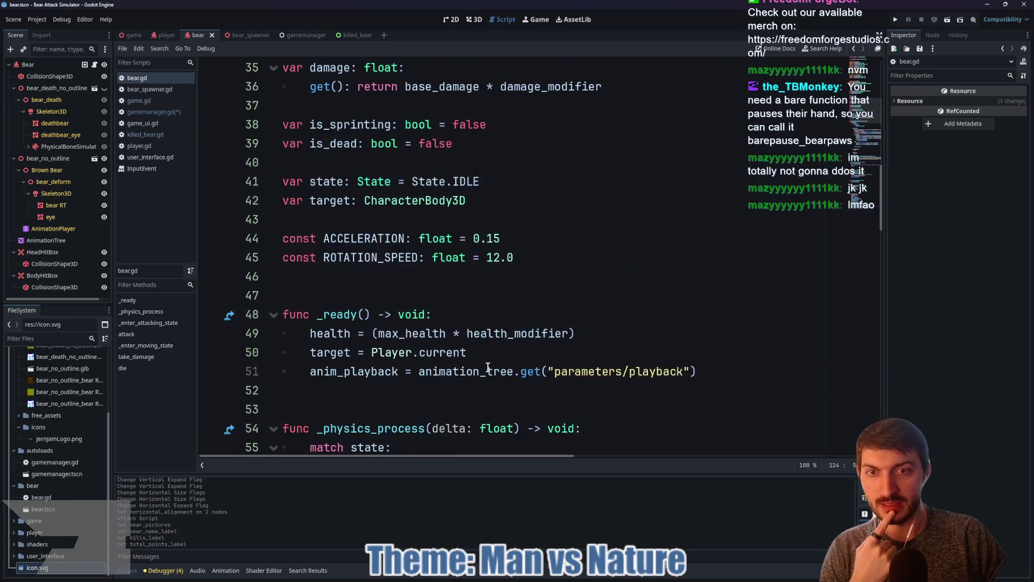
scroll(488, 367, up, 9)
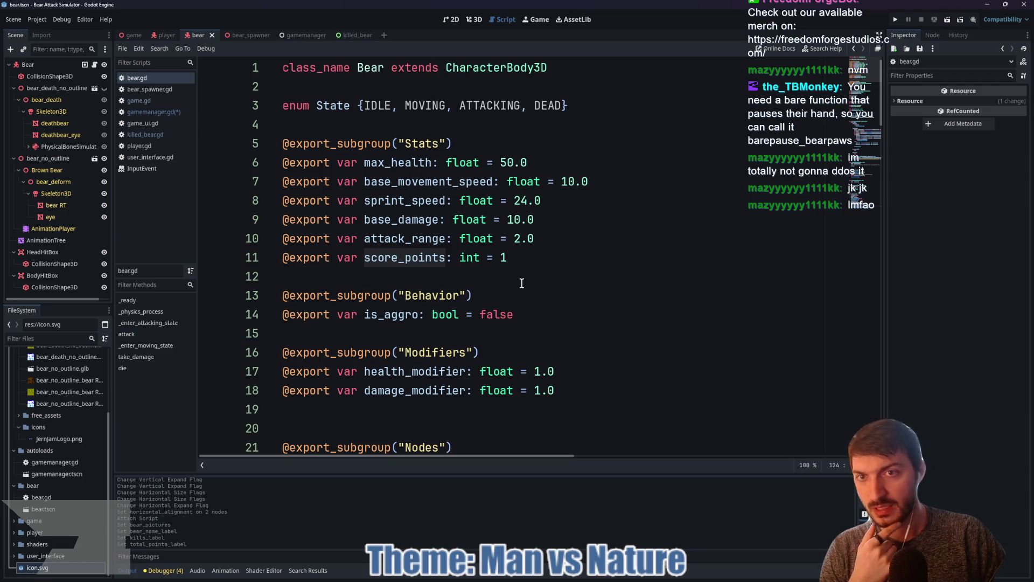
click(350, 35)
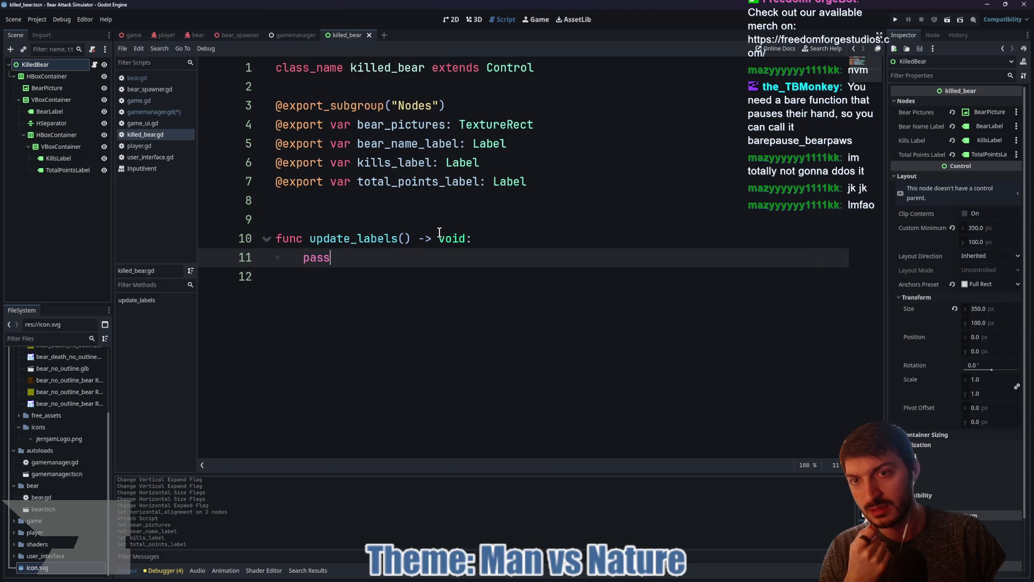
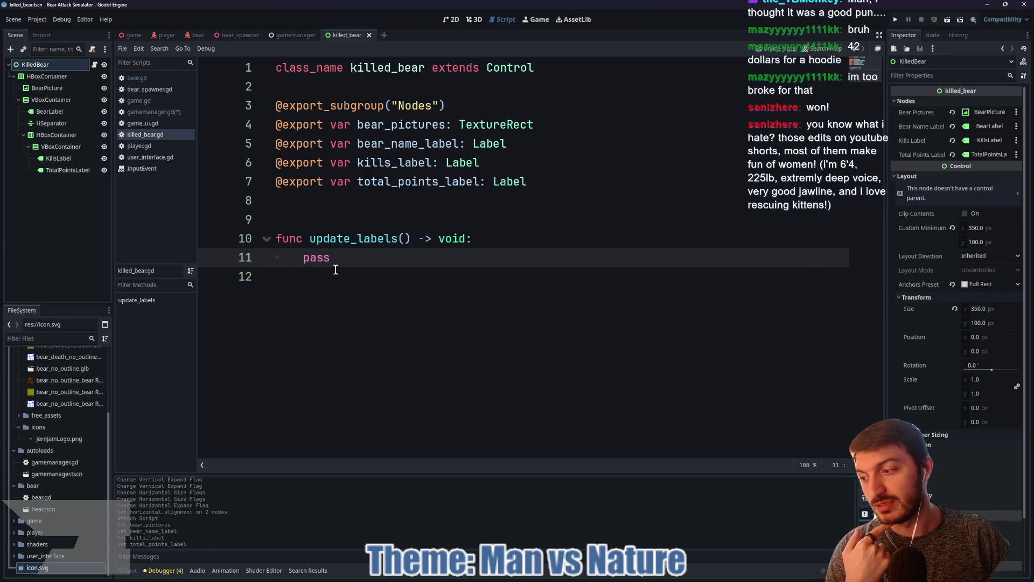
Move the caret around killed_bear.gd, ending on empty line 8 below the exports.
click(335, 269)
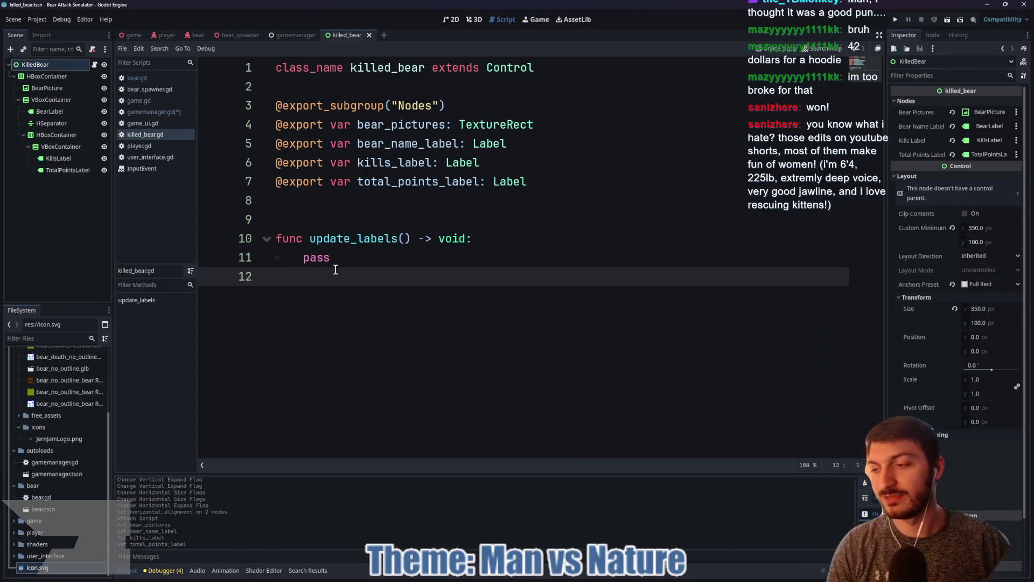
click(366, 258)
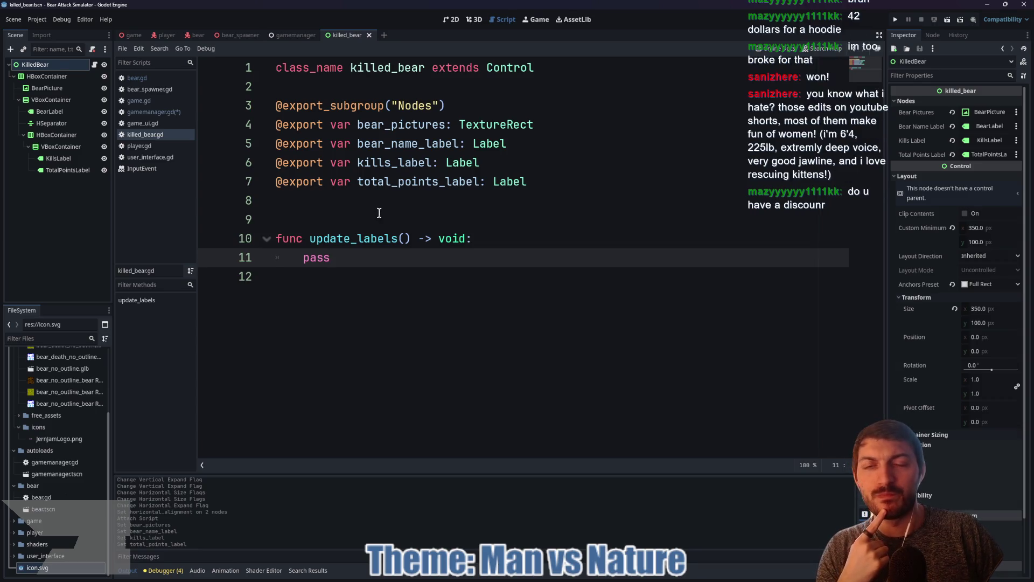
click(378, 213)
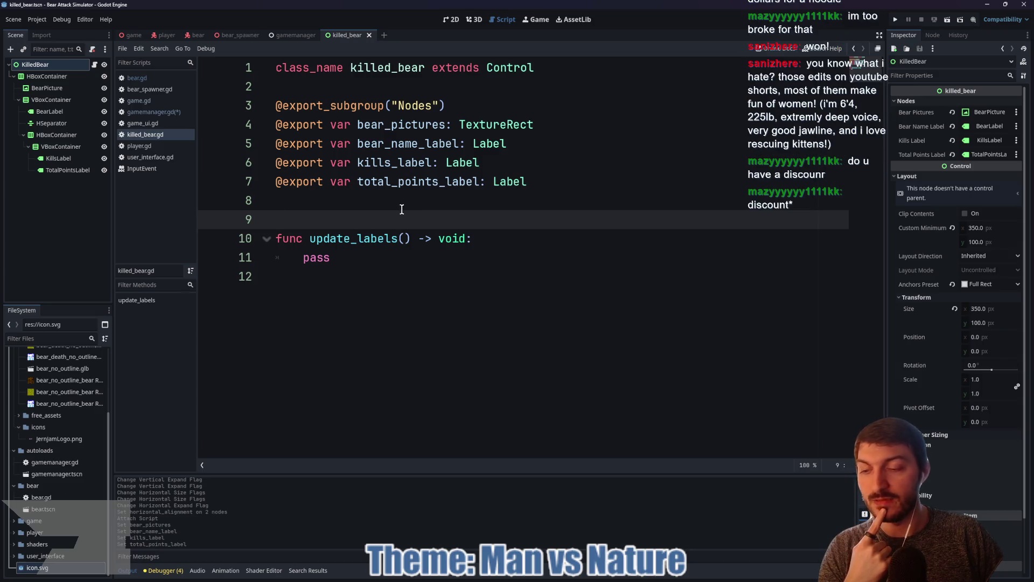
click(374, 204)
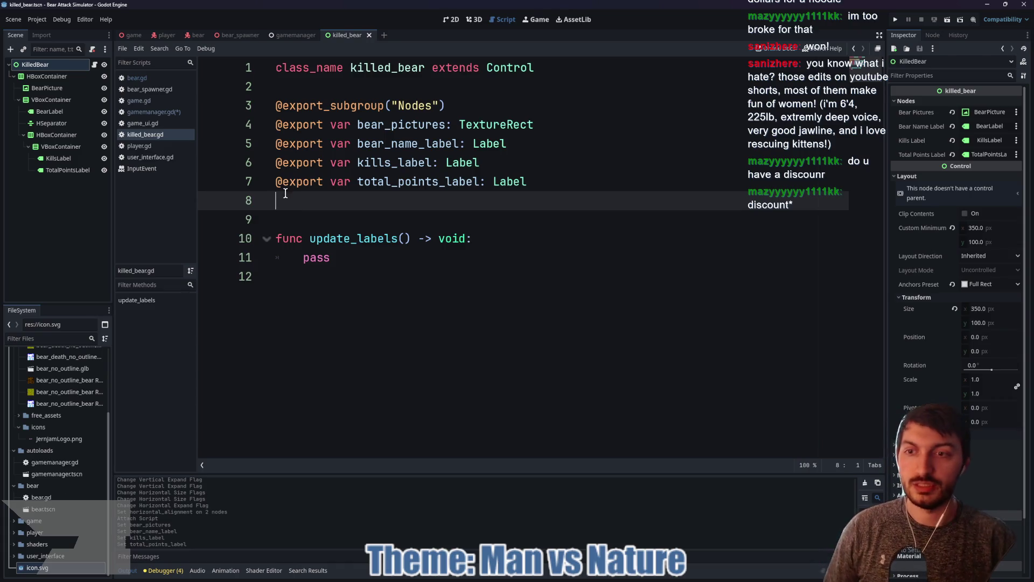
Go to freedomforgestudios.com in a new browser tab and open the FFS Hoodie product page from View all.
mouse_move(521, 579)
click(572, 579)
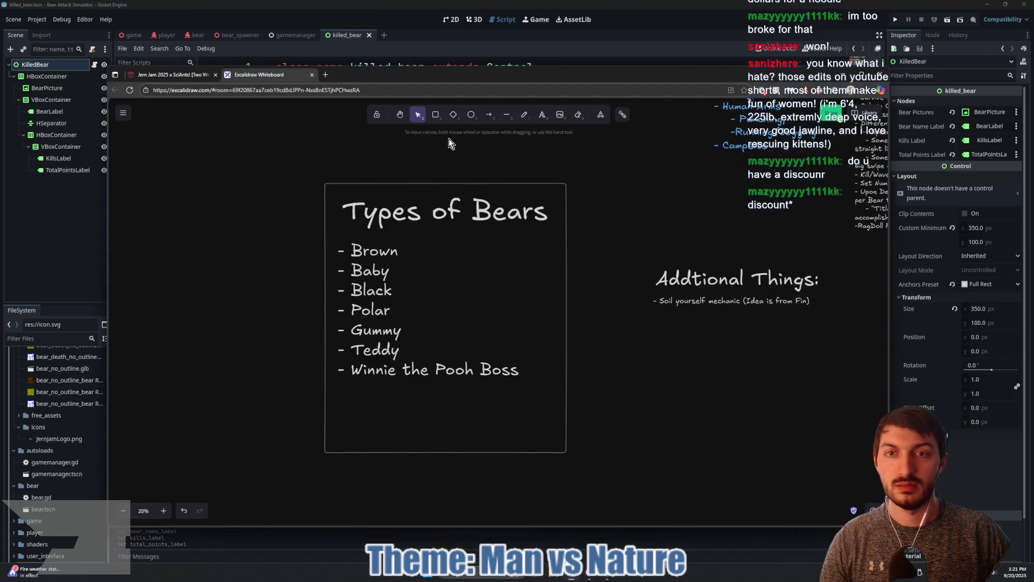
click(324, 73)
text(free)
key(Return)
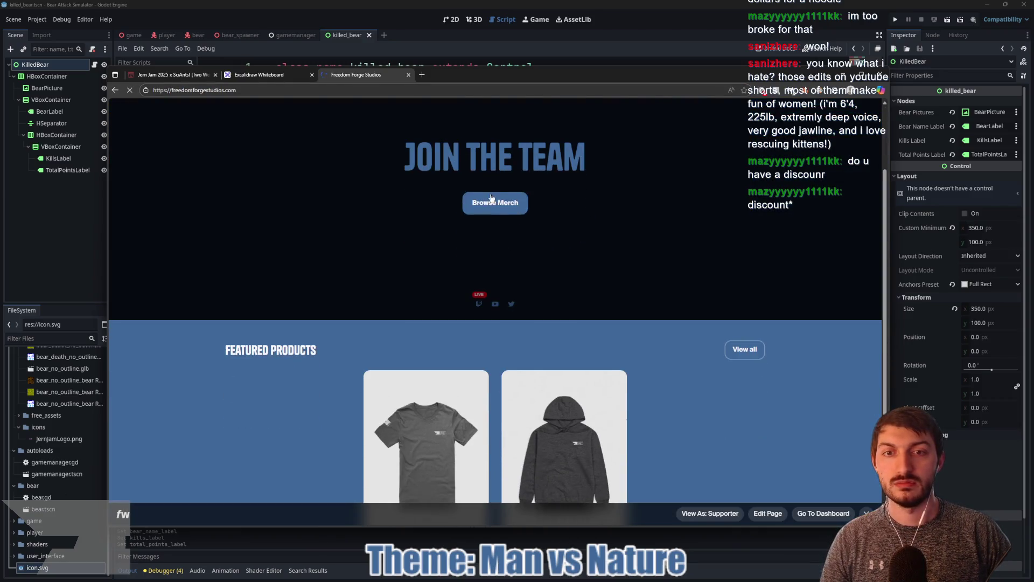
click(492, 201)
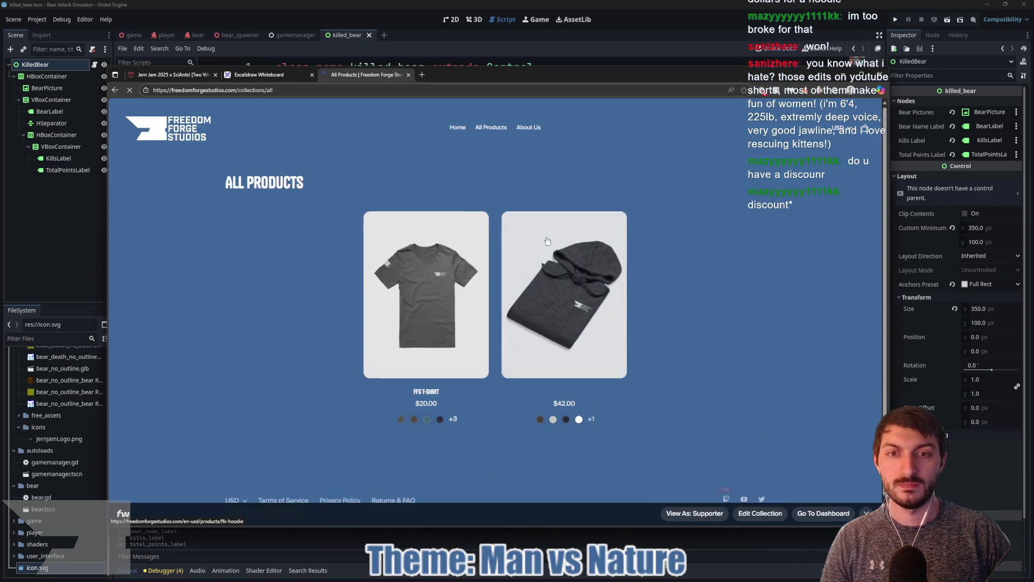
click(579, 277)
scroll(711, 291, down, 5)
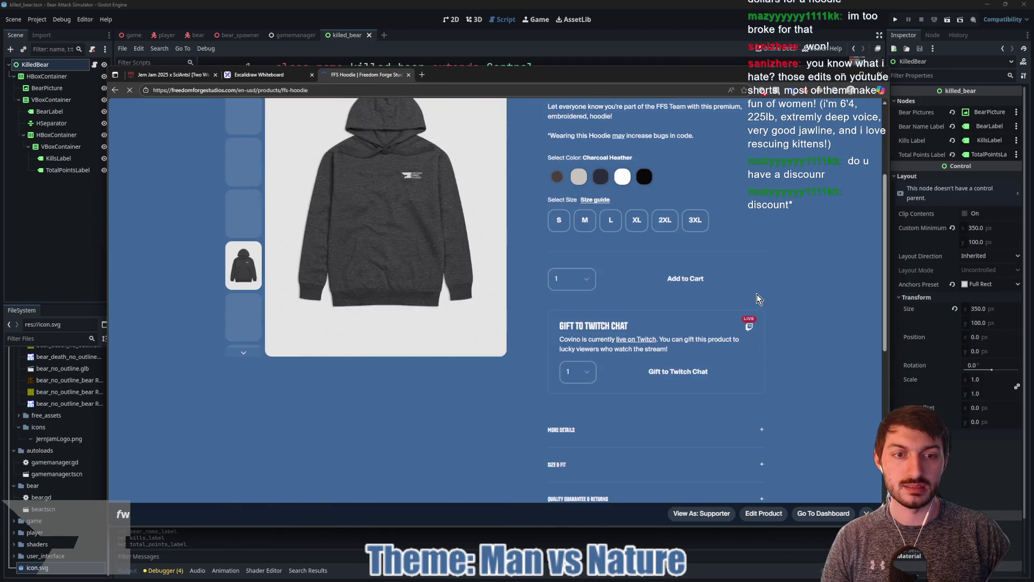
Circle the Gift to Twitch Chat box on the hoodie page, clear the annotation, and close the tab.
mouse_move(629, 220)
mouse_down()
mouse_move(518, 326)
mouse_move(708, 200)
mouse_move(591, 220)
mouse_up()
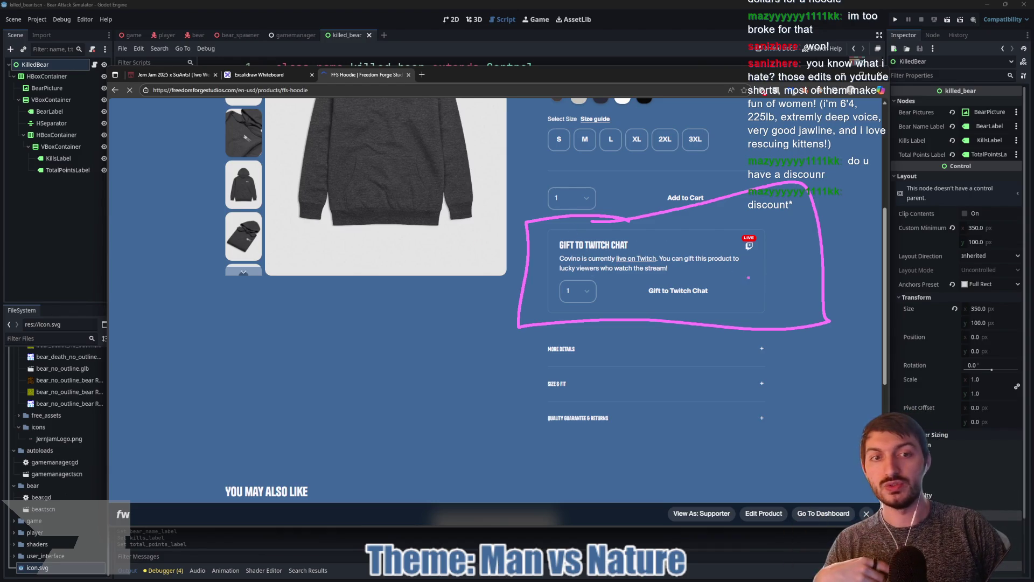
mouse_move(743, 303)
mouse_down()
mouse_move(520, 221)
mouse_move(767, 215)
mouse_up()
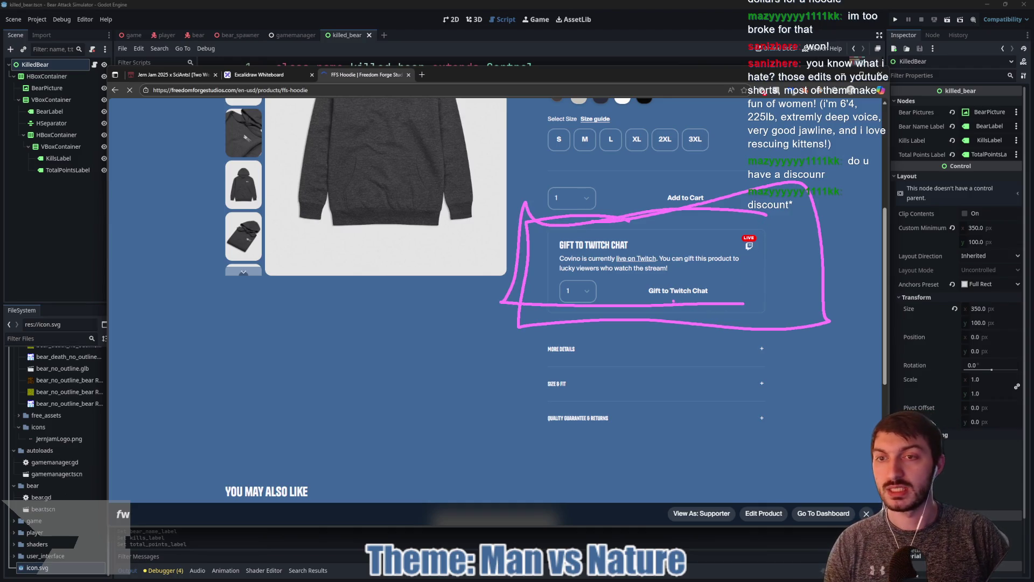
key(Escape)
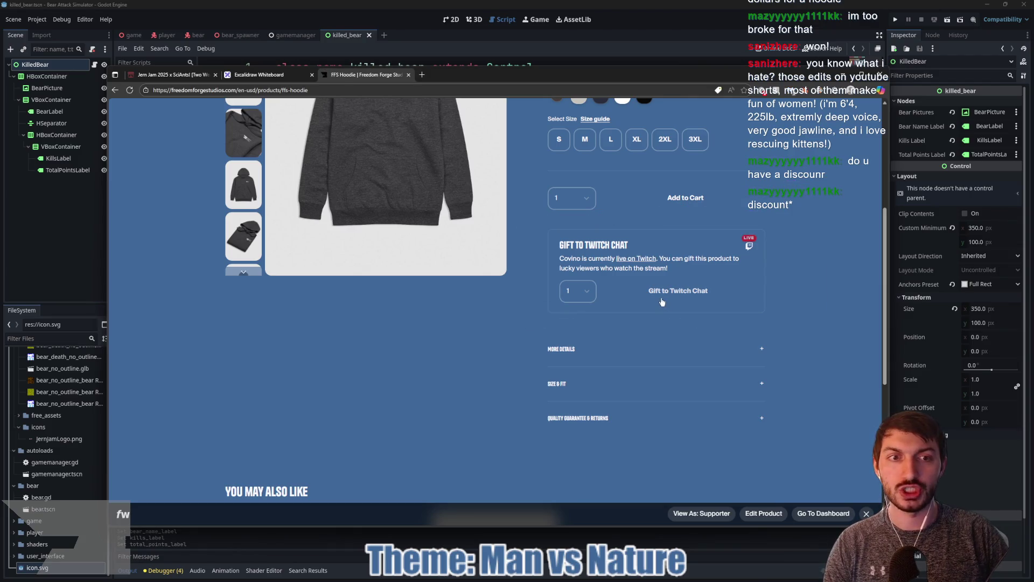
scroll(628, 302, up, 3)
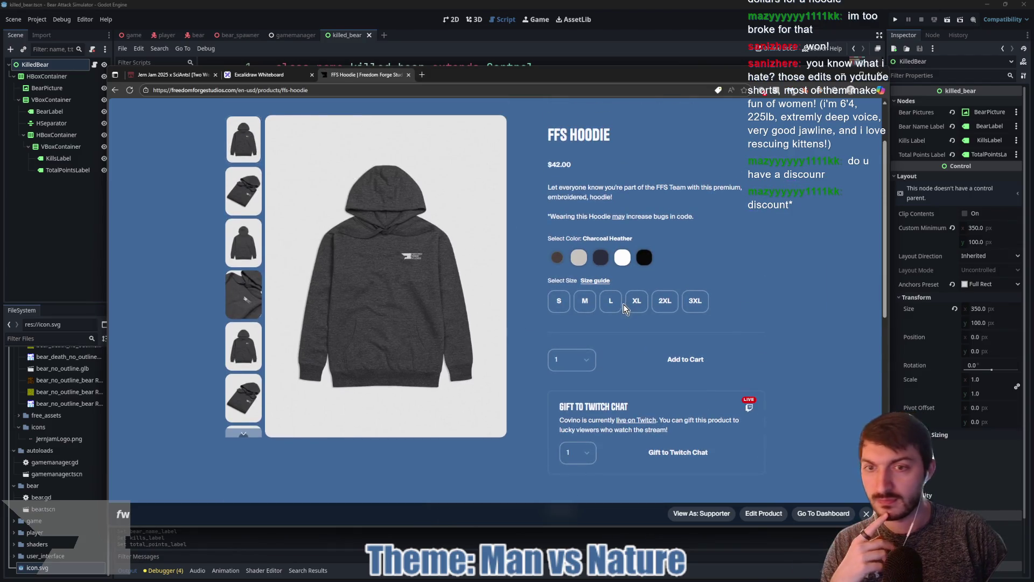
scroll(625, 305, down, 3)
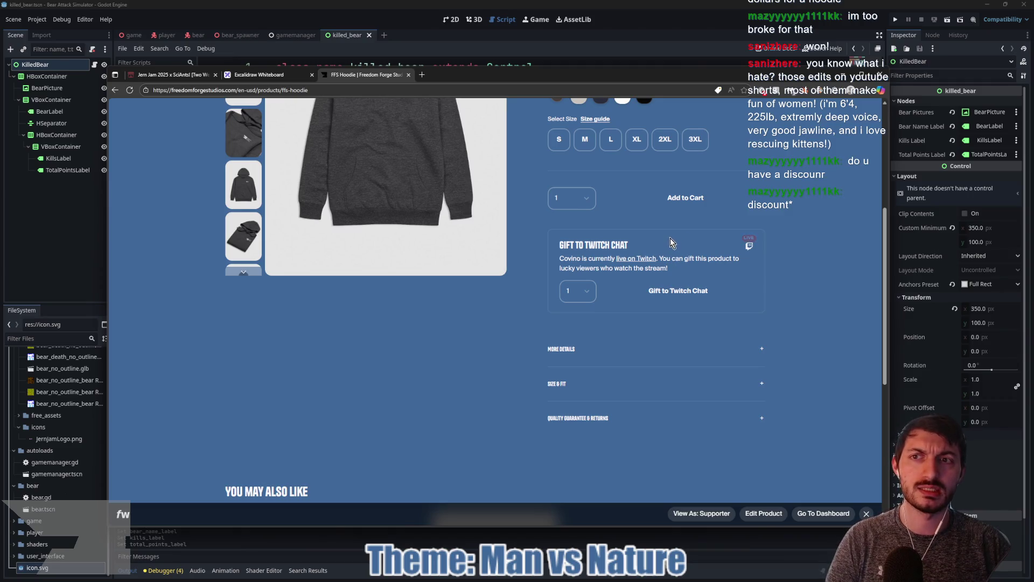
scroll(409, 172, up, 3)
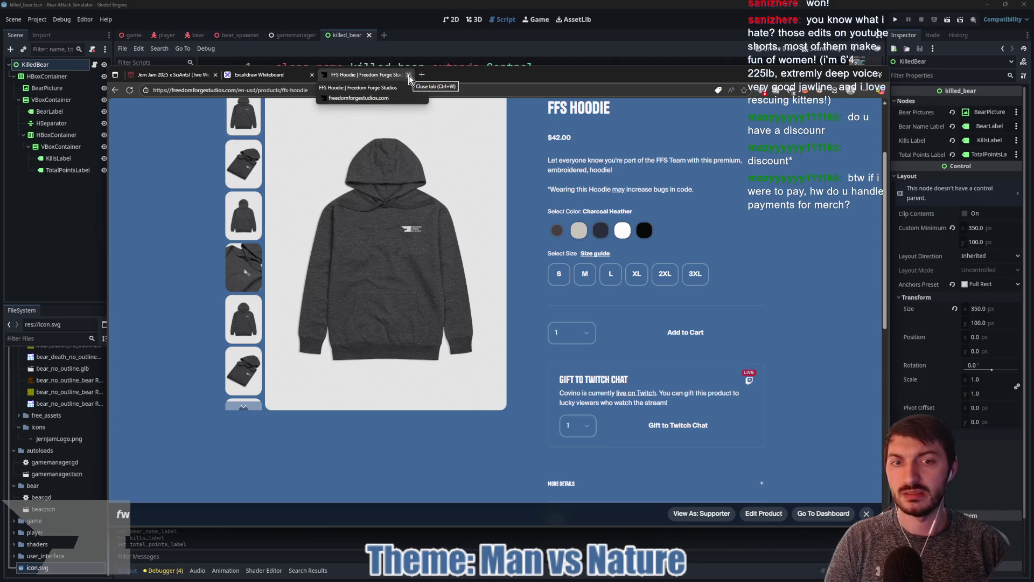
click(409, 75)
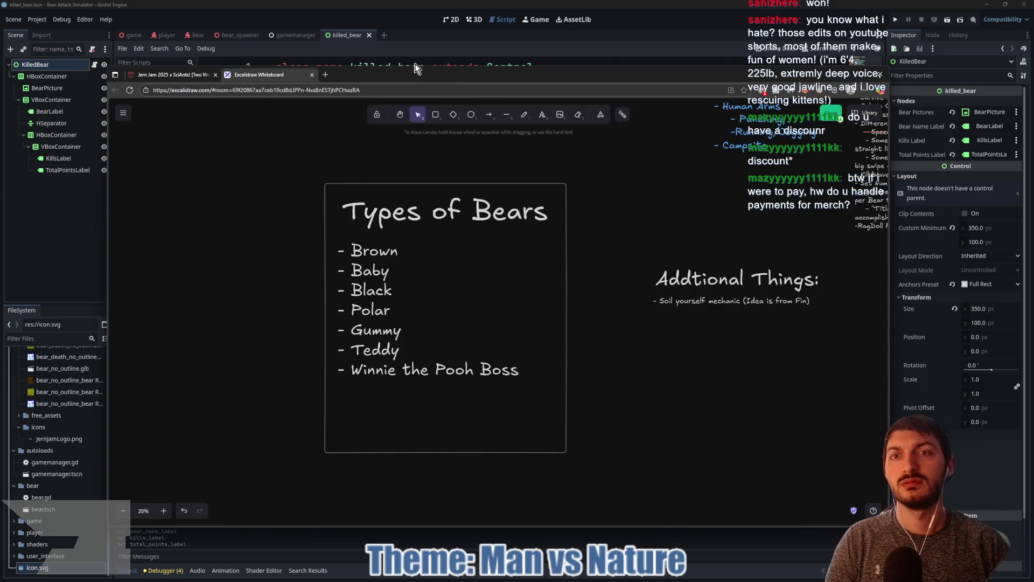
Minimize the browser so Godot's killed_bear.gd script is back in front.
click(431, 44)
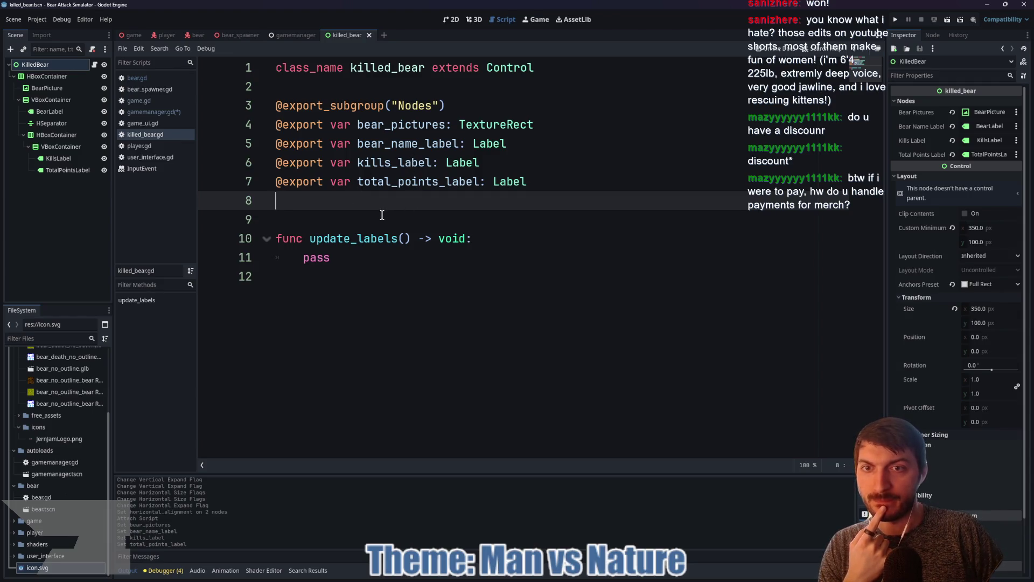
click(314, 144)
click(304, 126)
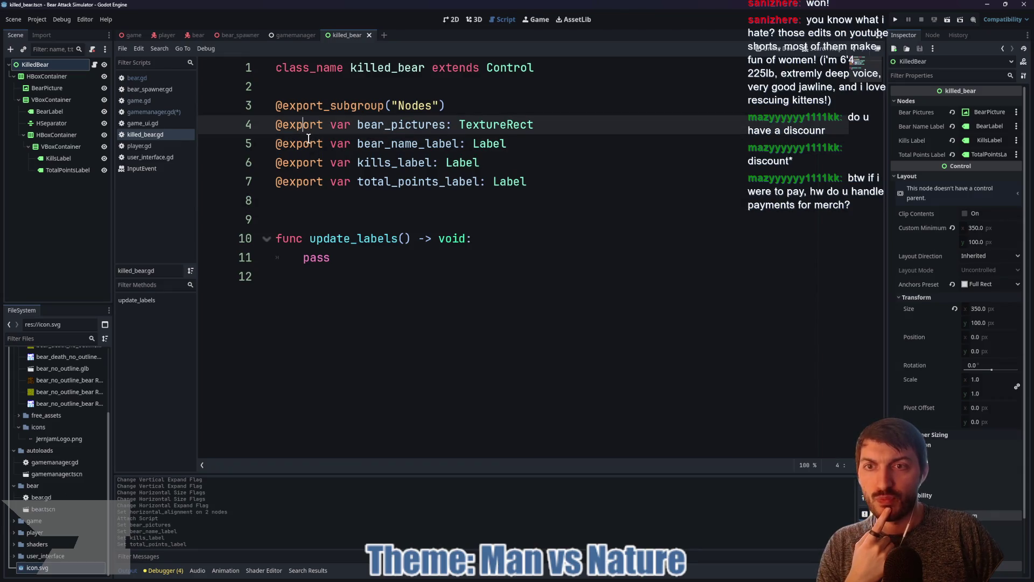
mouse_move(314, 154)
click(312, 195)
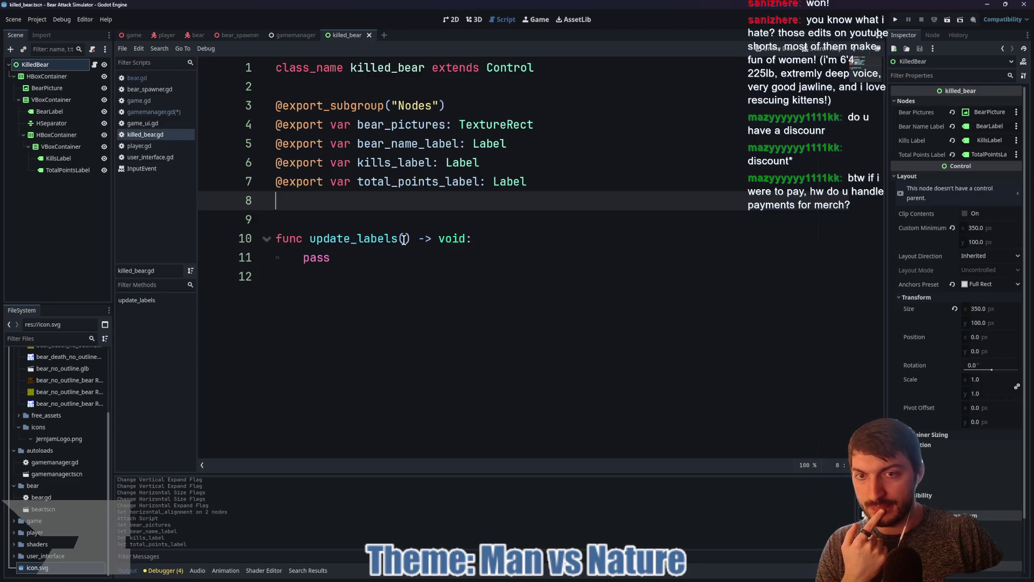
Collapse the assets folder in the FileSystem dock and bring up the bear folder's context menu.
scroll(21, 393, up, 4)
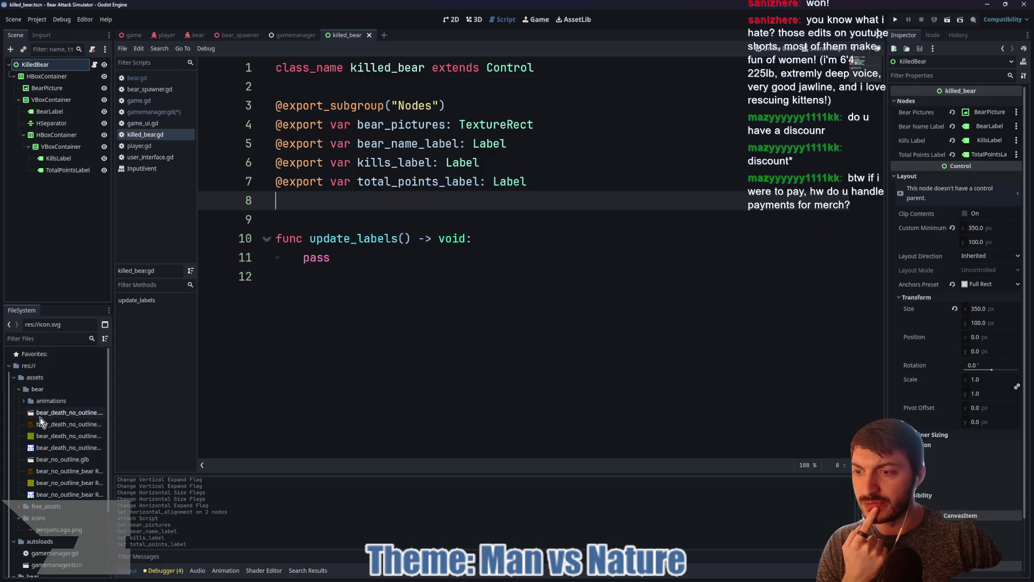
click(14, 377)
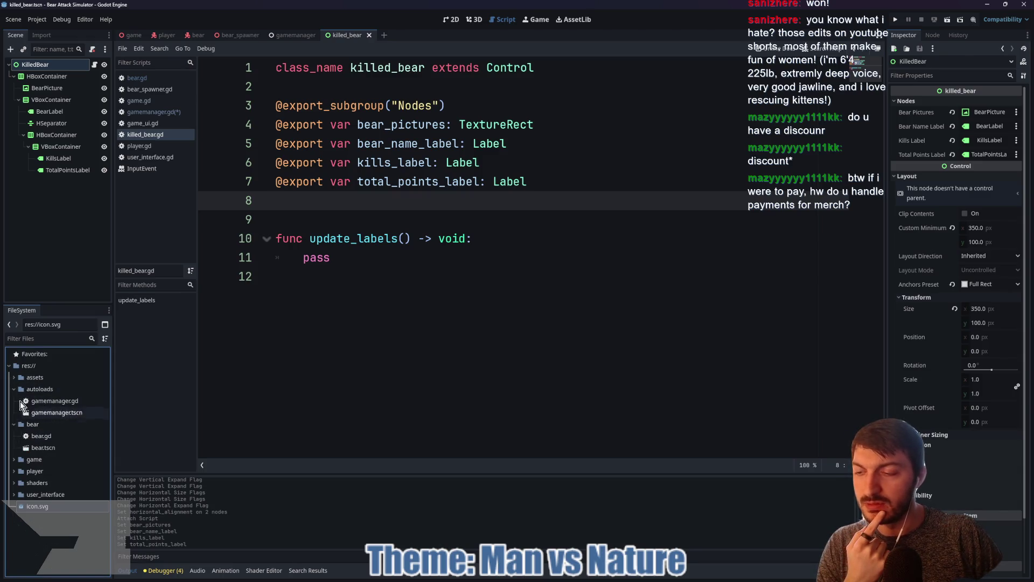
right_click(36, 425)
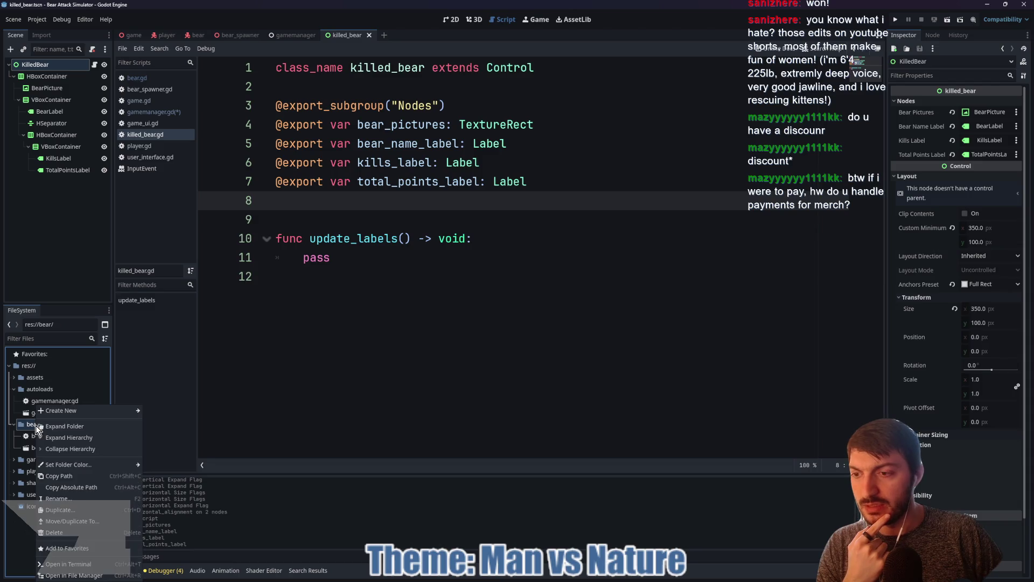
Collapse the autoloads folder and create a folder named resources inside bear.
click(63, 427)
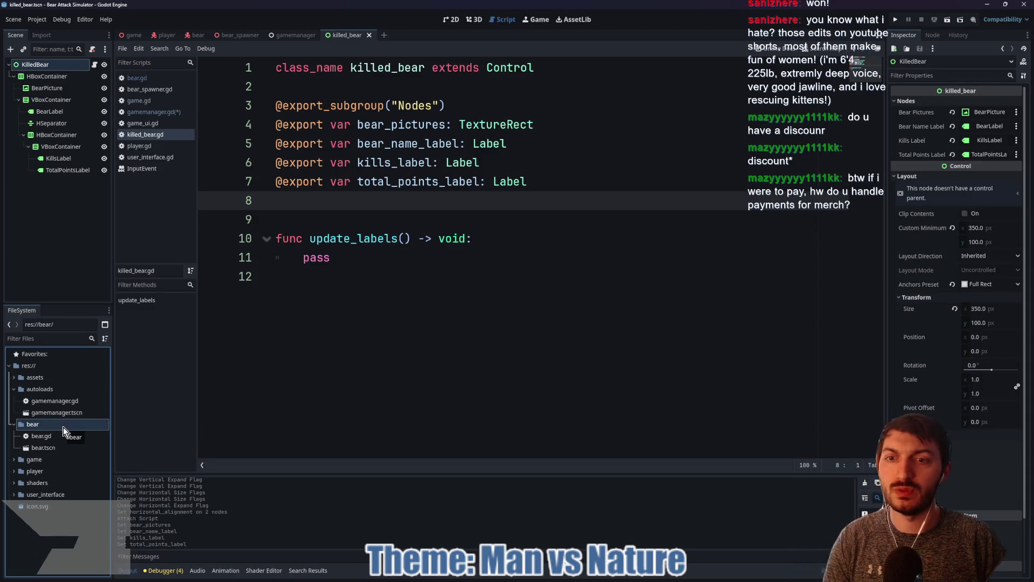
click(13, 389)
right_click(30, 400)
mouse_move(57, 408)
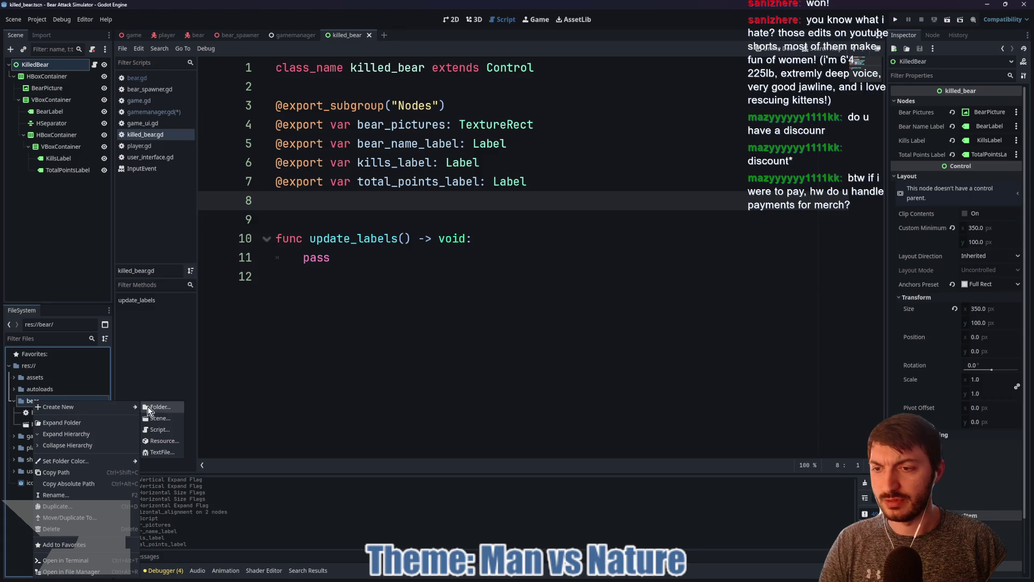
click(147, 406)
text(resources)
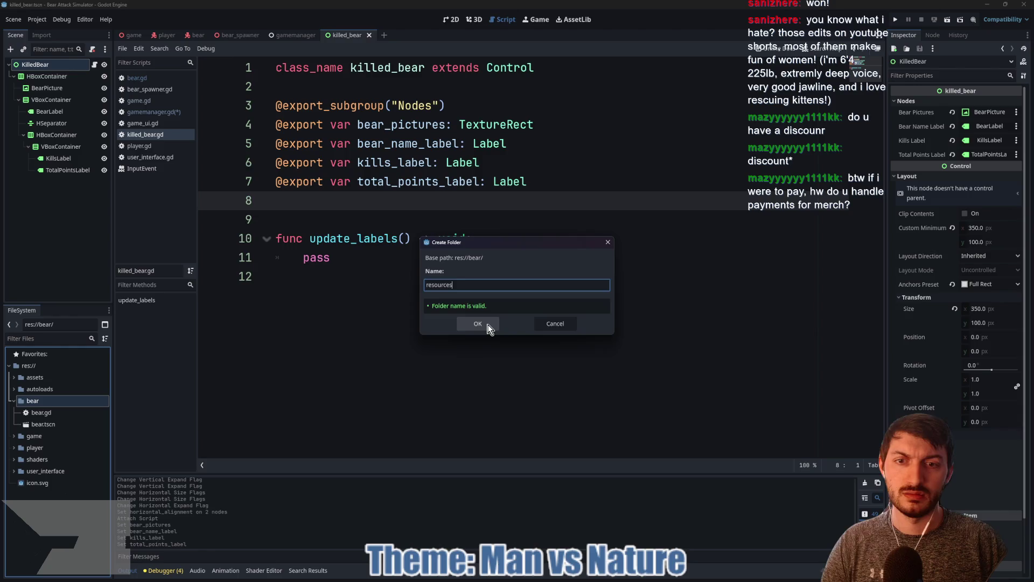
click(477, 323)
Create a new script bear_info.gd inside the resources folder.
right_click(60, 410)
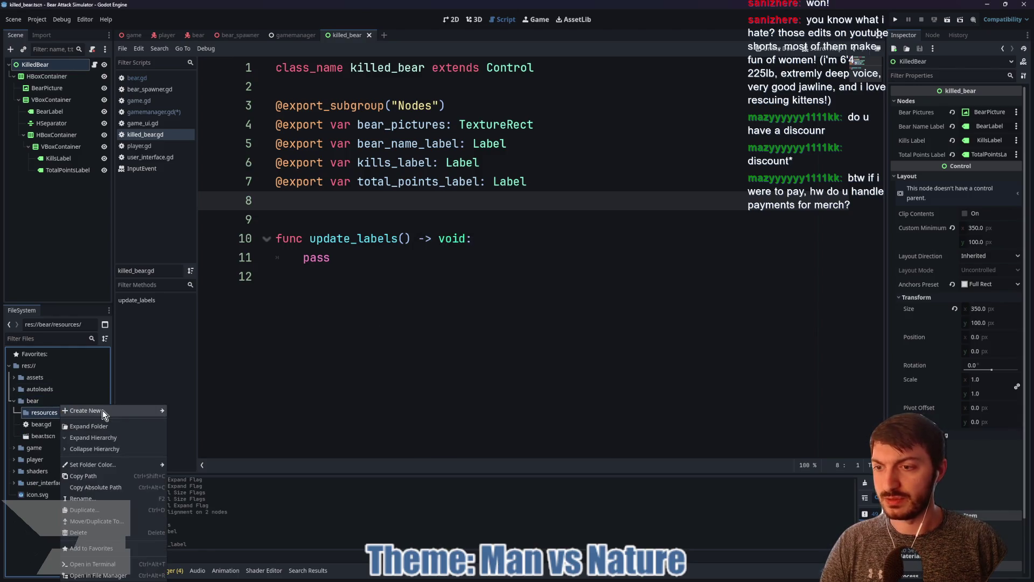
mouse_move(151, 411)
click(187, 433)
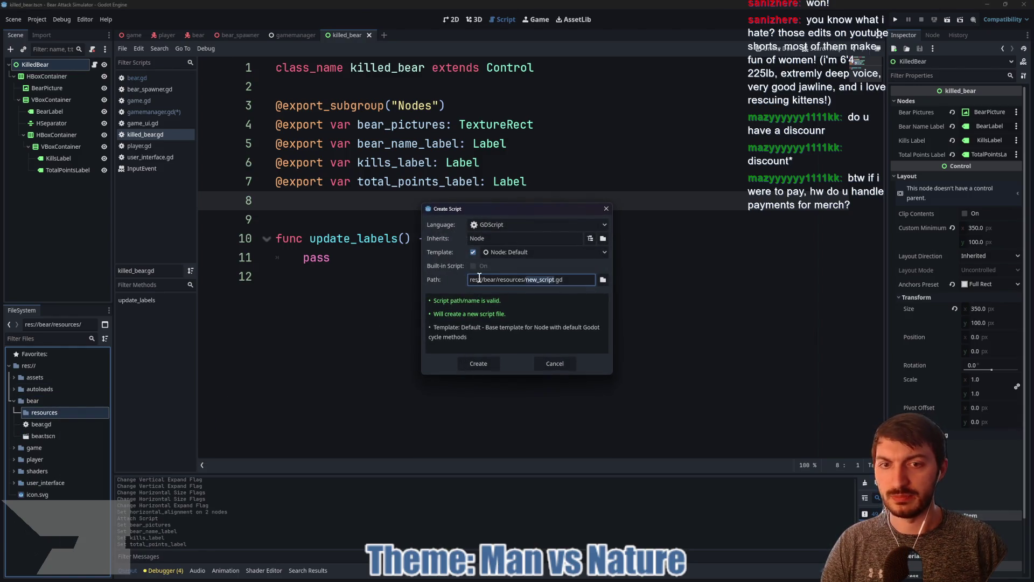
text(bear_)
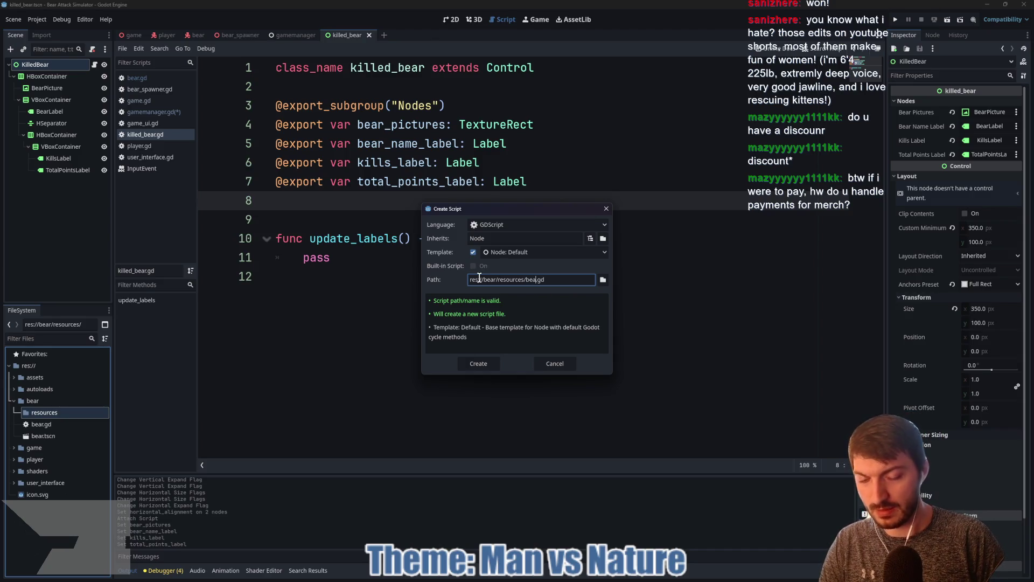
text(info)
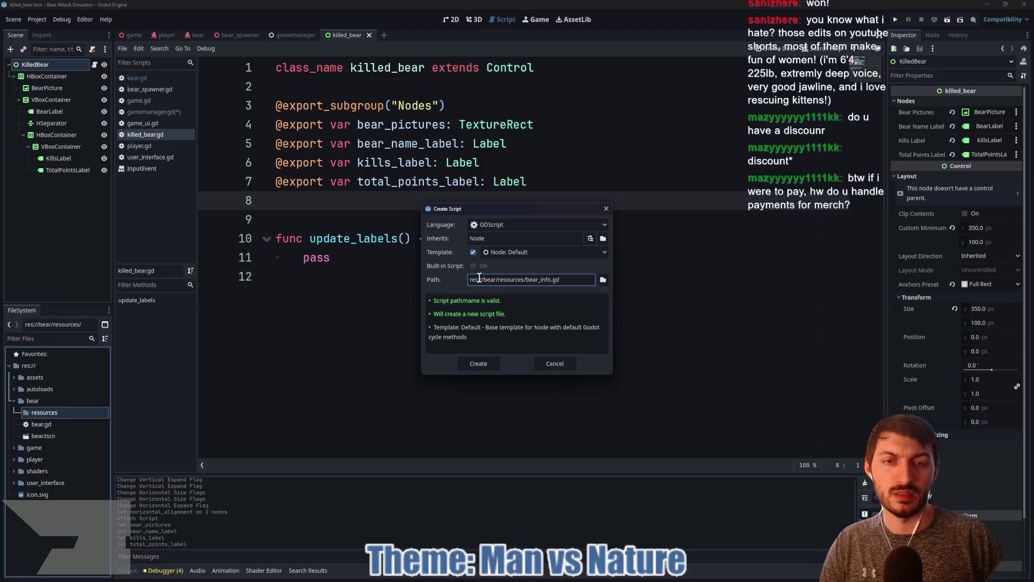
click(482, 364)
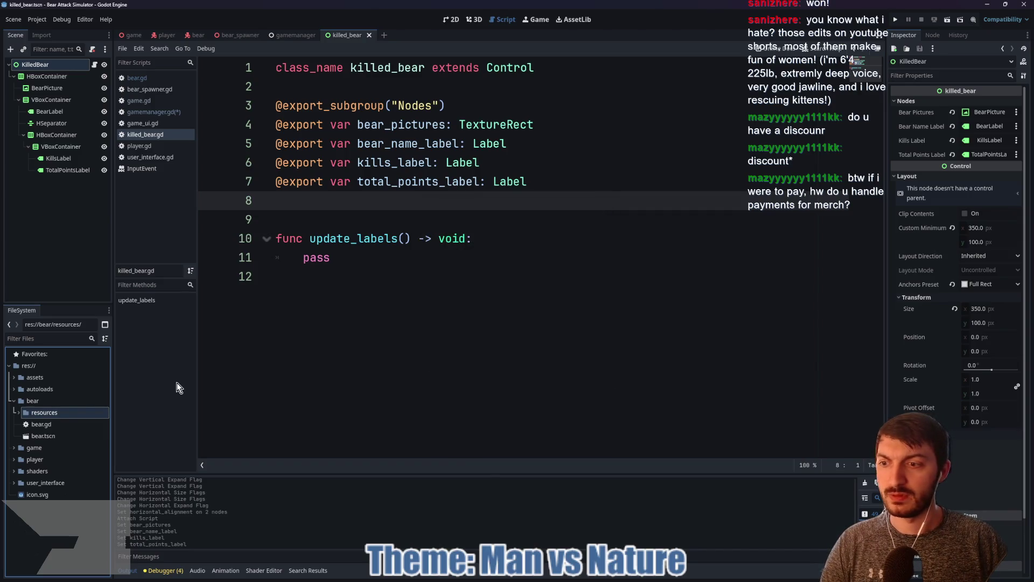
Replace bear_info.gd's template code with class_name BearInfo, then open the Windows Volume mixer.
mouse_move(407, 281)
mouse_down()
mouse_move(272, 105)
mouse_move(260, 59)
mouse_up()
text(class_name)
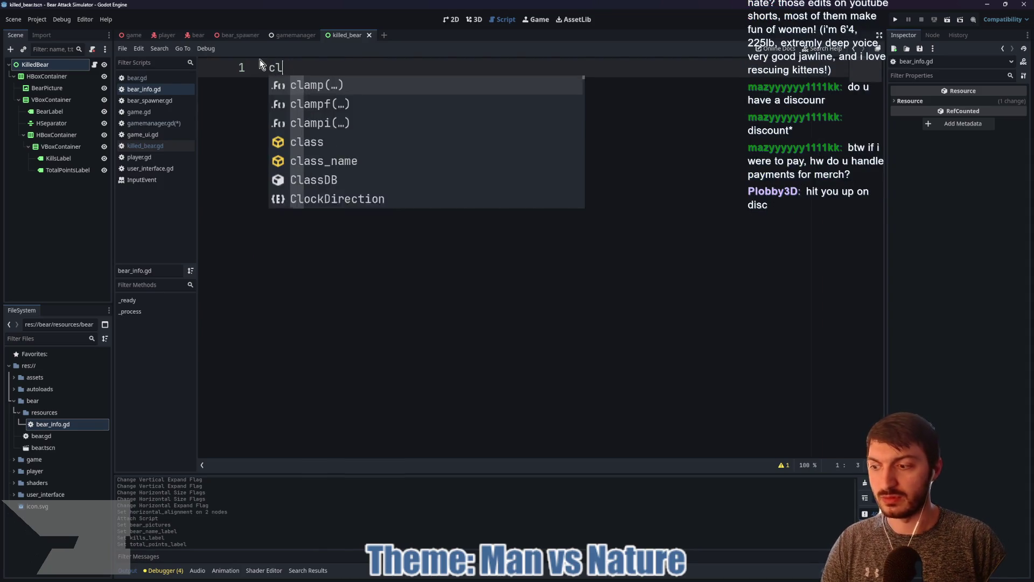
text( BearInfo)
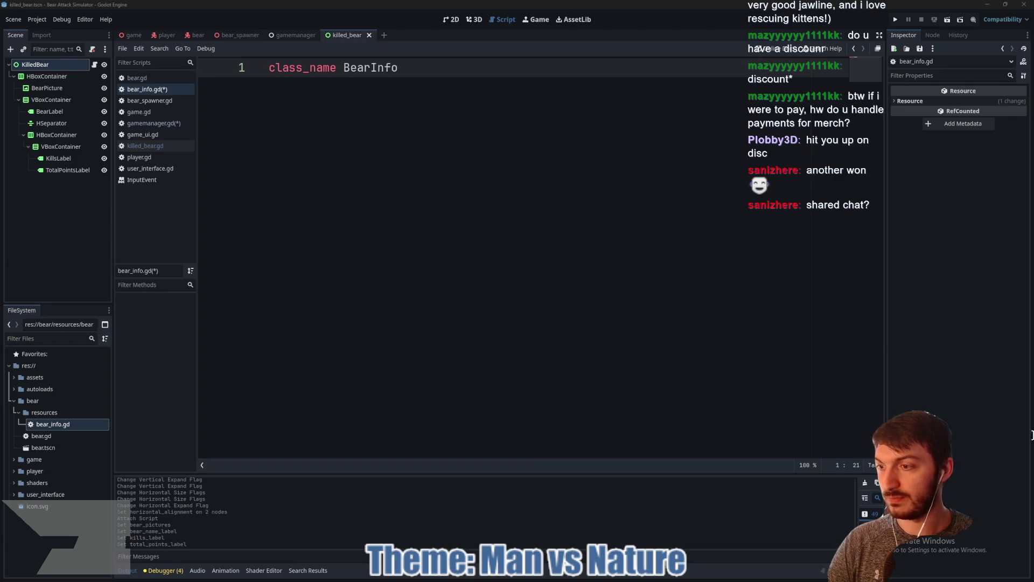
right_click(992, 573)
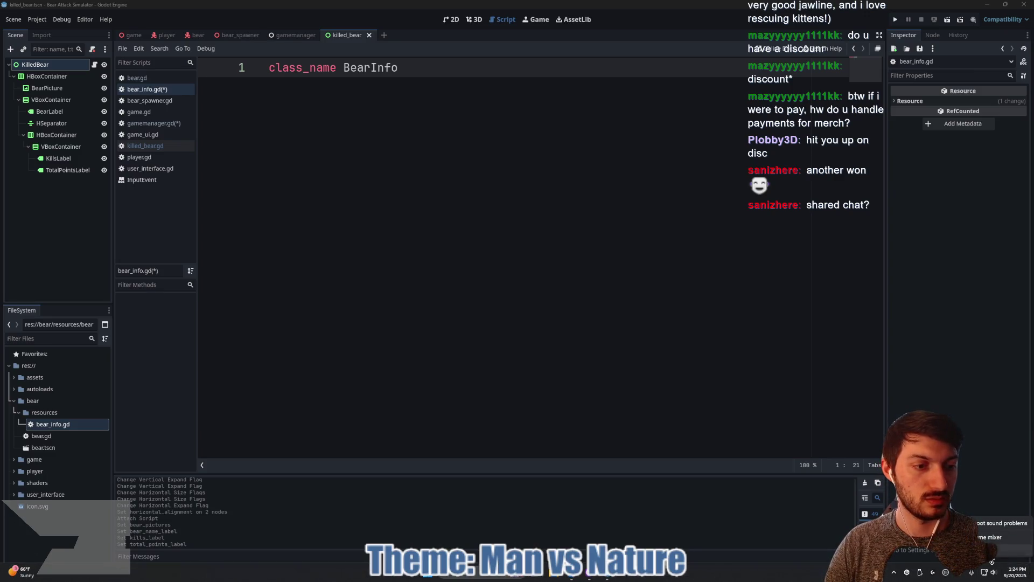
click(997, 537)
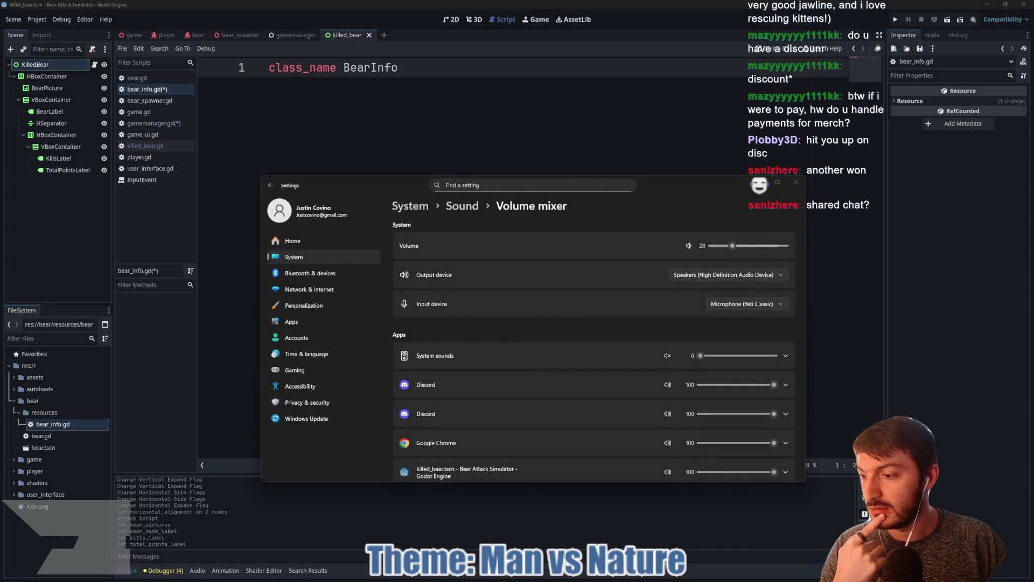
Review the app volume sliders and close the Volume mixer settings window.
mouse_move(773, 385)
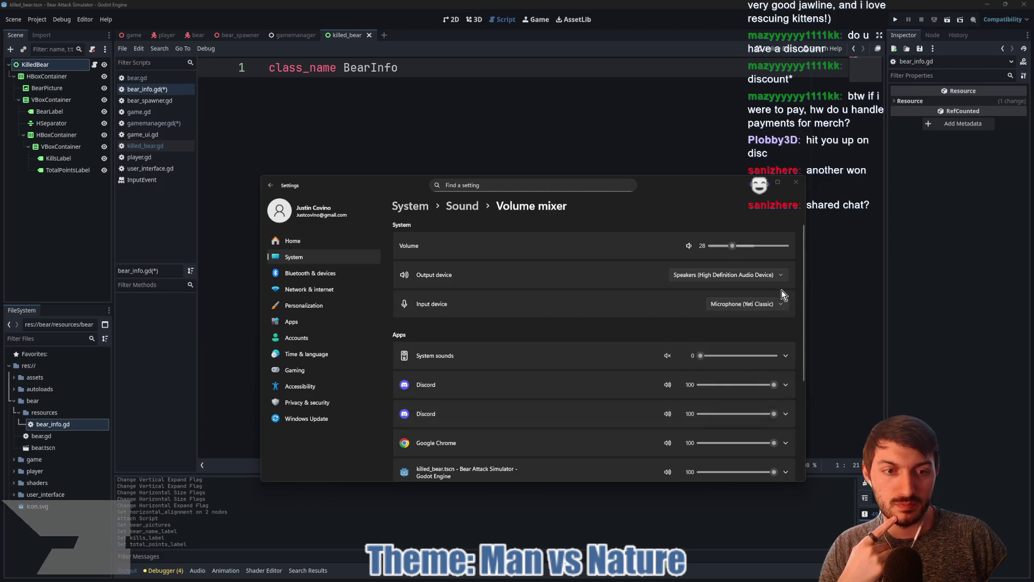
click(796, 182)
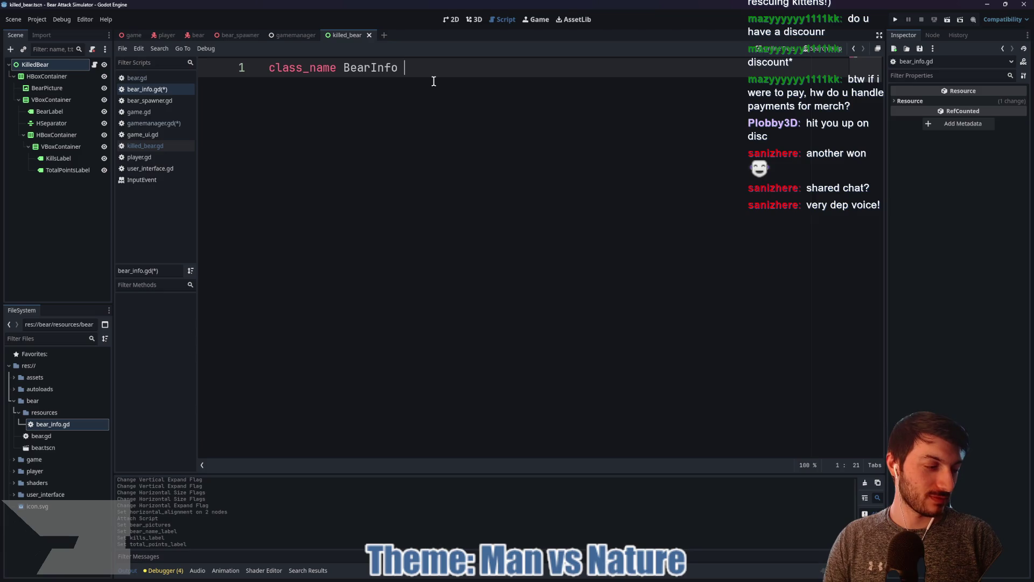
click(571, 575)
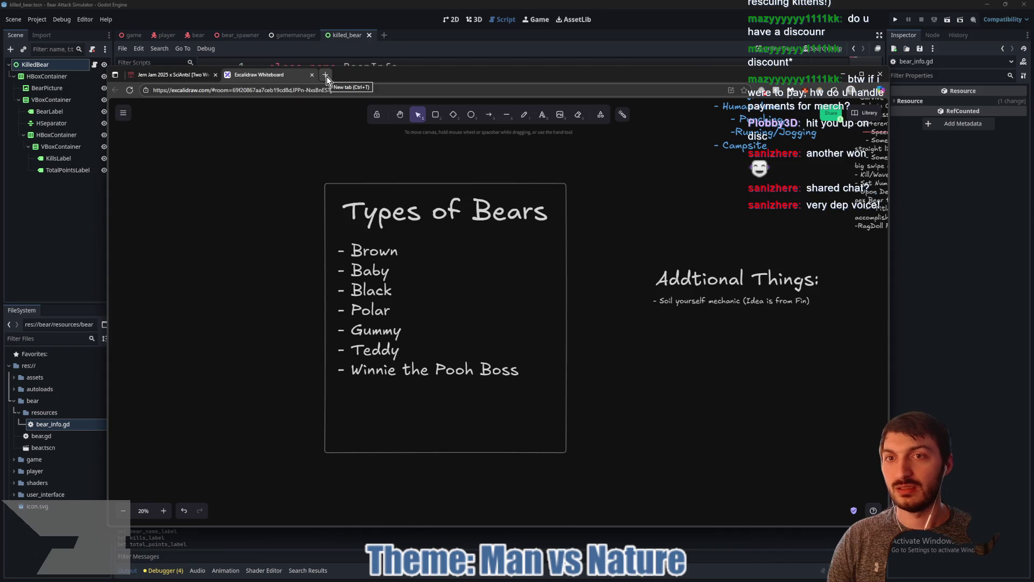
mouse_move(330, 76)
mouse_down()
mouse_move(338, 81)
mouse_move(0, 162)
mouse_move(0, 177)
mouse_up()
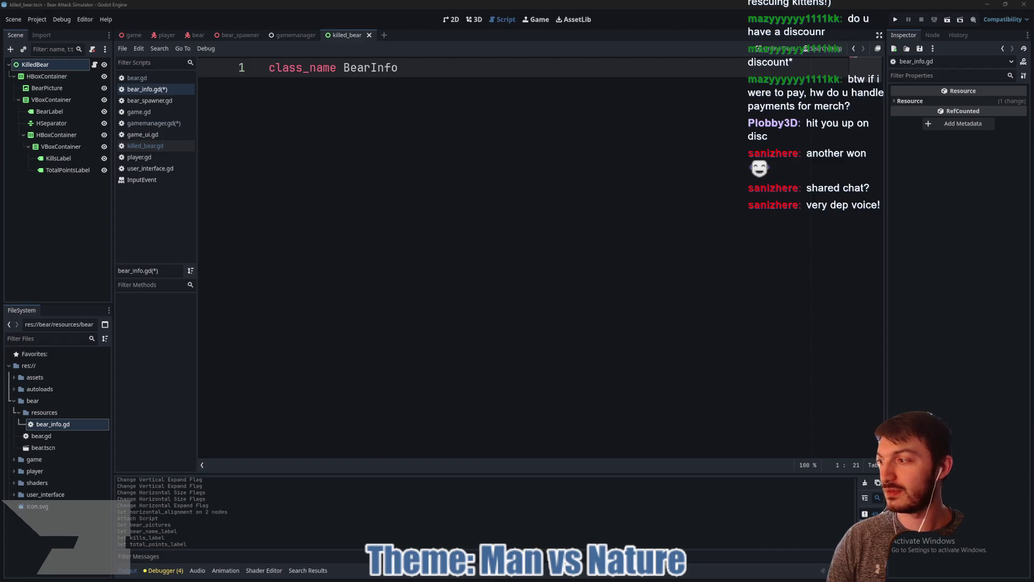
drag(0, 177, 474, 179)
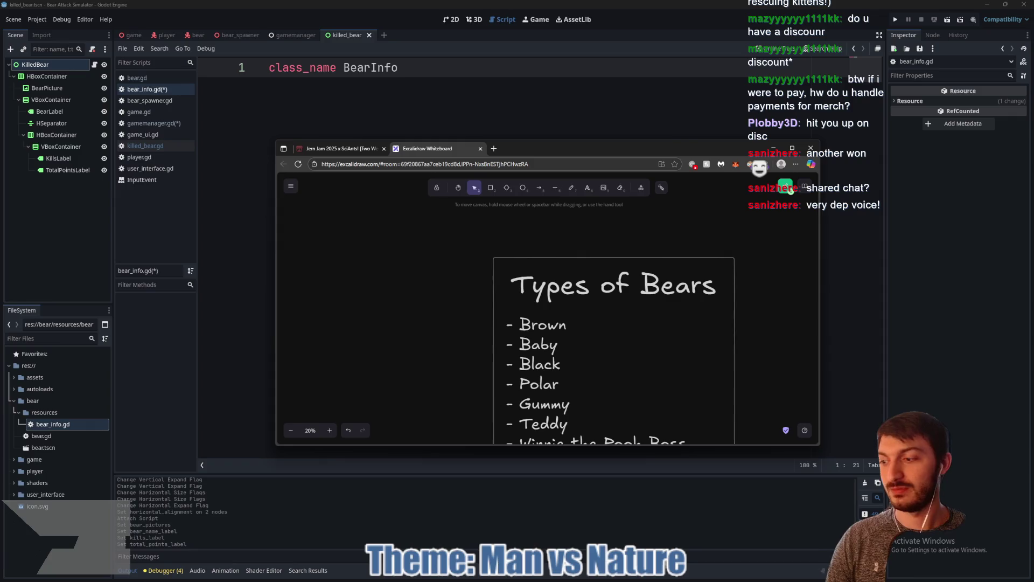
click(240, 340)
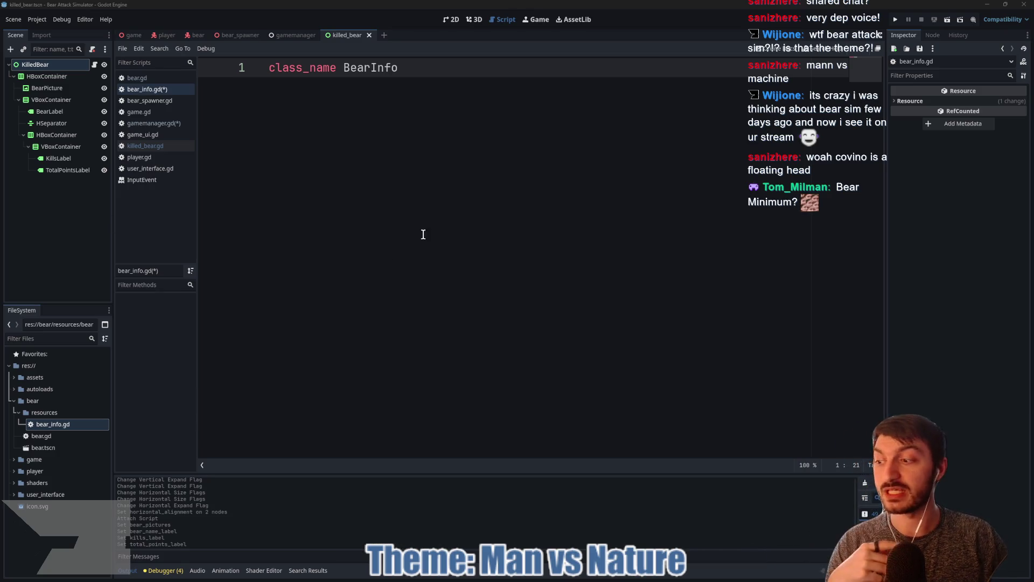
click(358, 92)
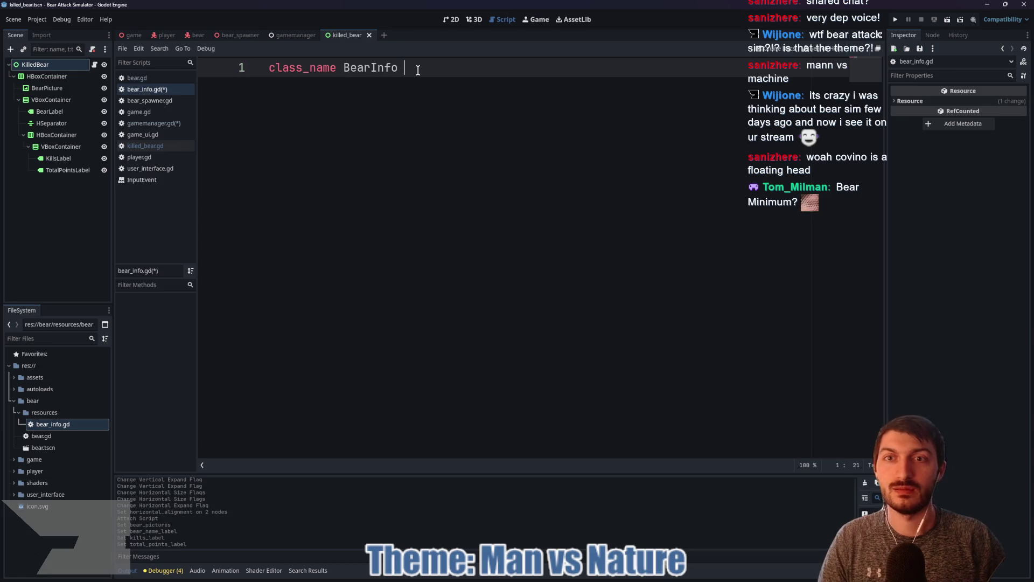
text(extends Resou)
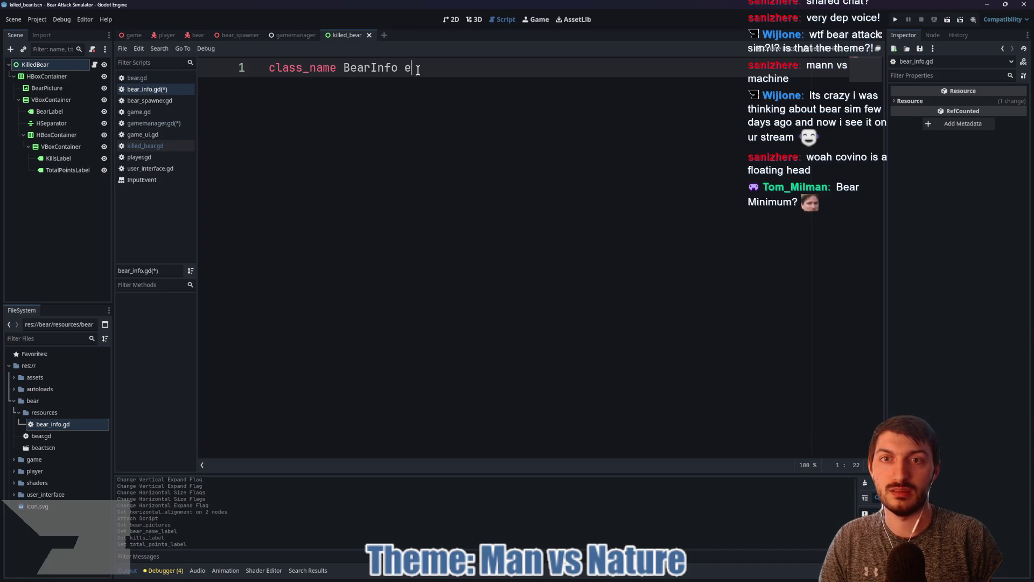
key(Return)
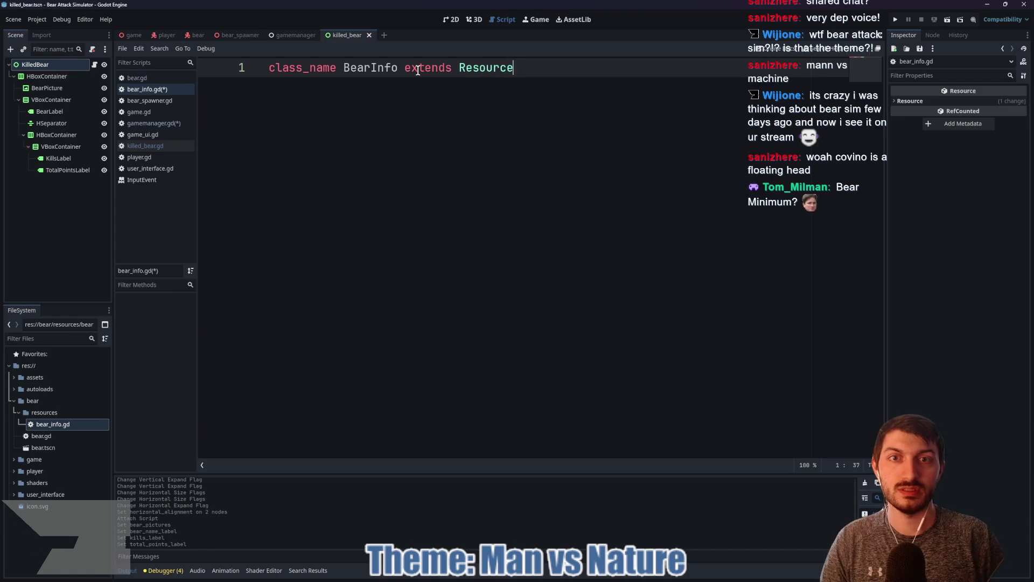
key(Return)
key(Return)
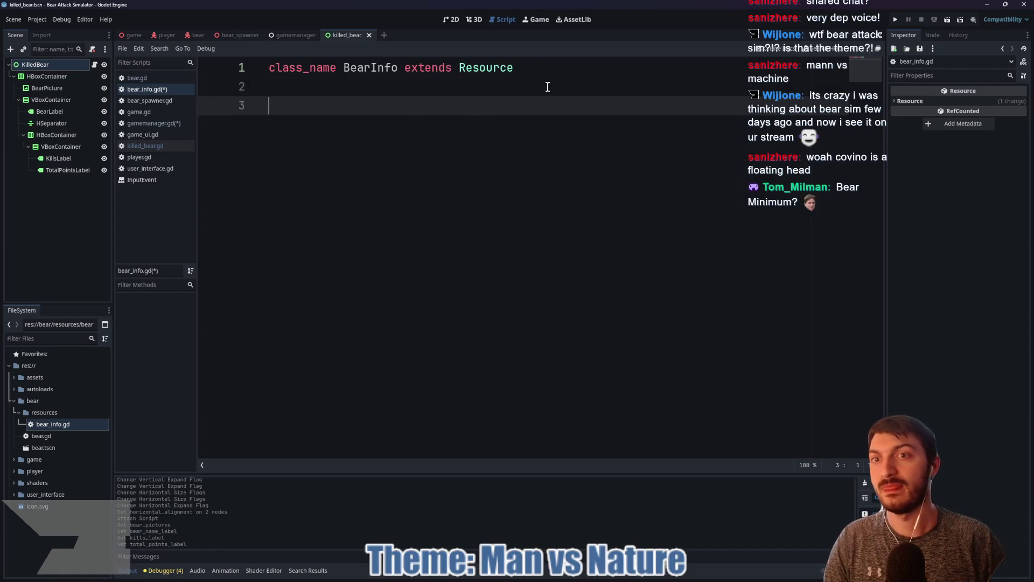
text(@export var)
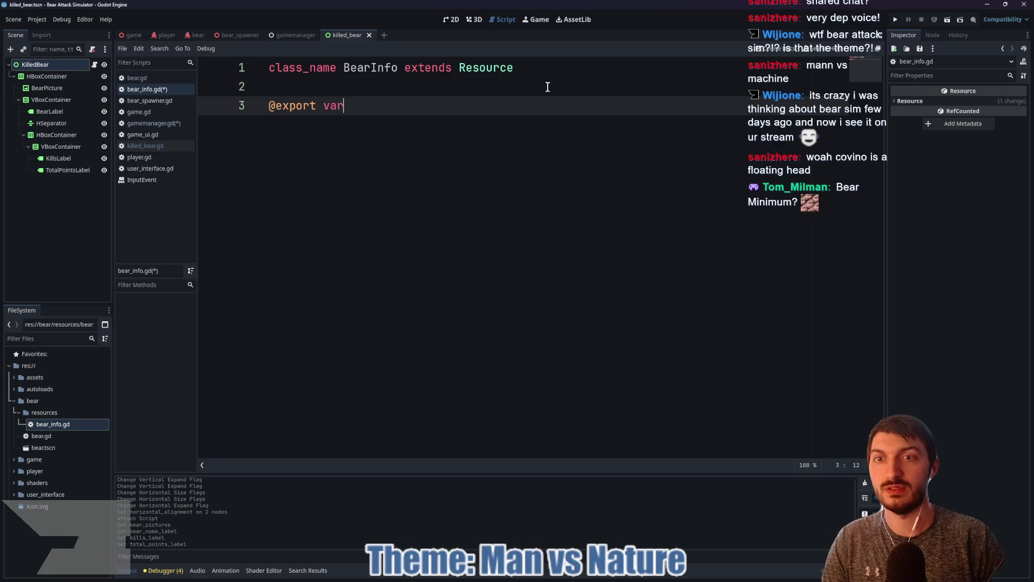
text( bear_name: )
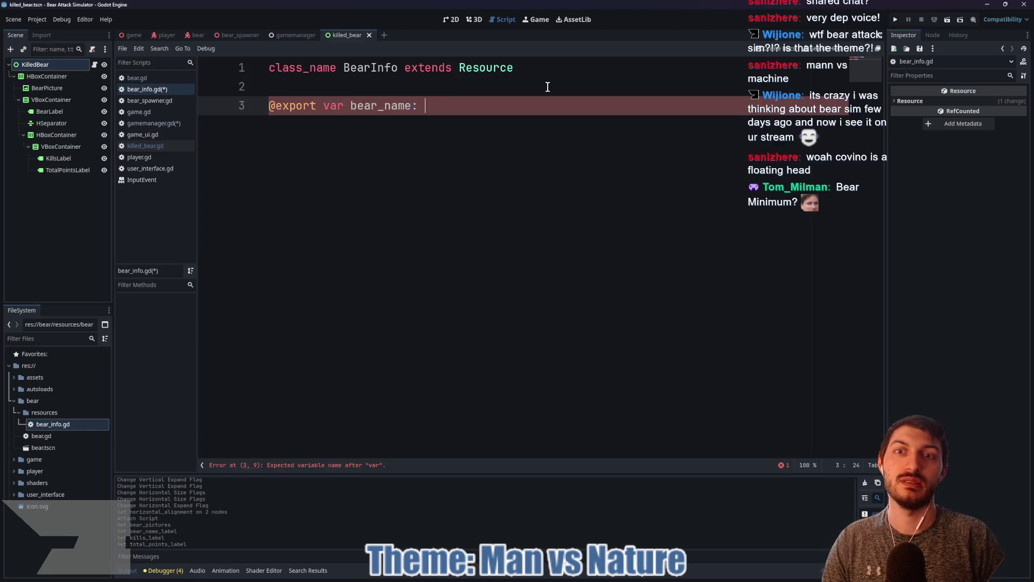
text(Strin)
key(BackSpace)
text(ring)
key(Return)
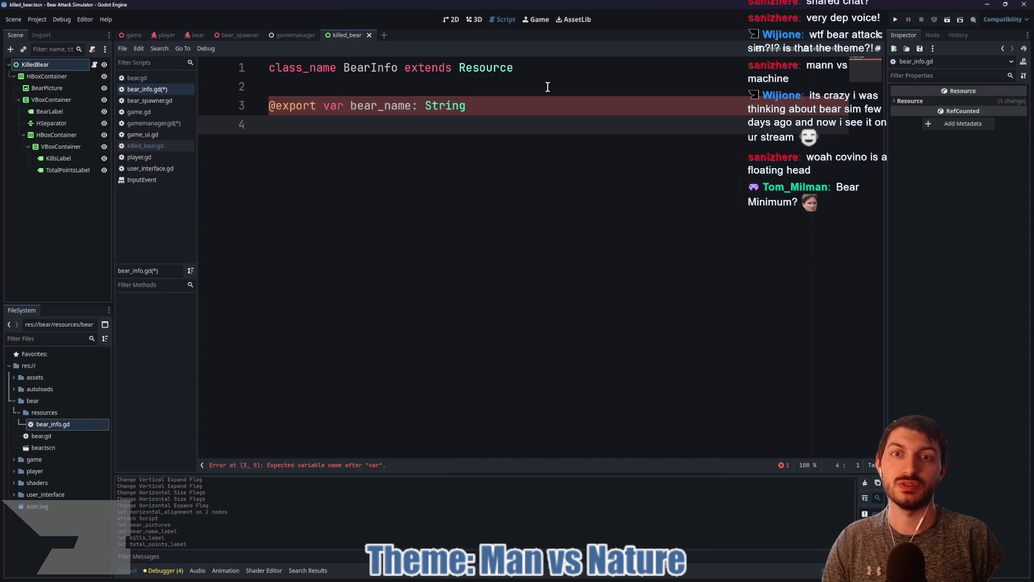
text(@export var)
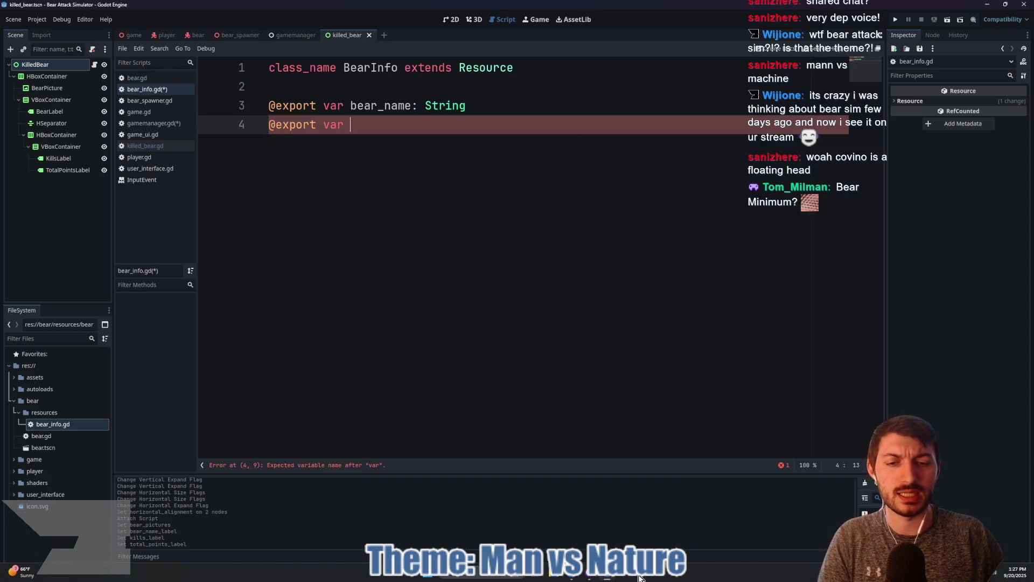
click(579, 577)
Load bsky.app in a new tab, reposition and enlarge the browser window, and open the developer's profile.
click(493, 149)
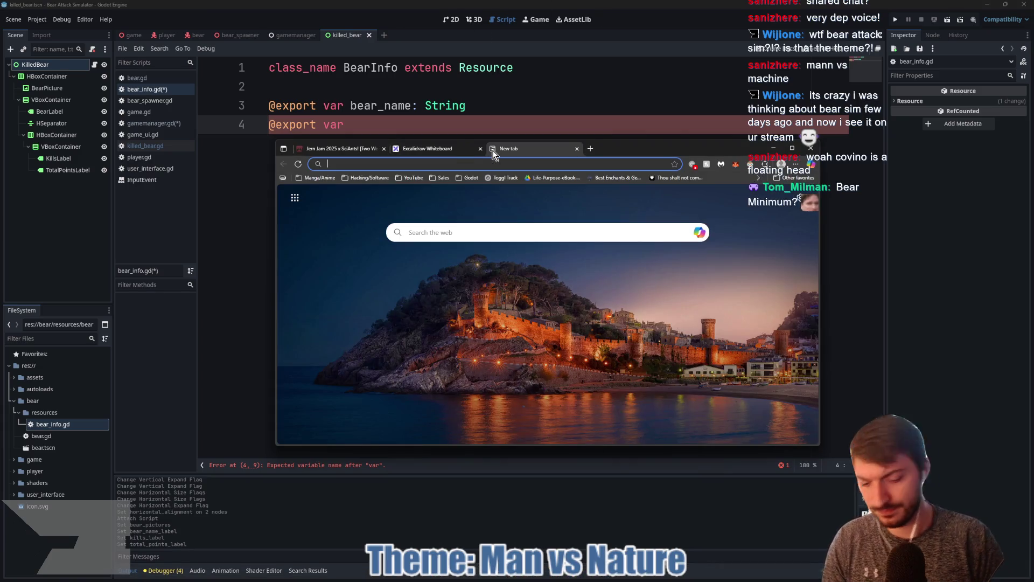
text(bluesk)
key(Down)
key(Return)
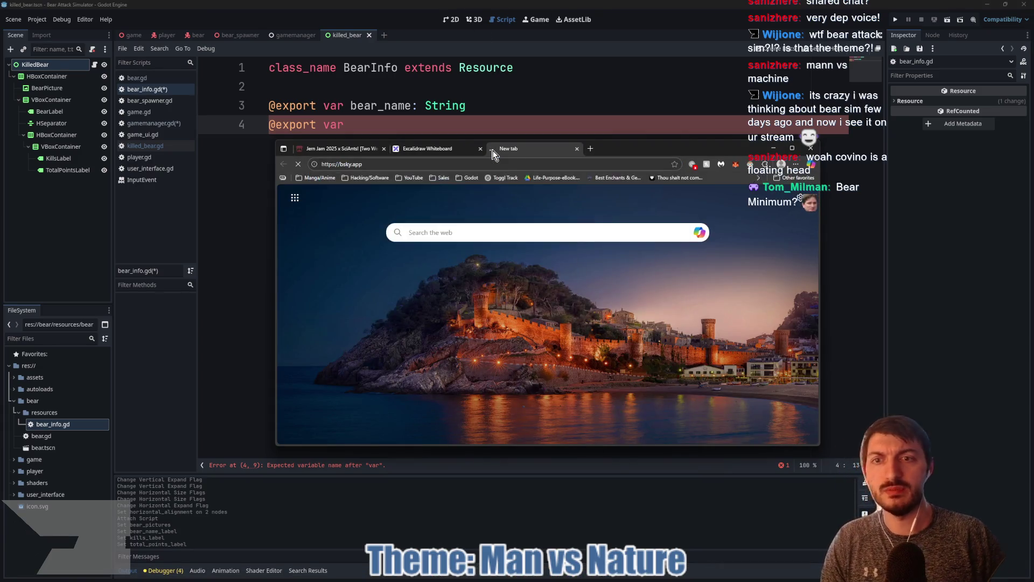
mouse_move(659, 140)
mouse_down()
mouse_move(561, 105)
mouse_move(545, 87)
mouse_up()
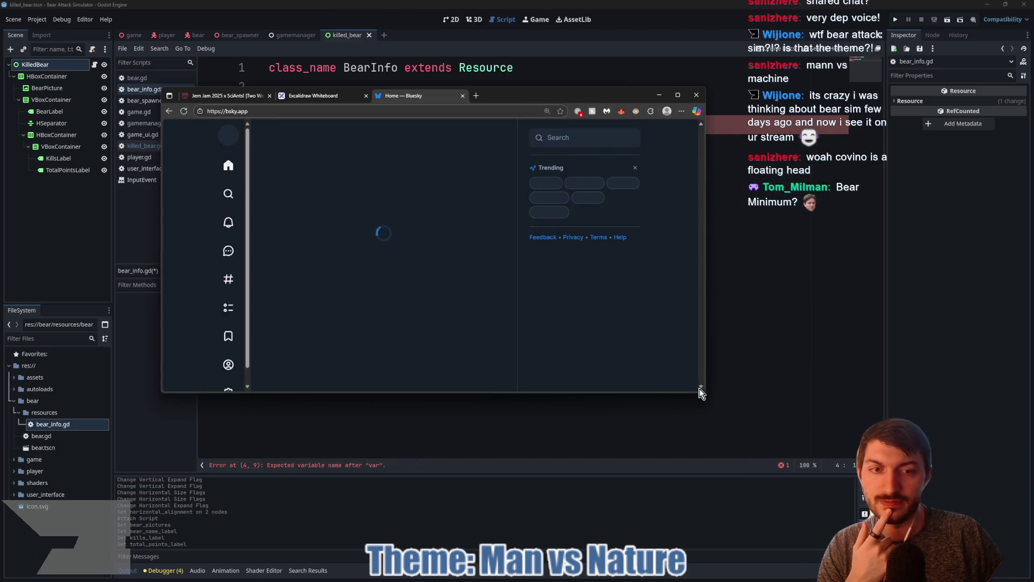
drag(704, 393, 807, 443)
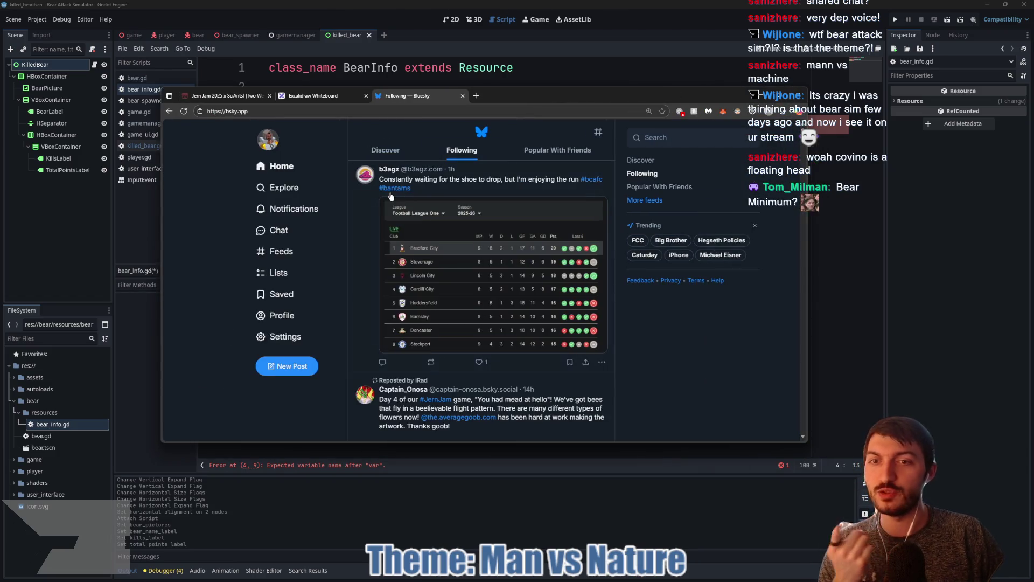
click(283, 315)
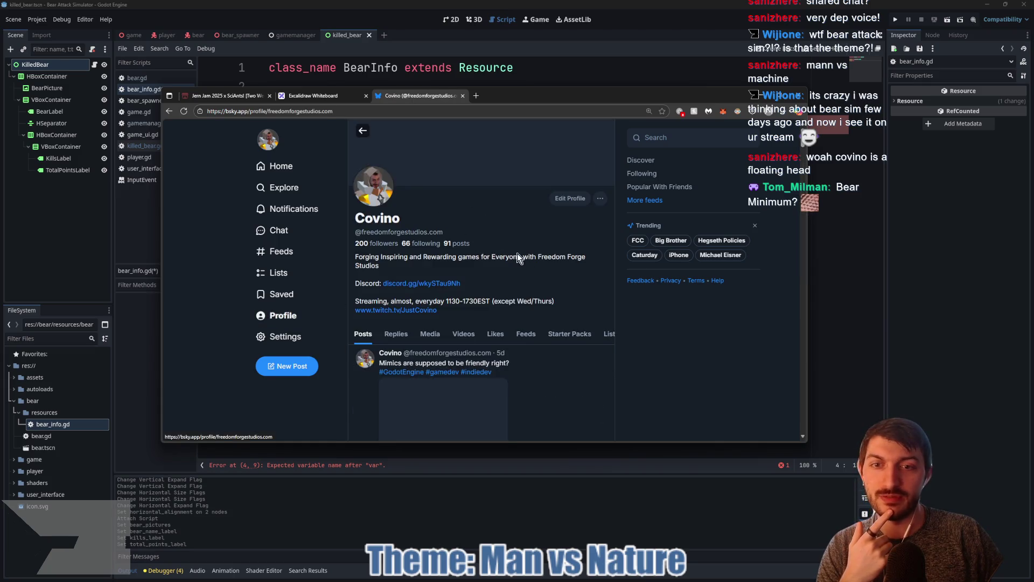
Scroll through the profile's posts, then close the Bluesky tab to reveal the Excalidraw whiteboard.
scroll(517, 257, down, 10)
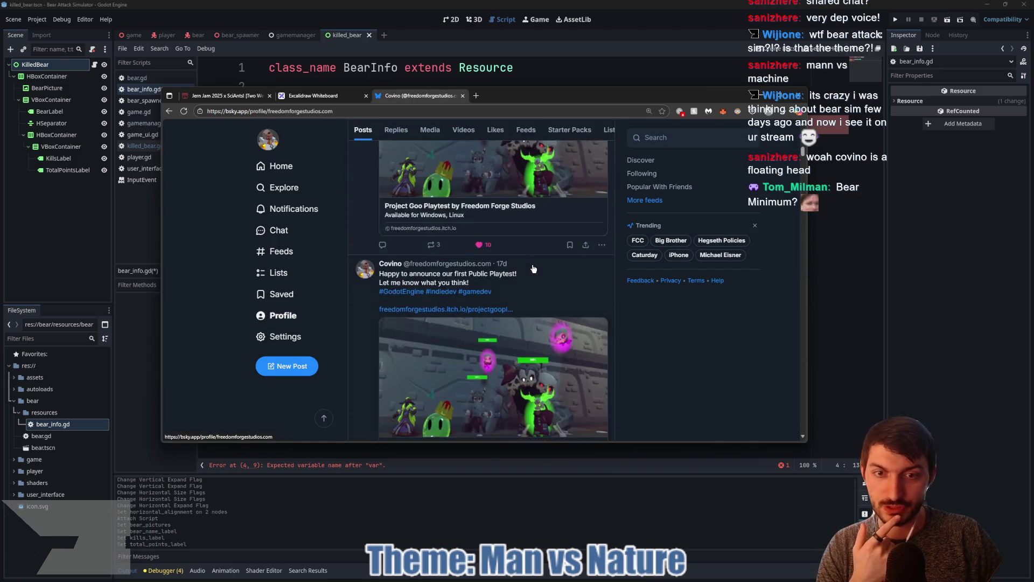
scroll(533, 269, down, 10)
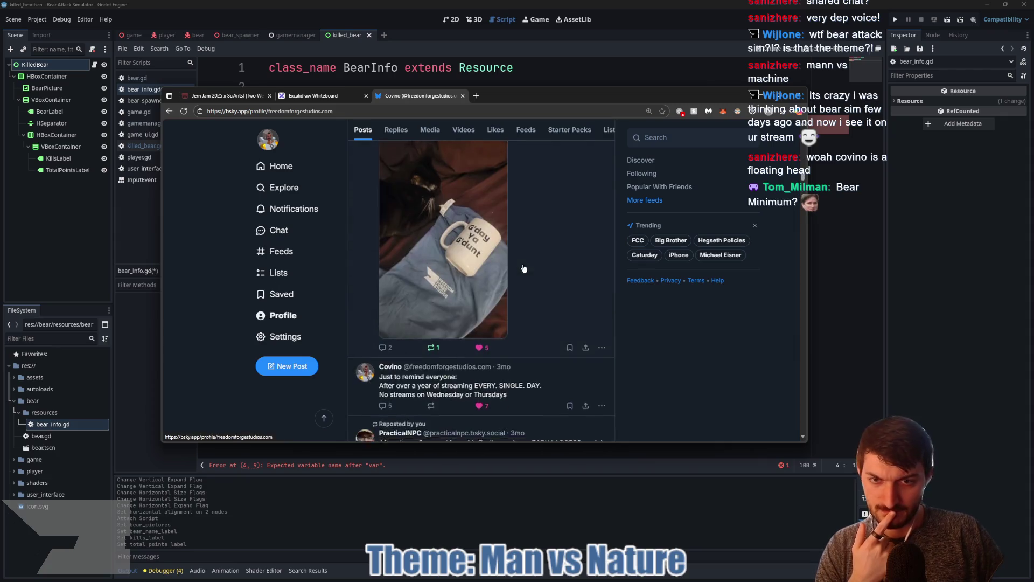
scroll(523, 267, down, 10)
scroll(518, 263, down, 10)
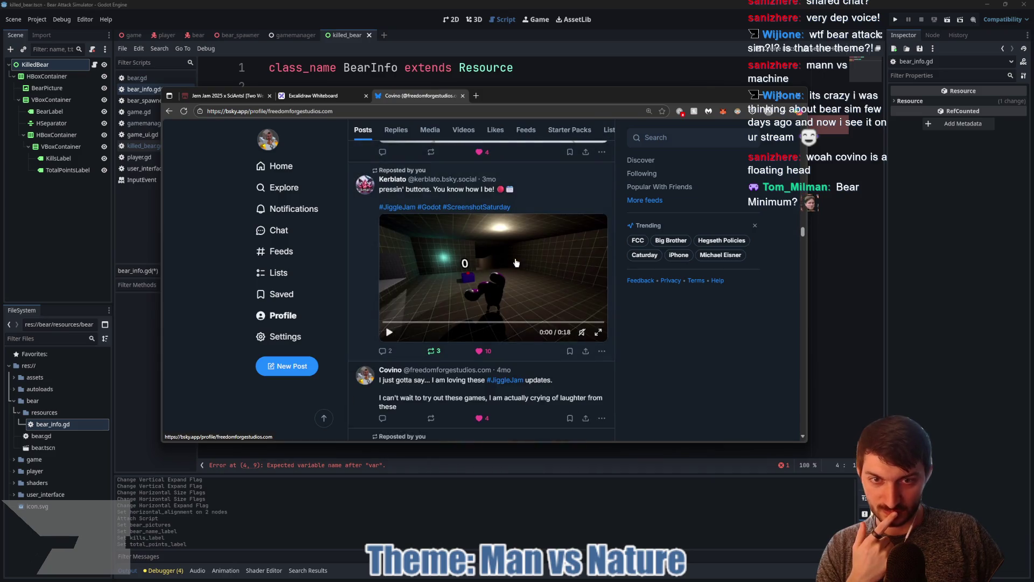
scroll(514, 262, down, 3)
scroll(511, 261, down, 10)
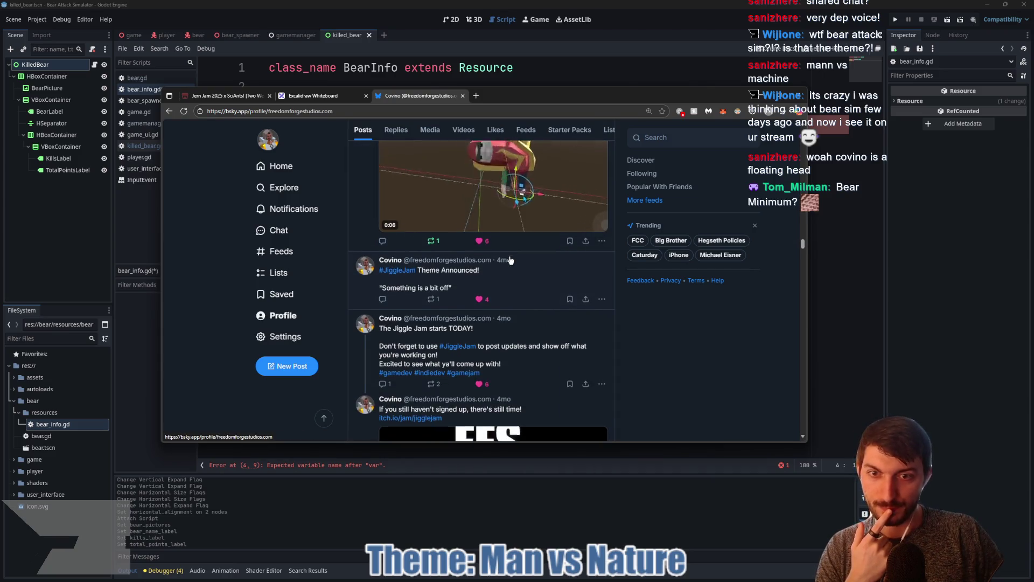
scroll(511, 260, down, 10)
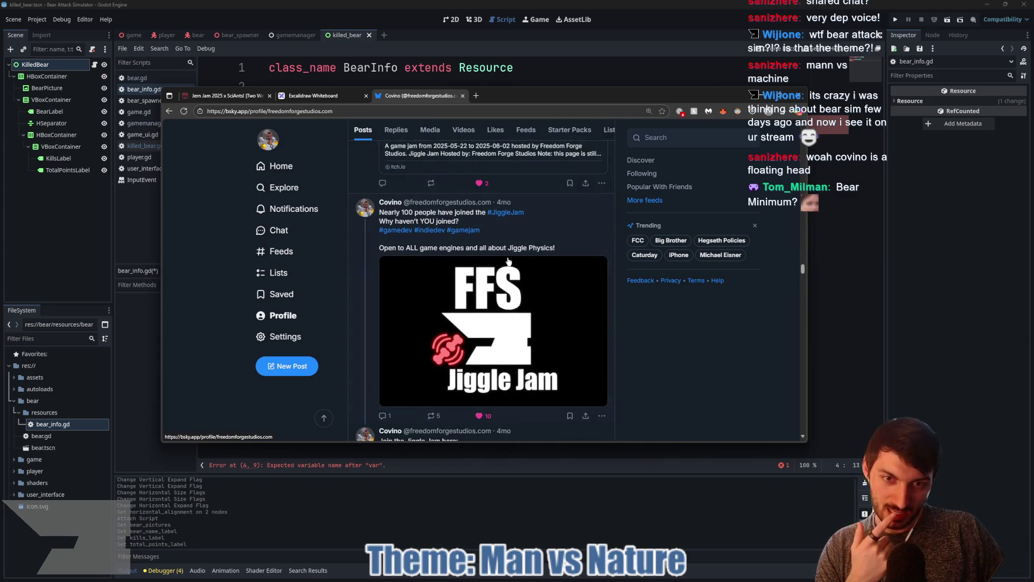
scroll(508, 265, down, 3)
scroll(511, 265, up, 8)
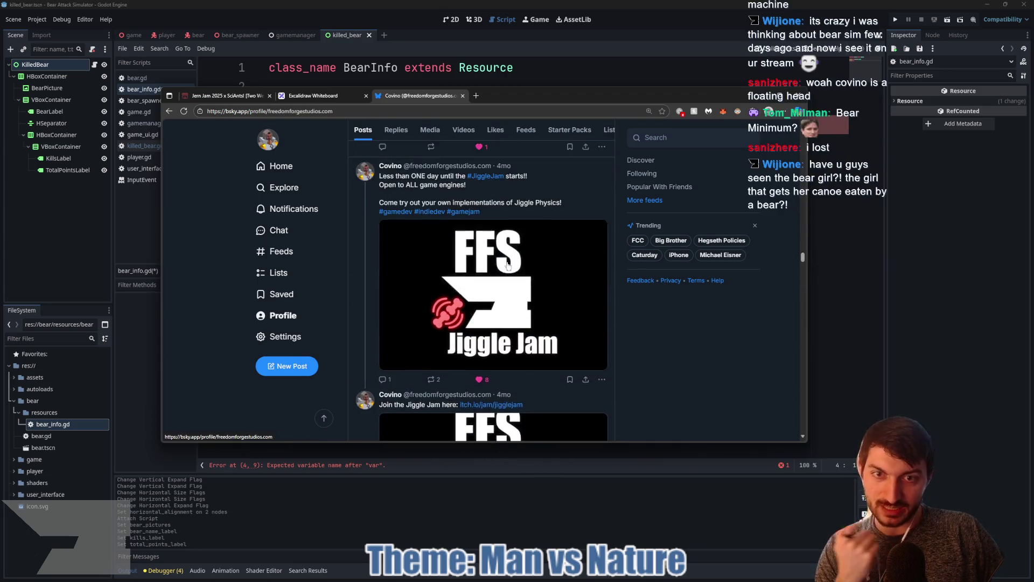
scroll(484, 262, down, 10)
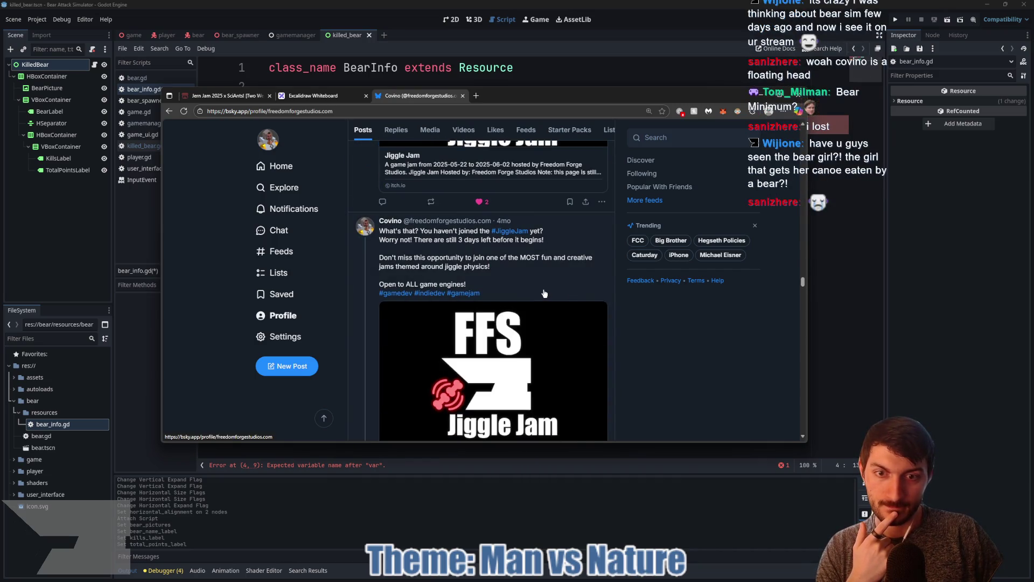
scroll(544, 293, down, 3)
scroll(544, 294, down, 3)
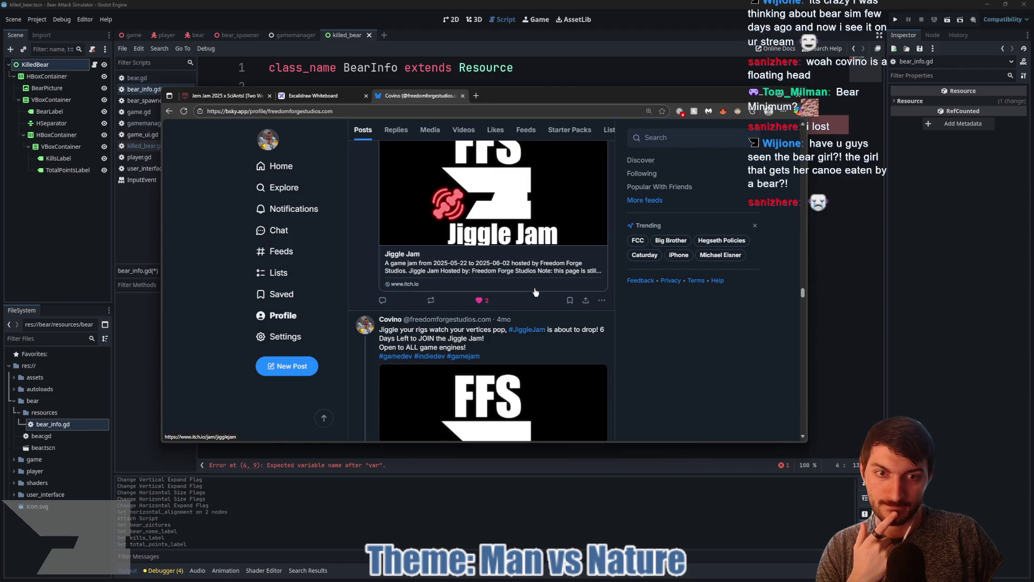
scroll(533, 323, down, 3)
scroll(534, 332, up, 20)
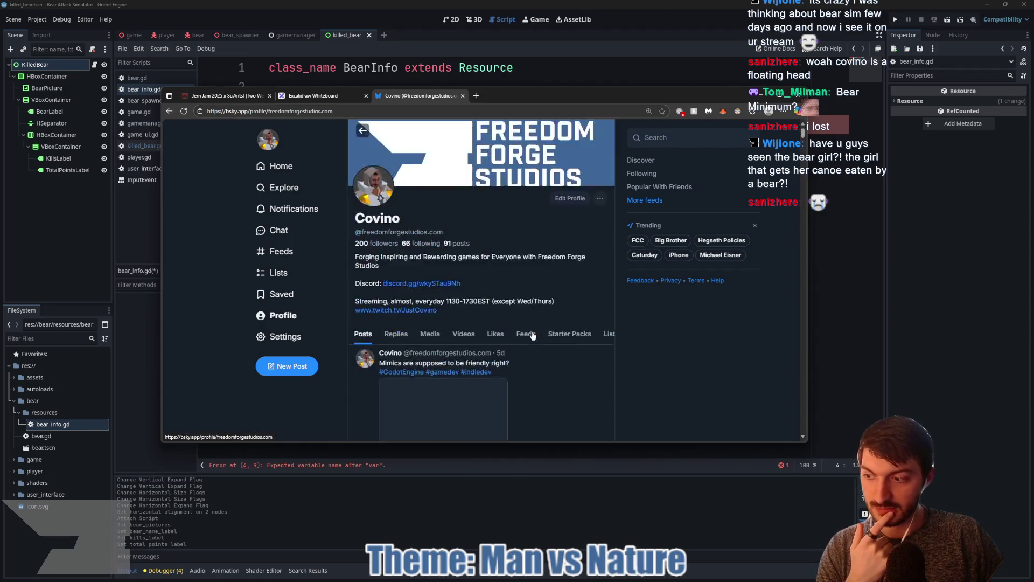
scroll(530, 335, down, 10)
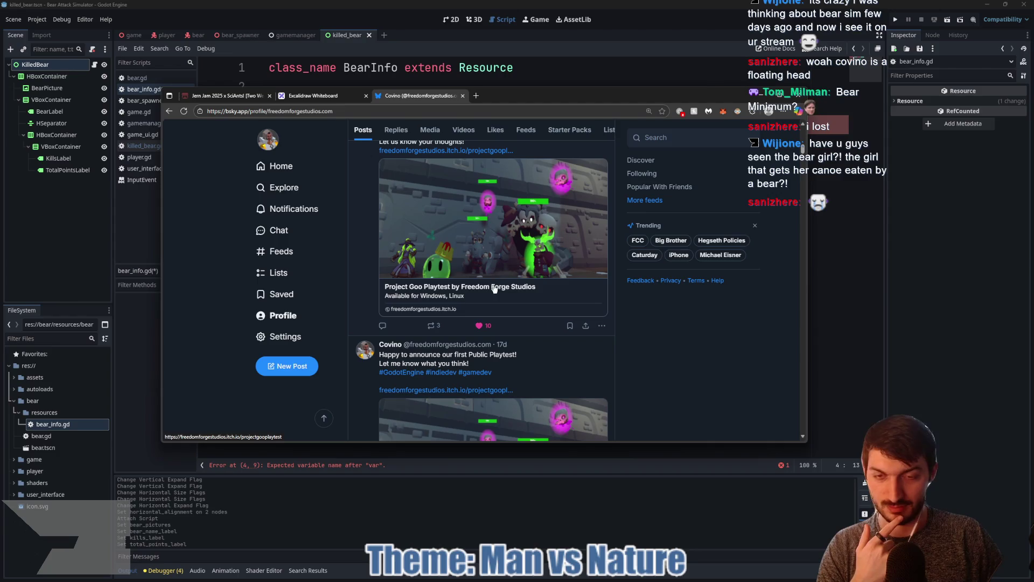
scroll(494, 289, up, 10)
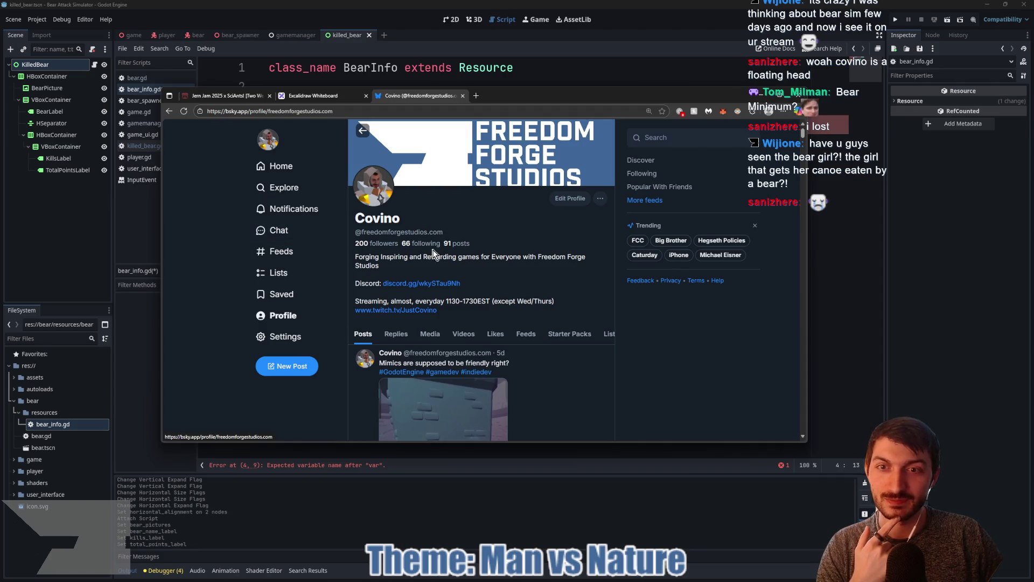
scroll(516, 275, down, 7)
scroll(516, 275, up, 3)
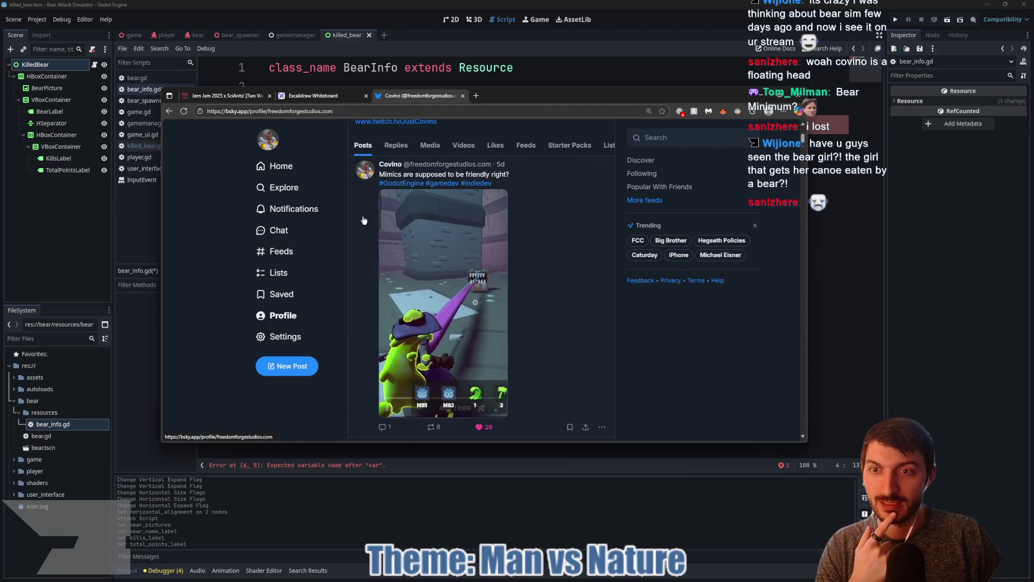
scroll(556, 261, up, 4)
scroll(556, 261, down, 4)
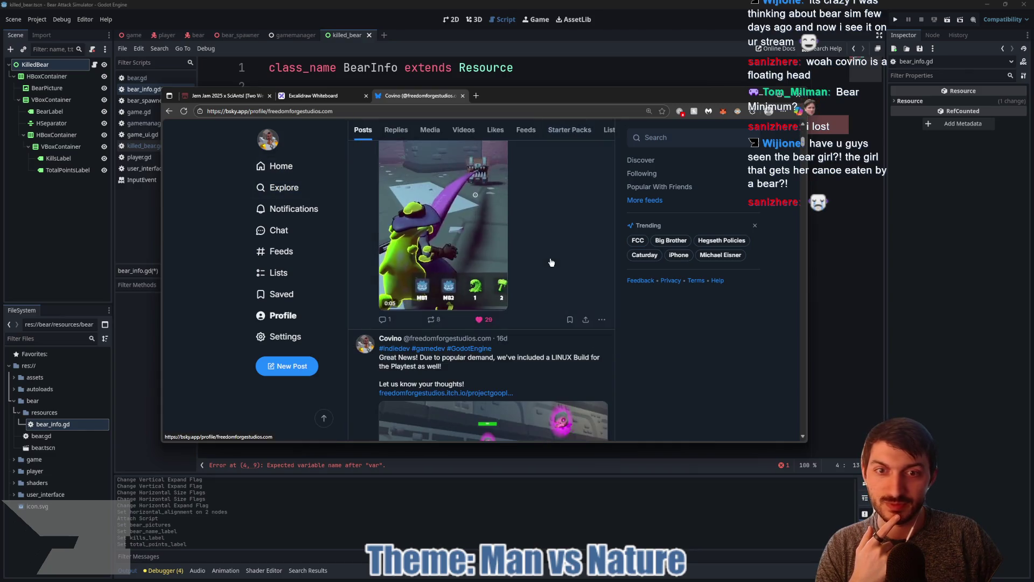
scroll(549, 262, up, 2)
scroll(543, 253, up, 1)
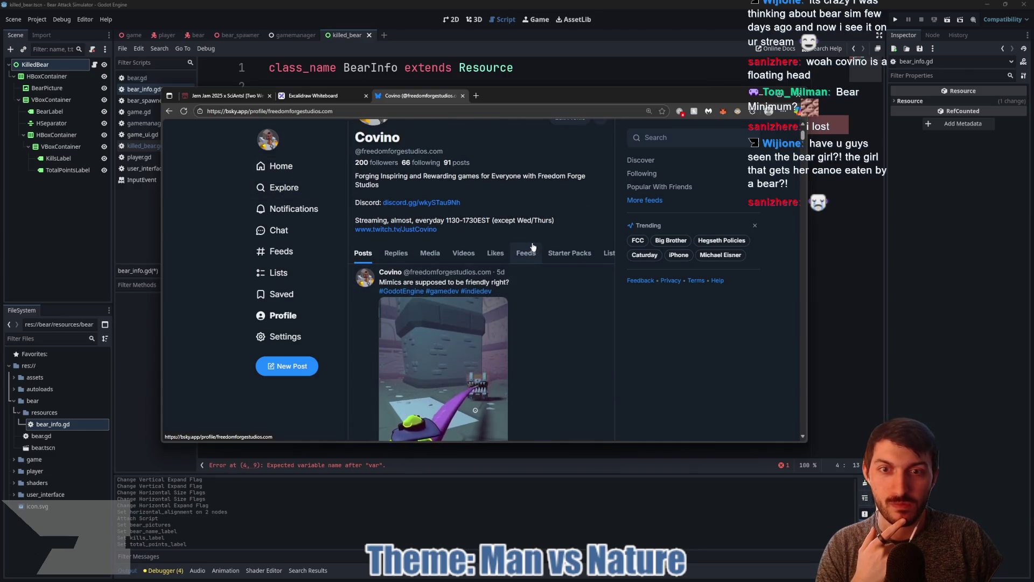
scroll(515, 246, down, 6)
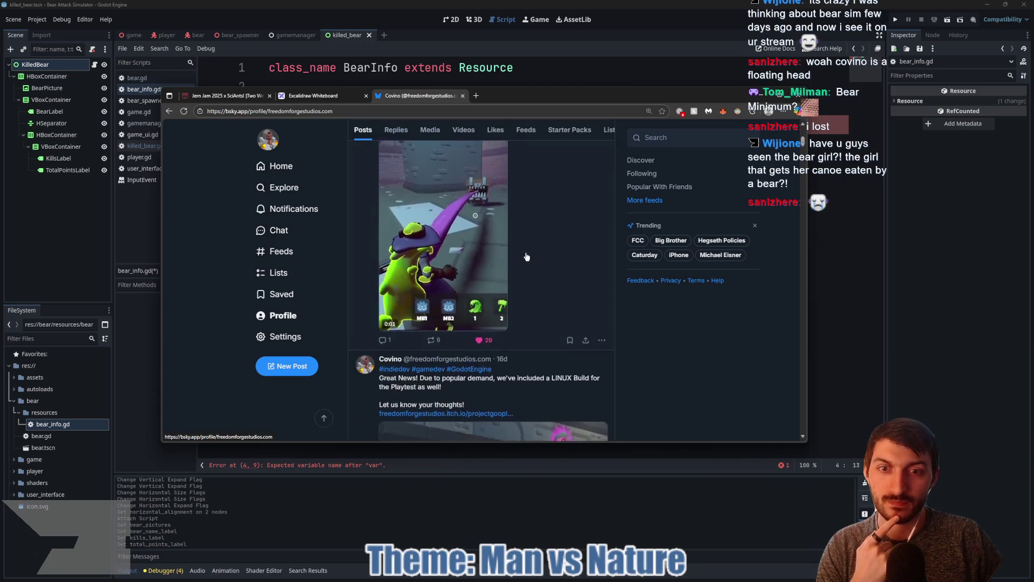
click(463, 96)
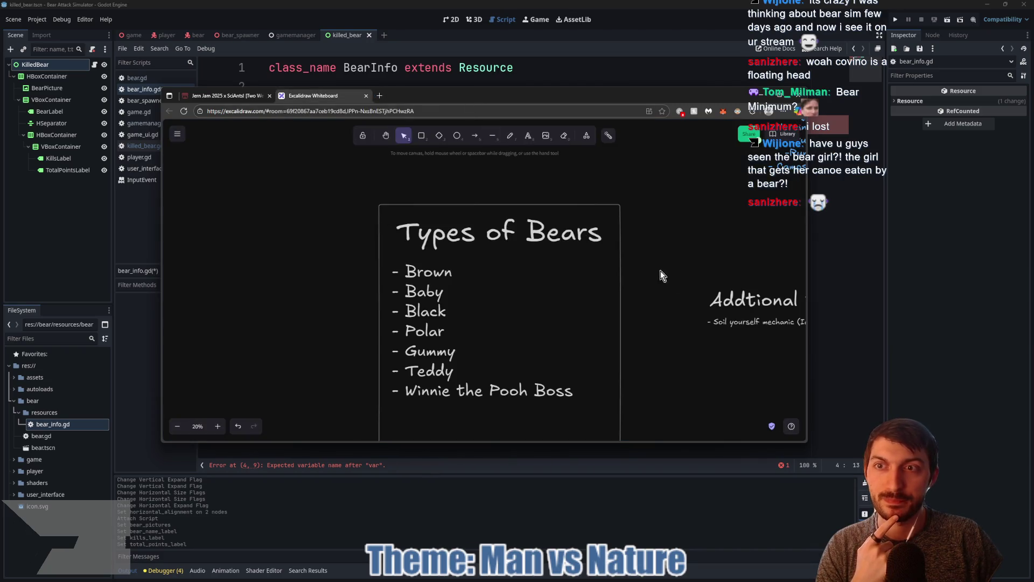
Bring the Godot editor in front of the Excalidraw Types of Bears whiteboard.
click(847, 276)
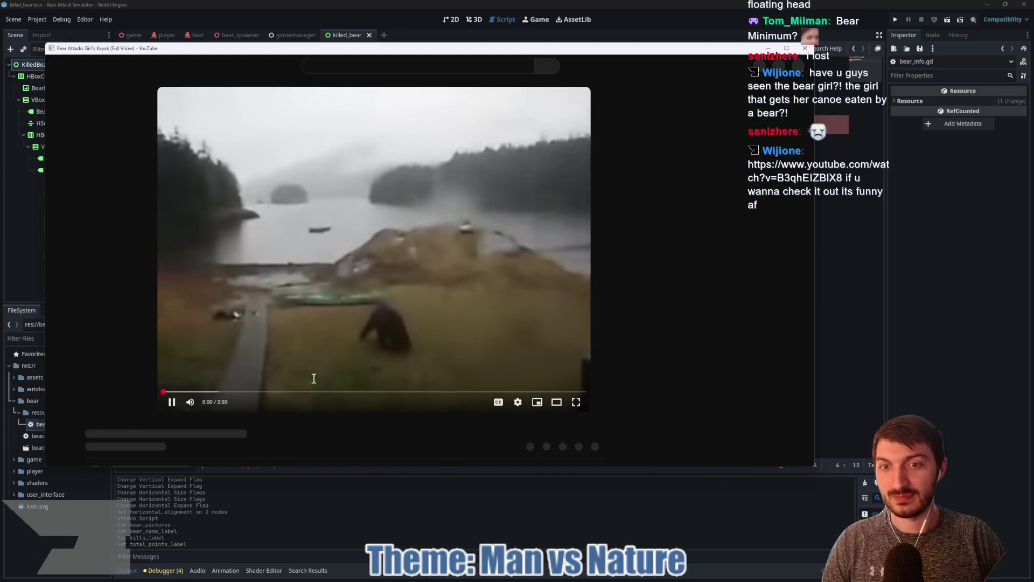
Watch the bear kayak video in theater mode, skipping ahead twice, then close its browser window.
click(522, 407)
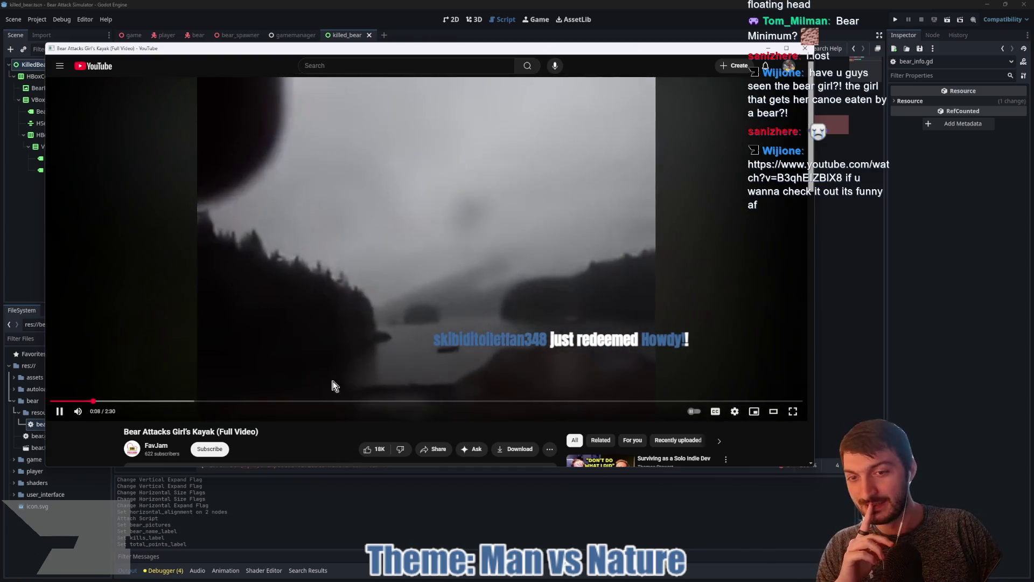
drag(158, 401, 161, 401)
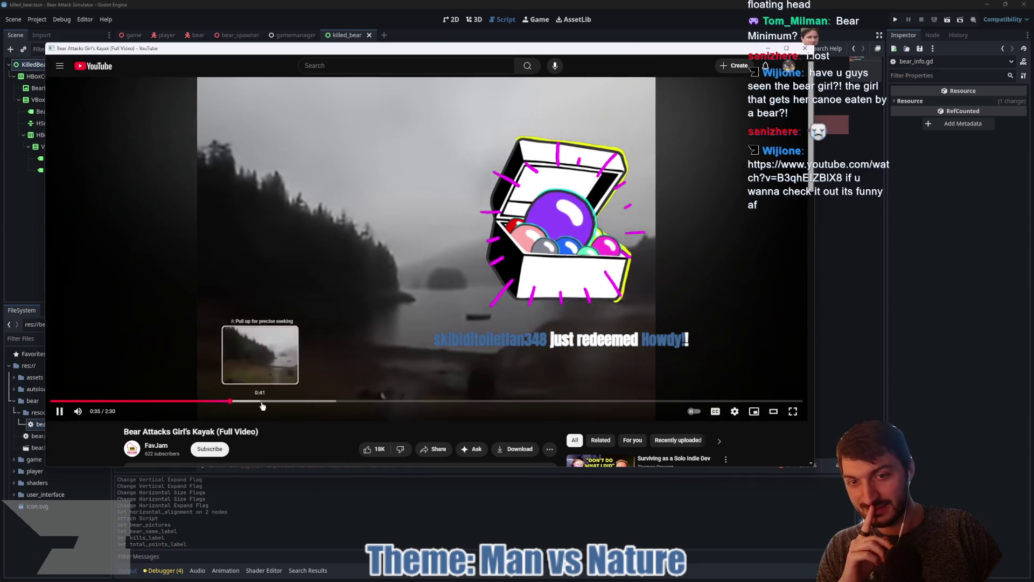
click(286, 402)
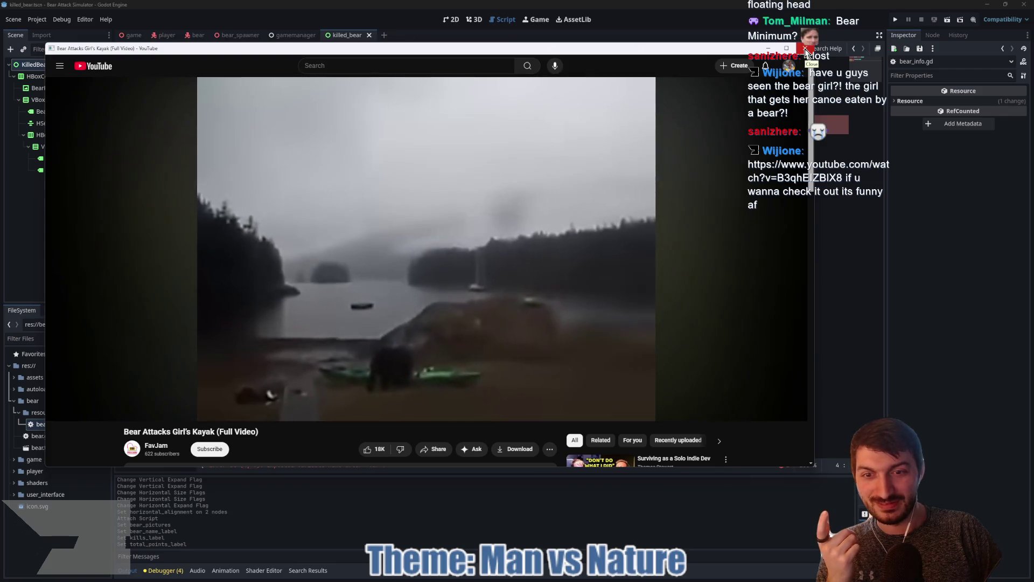
click(806, 50)
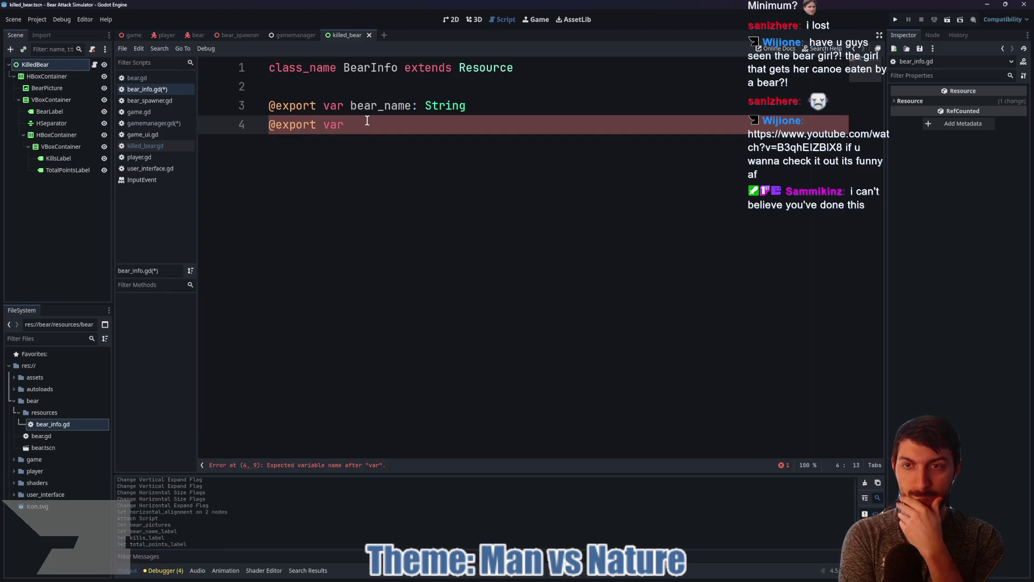
Open Twitch in a new browser tab, watch a followed creator's live Blender stream enlarged, then return to Godot.
click(575, 576)
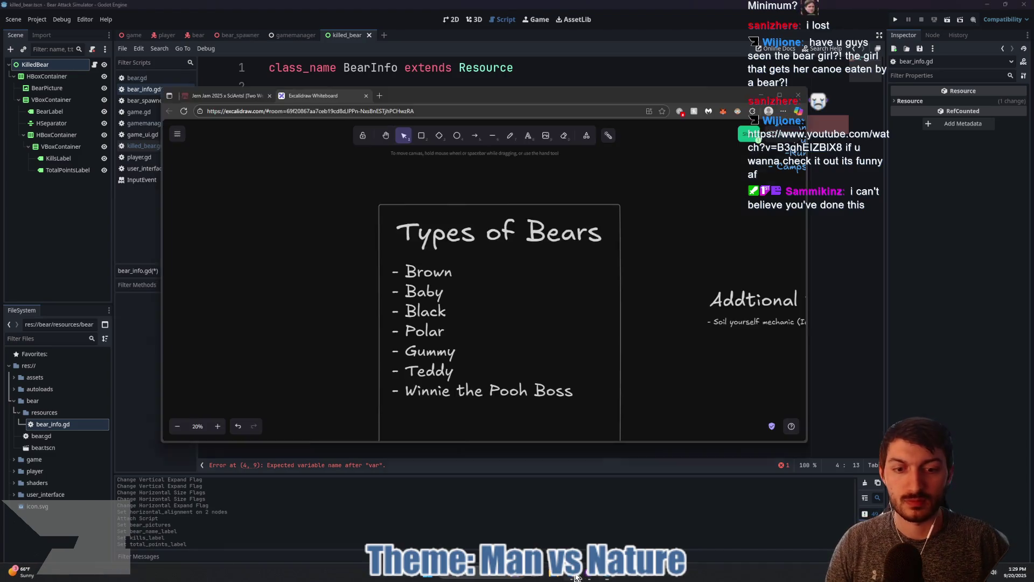
click(378, 98)
text(twitch.tv)
key(Return)
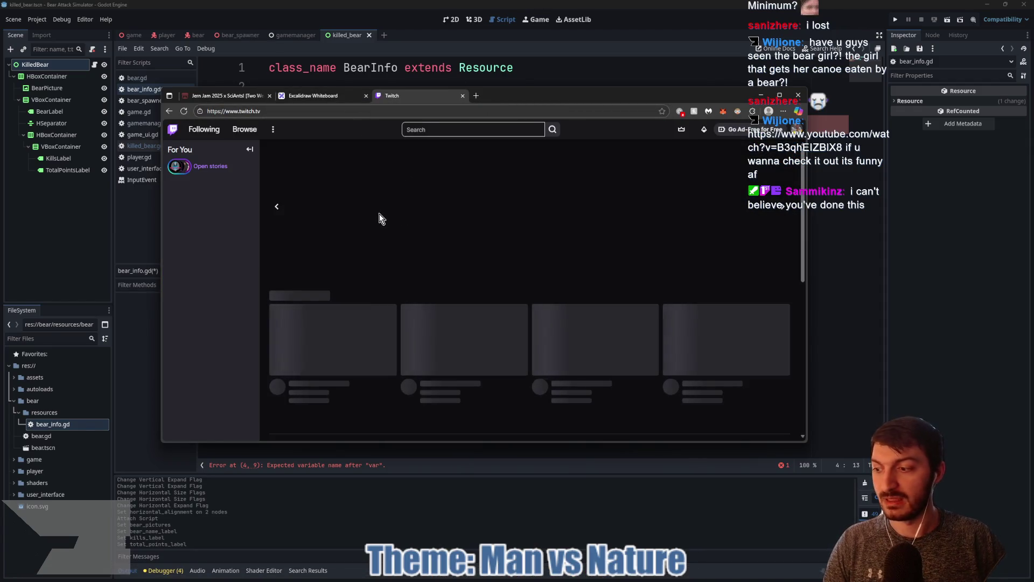
scroll(216, 269, down, 3)
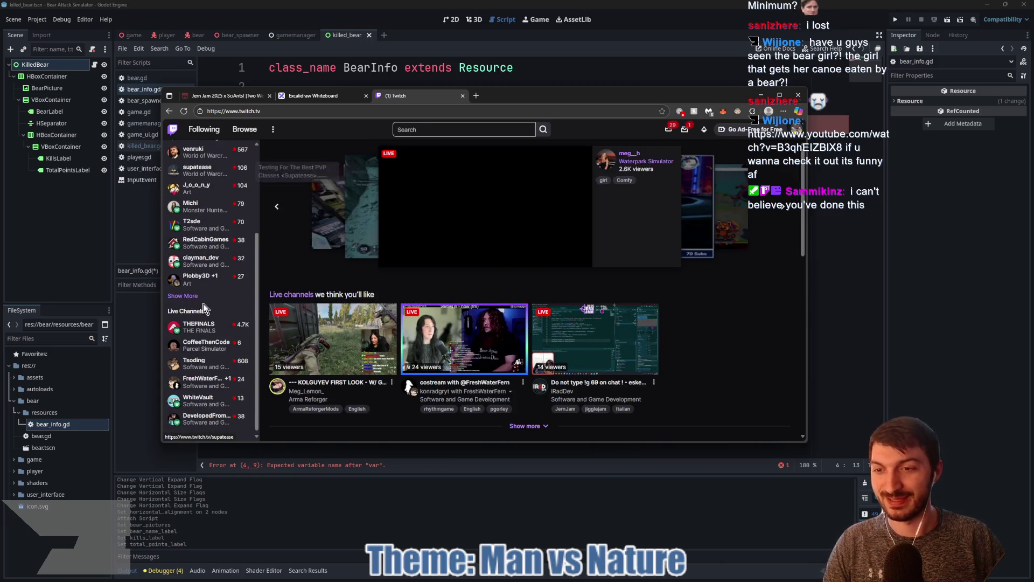
click(192, 281)
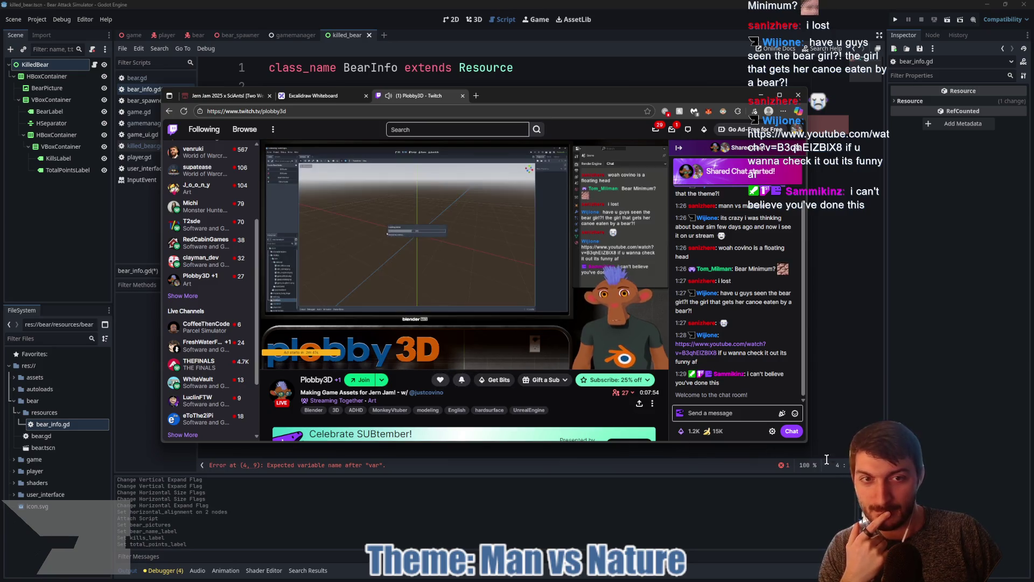
drag(806, 441, 937, 469)
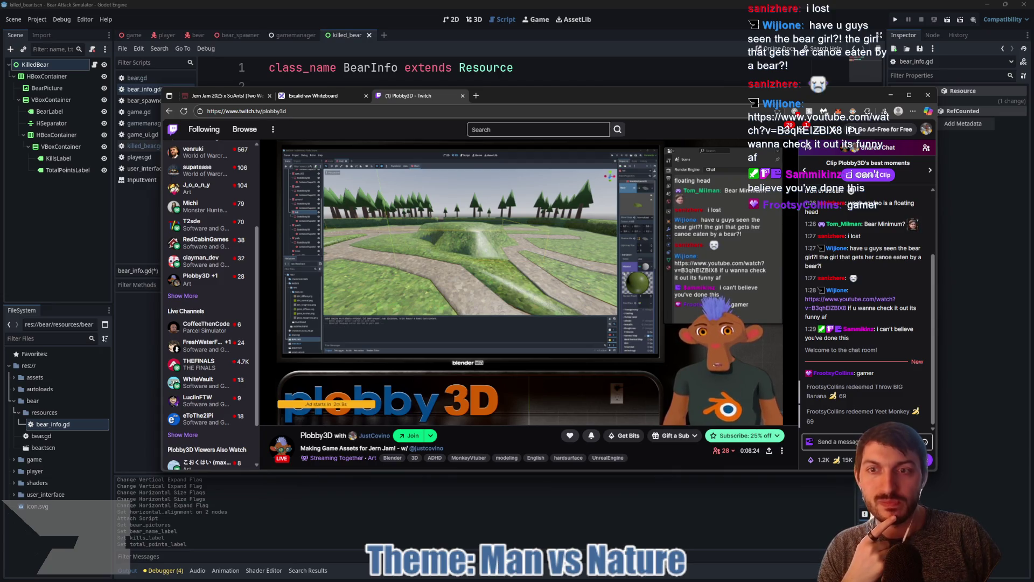
mouse_move(445, 296)
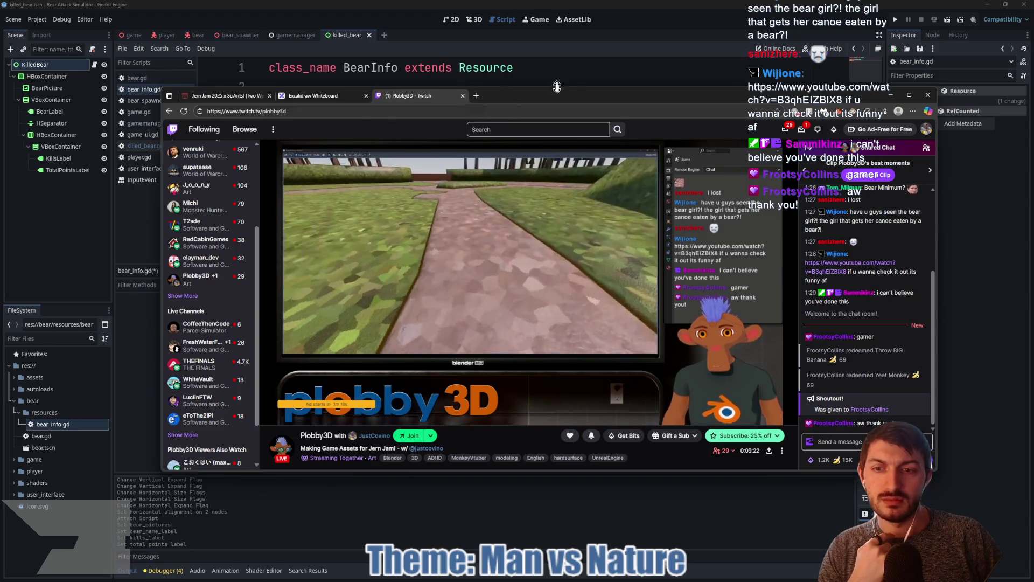
click(614, 63)
click(439, 130)
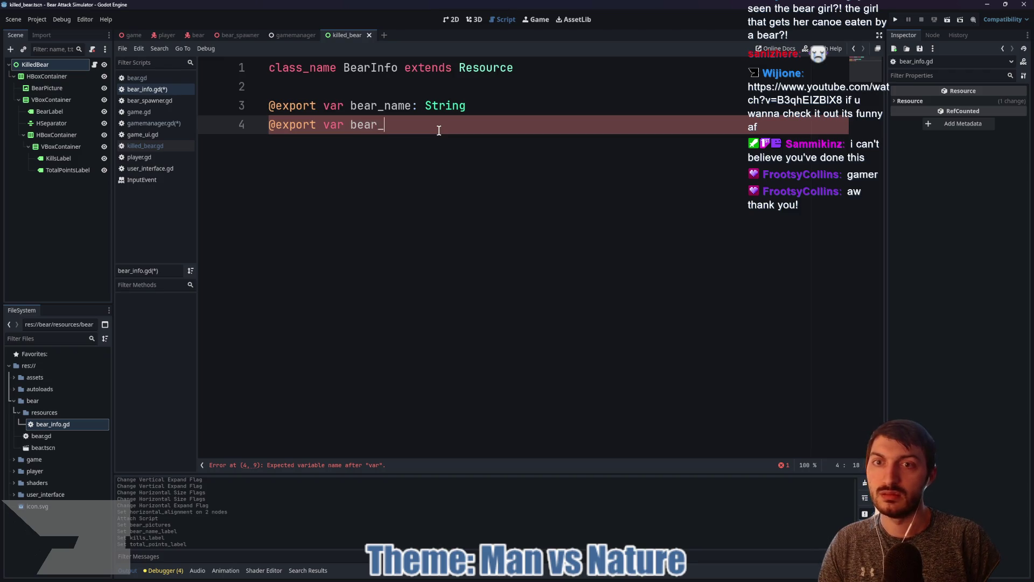
text(picture:)
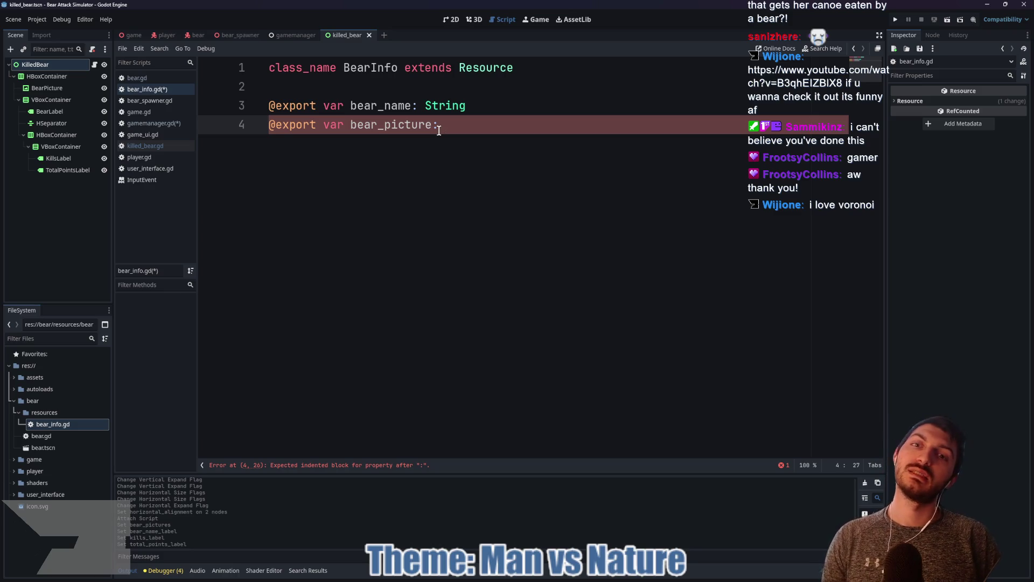
text(PackedScene)
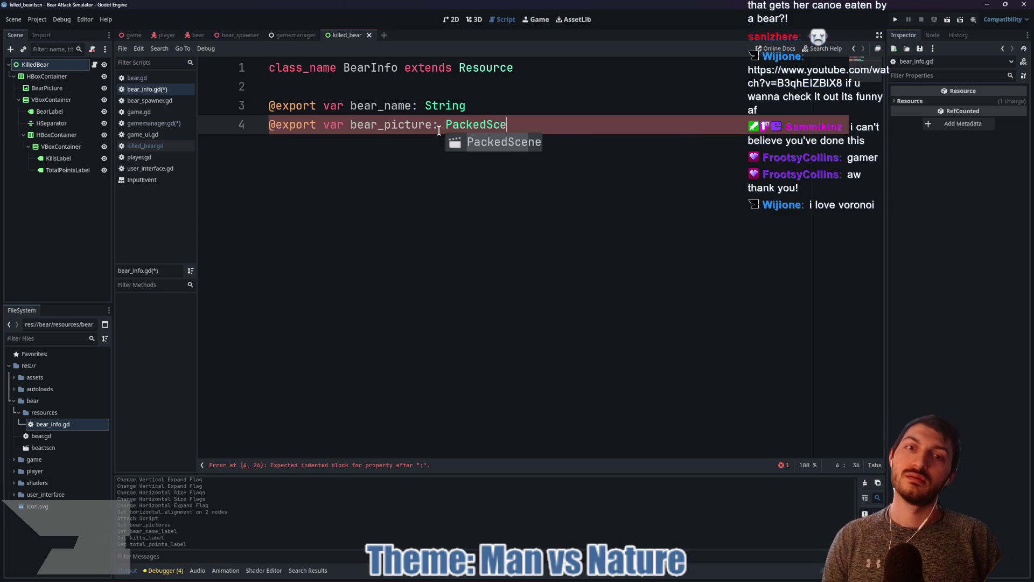
key(Return)
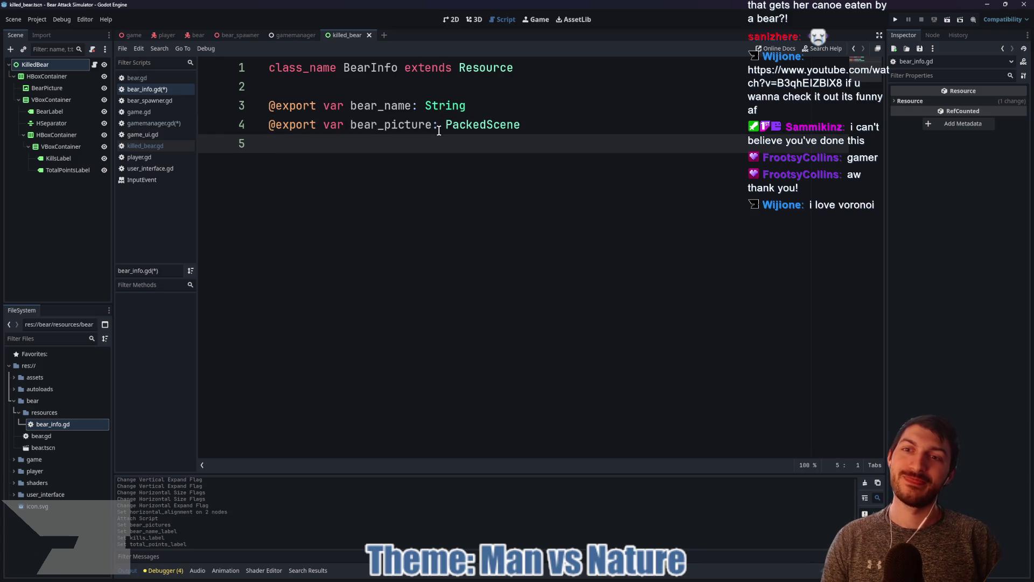
text(@export )
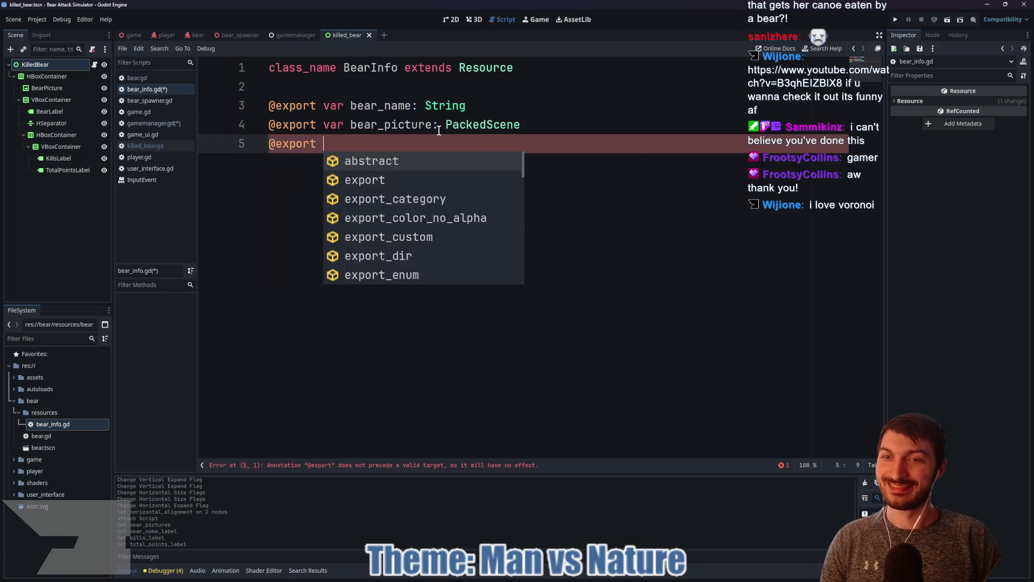
text(var)
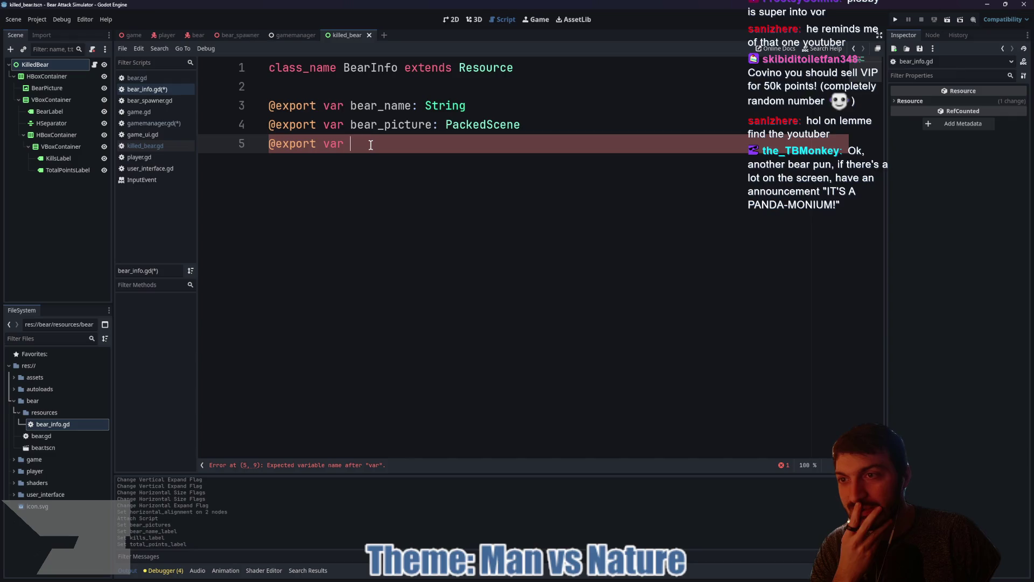
key(shift+Home)
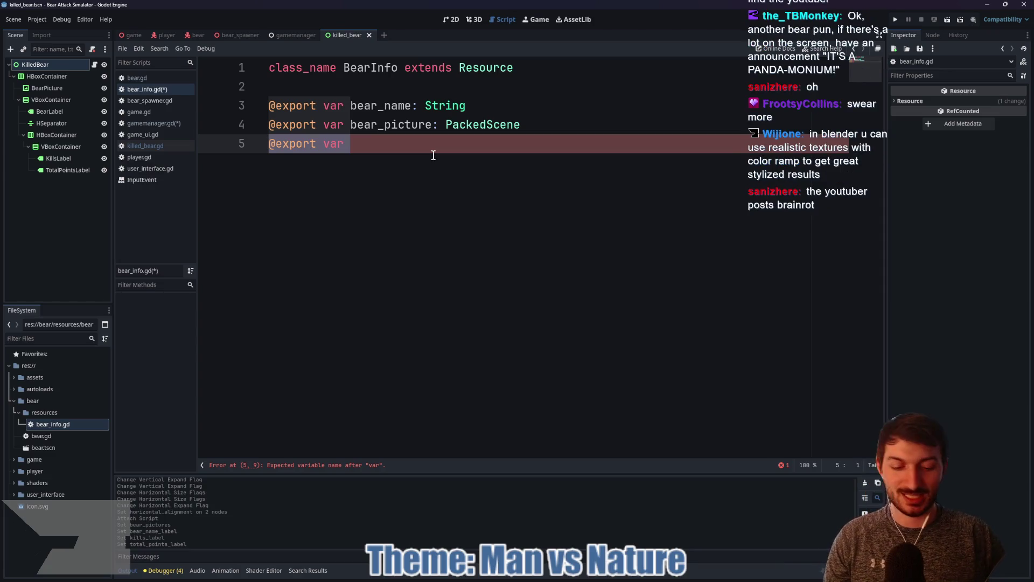
key(BackSpace)
key(ctrl+s)
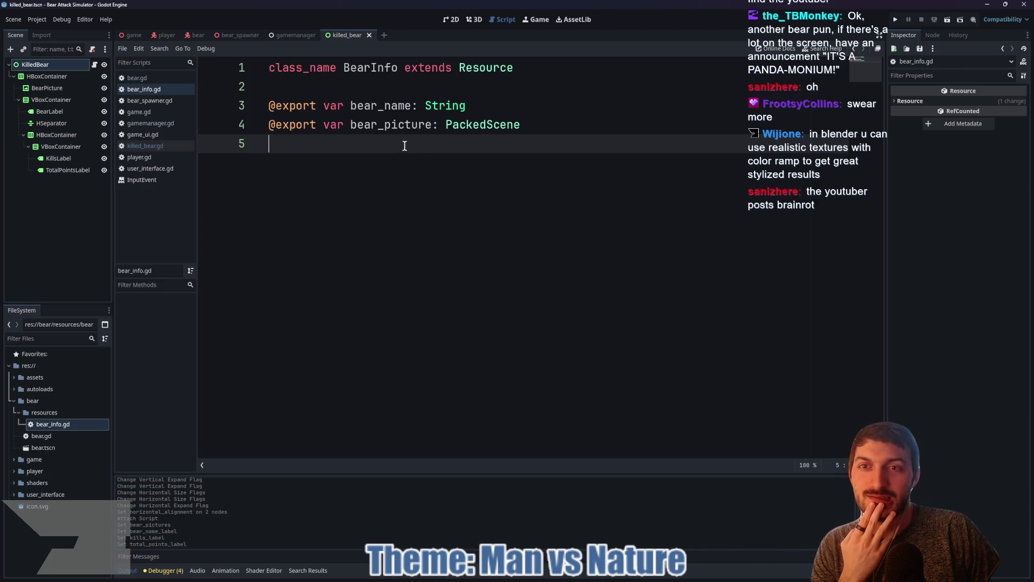
click(95, 65)
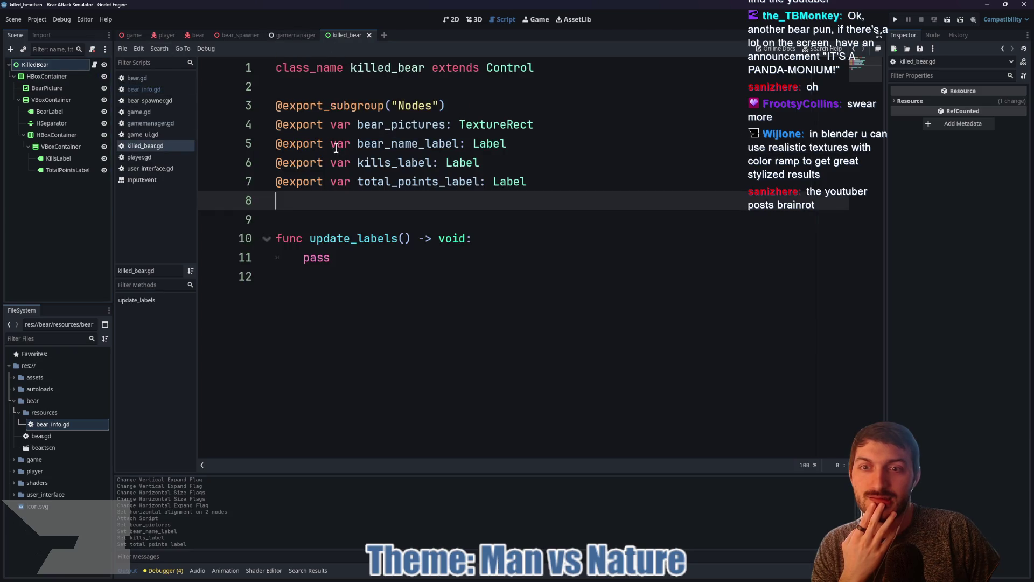
Bring the Twitch window forward, move it up-left, and collapse the channel sidebar to widen the stream.
click(580, 579)
drag(600, 107, 535, 70)
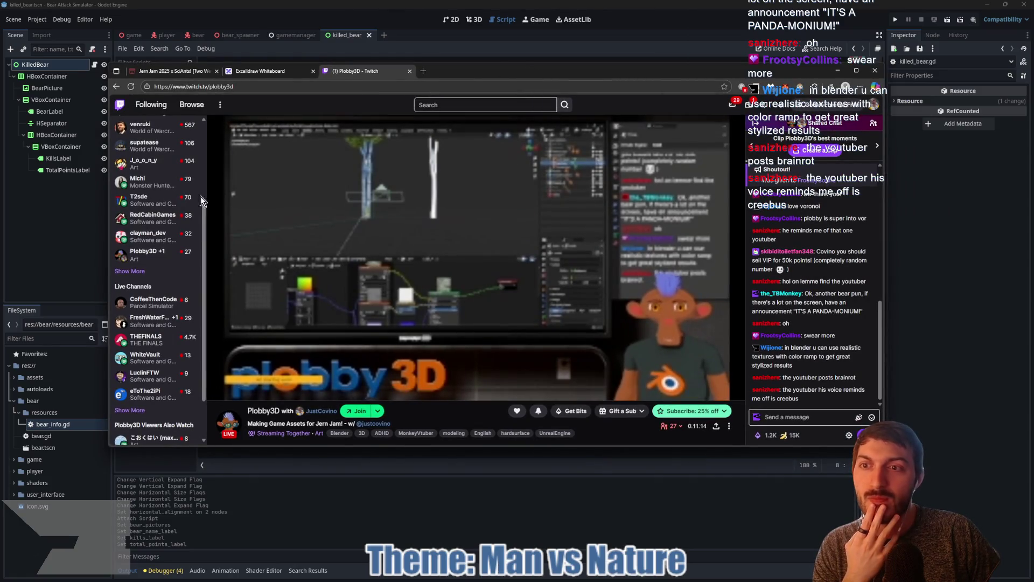
scroll(189, 199, up, 3)
click(190, 125)
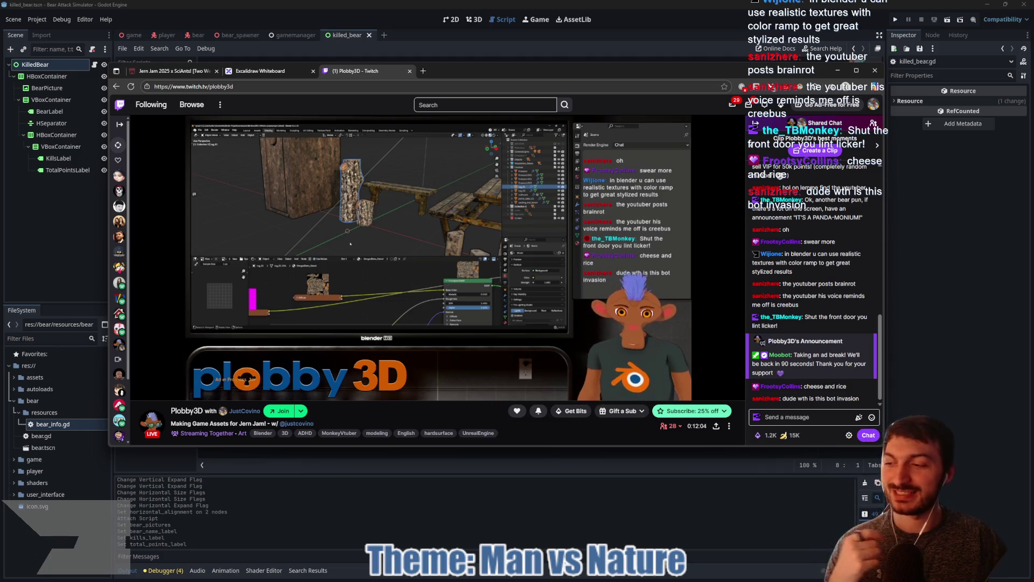
key(alt+Tab)
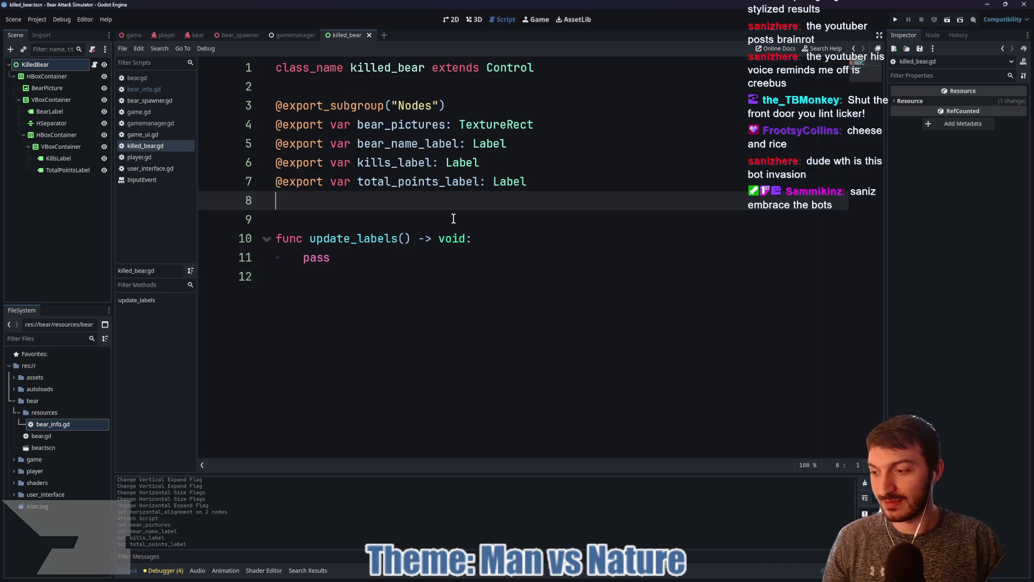
click(451, 218)
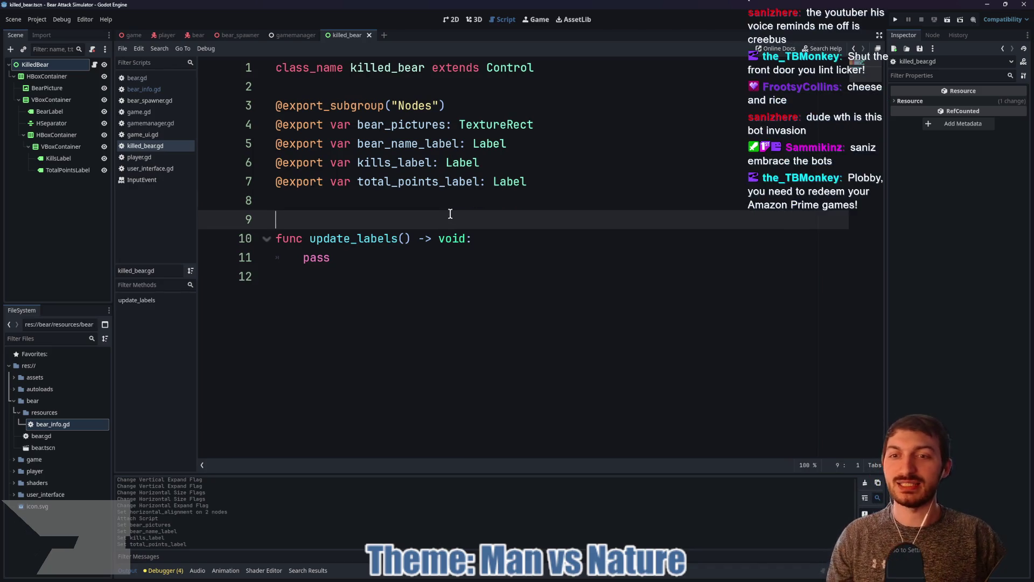
click(382, 253)
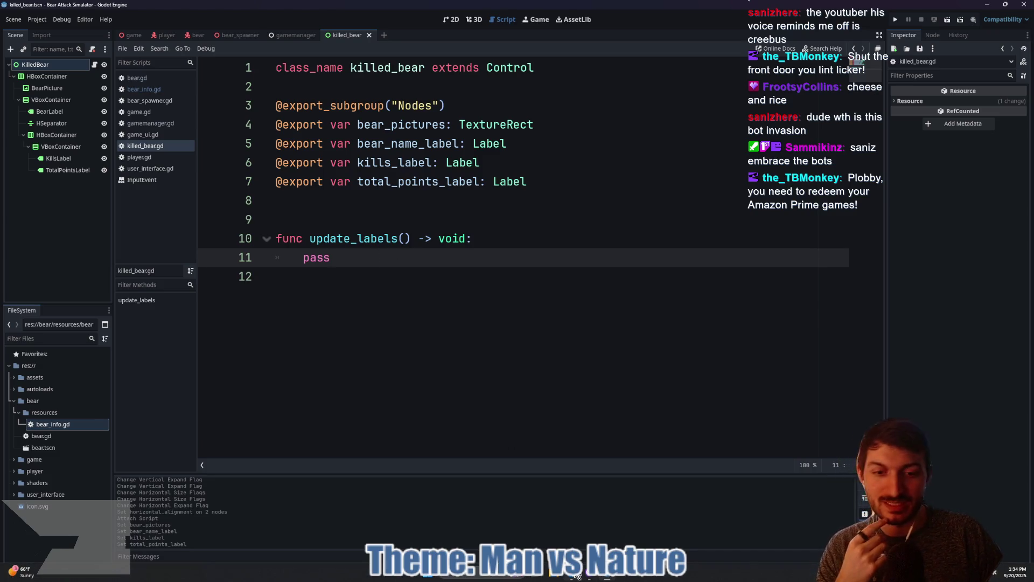
click(577, 574)
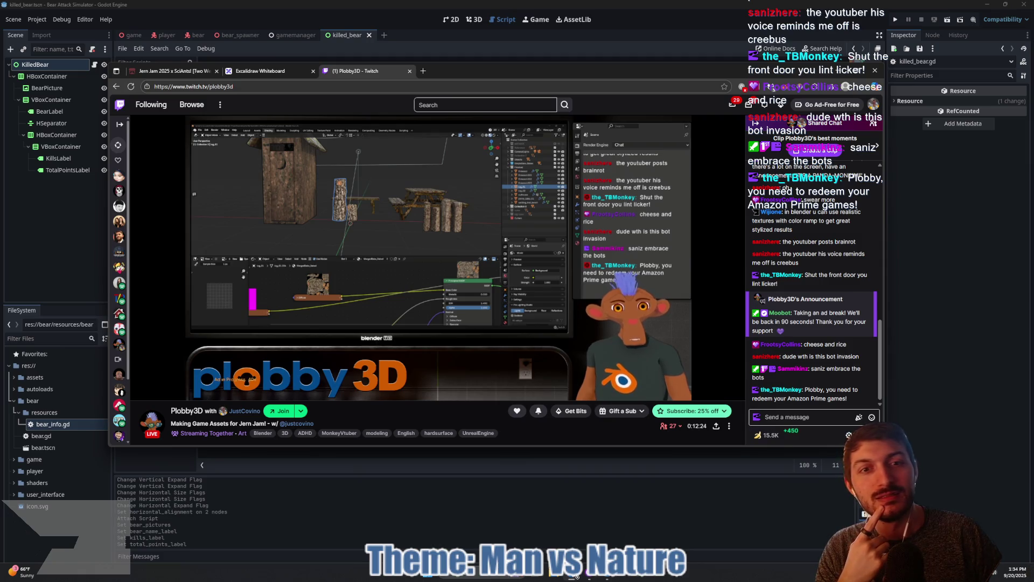
click(544, 489)
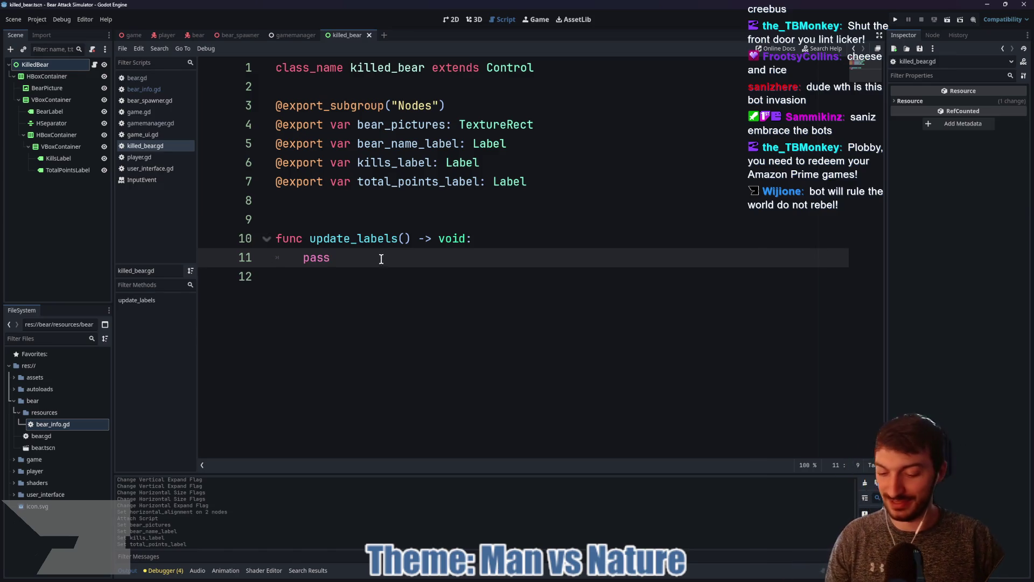
click(240, 37)
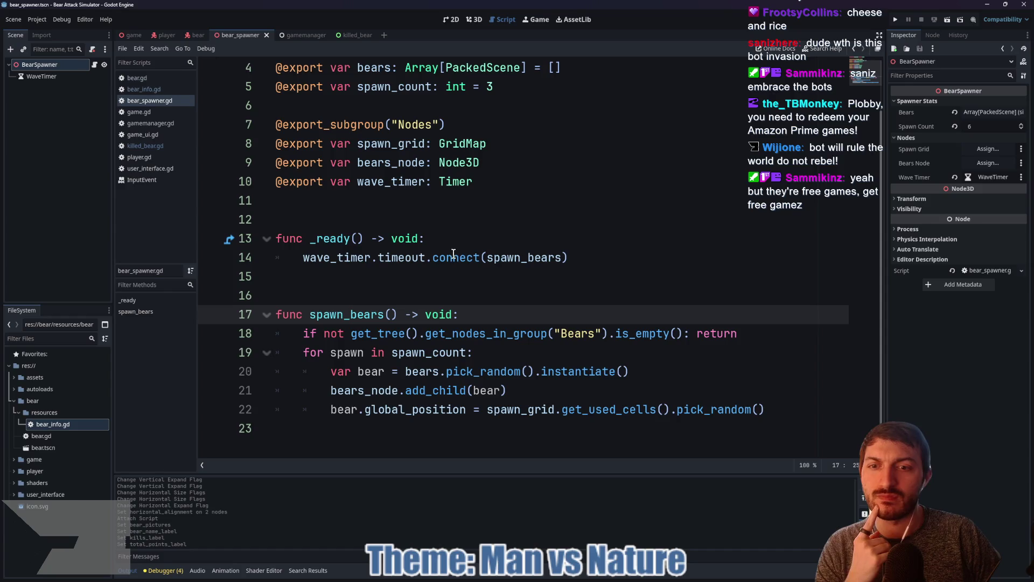
Look over the gamemanager and game scripts, then return to gamemanager.gd.
click(298, 33)
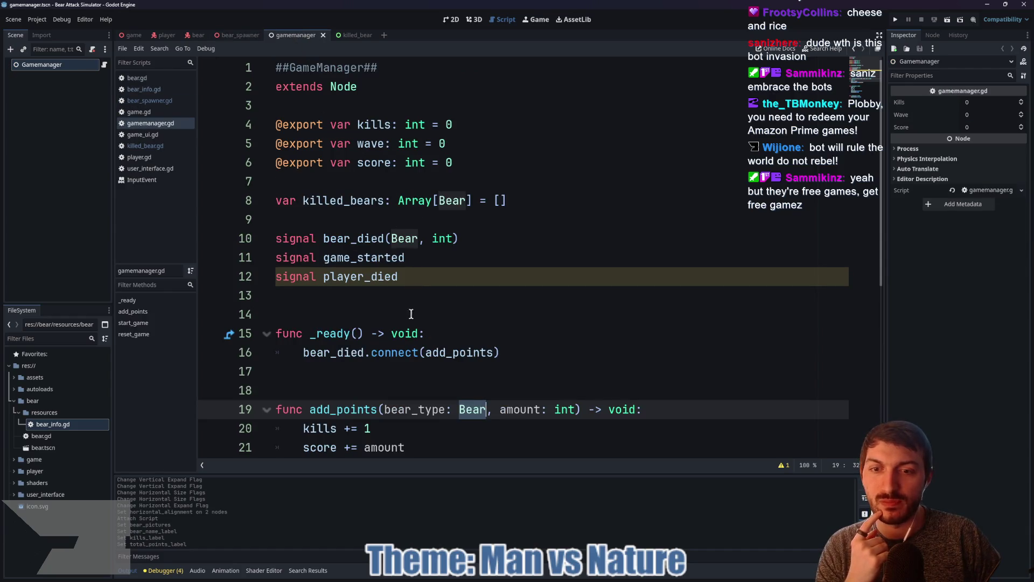
click(413, 388)
scroll(412, 377, down, 3)
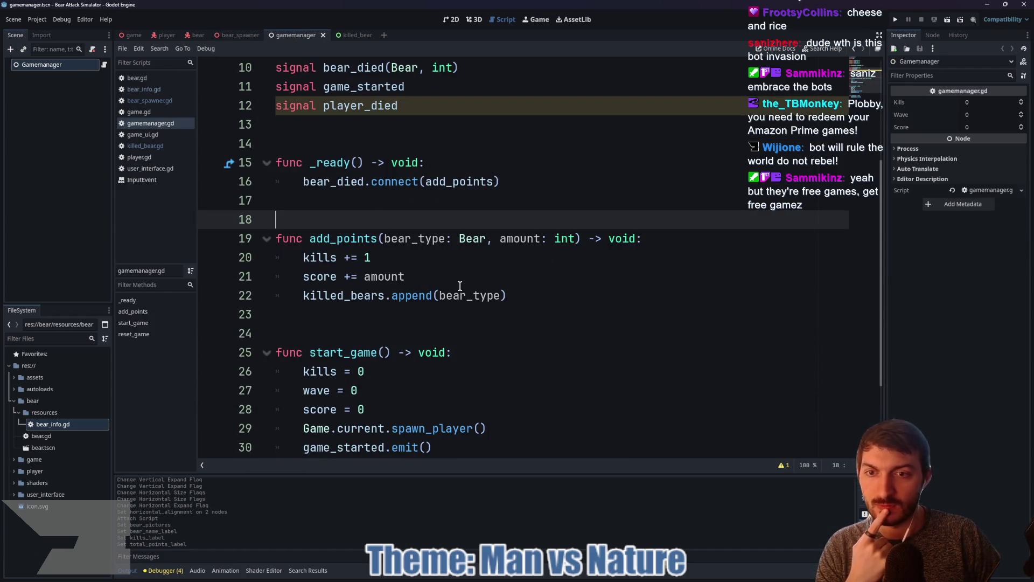
click(132, 36)
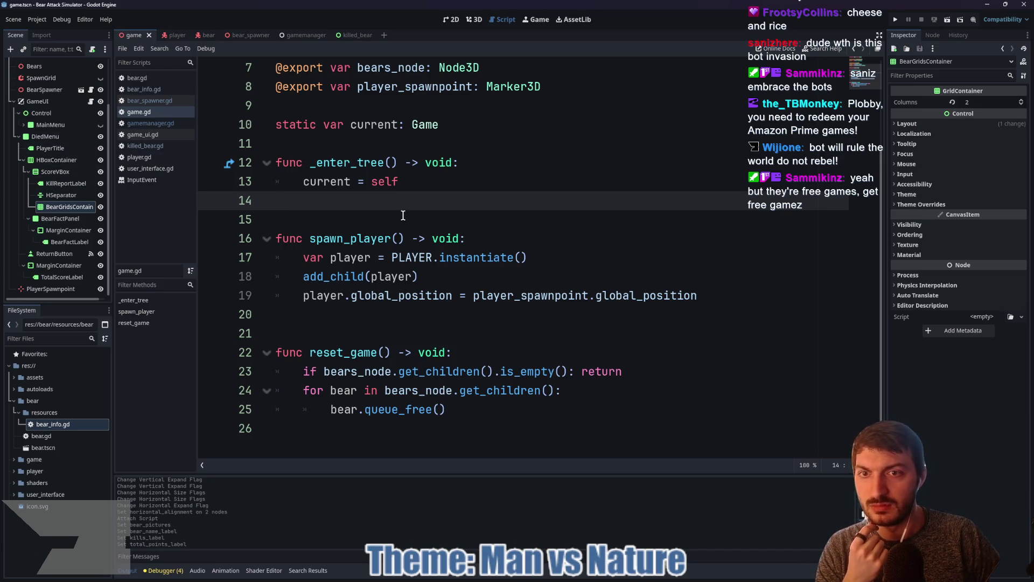
scroll(401, 264, up, 2)
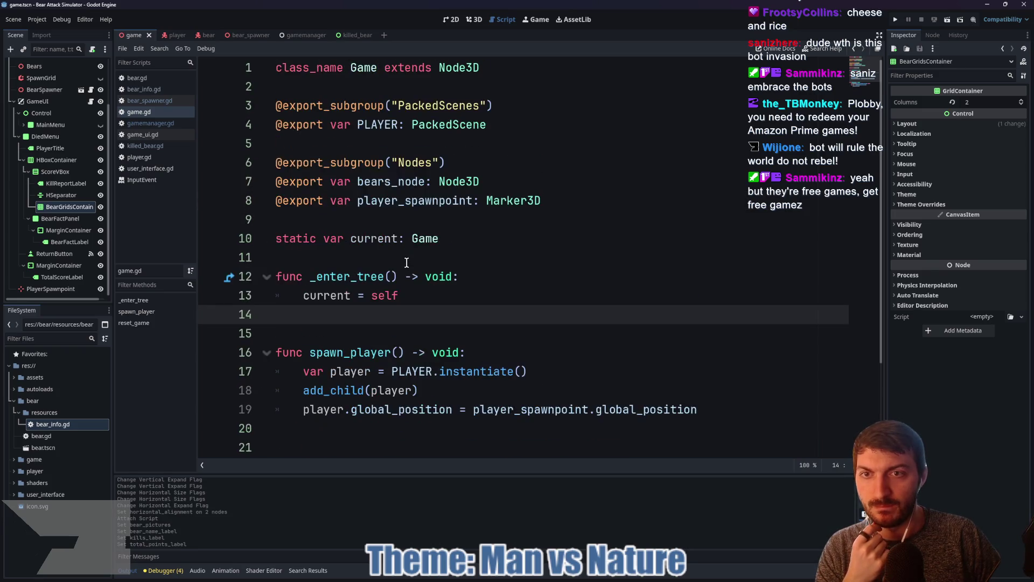
click(286, 35)
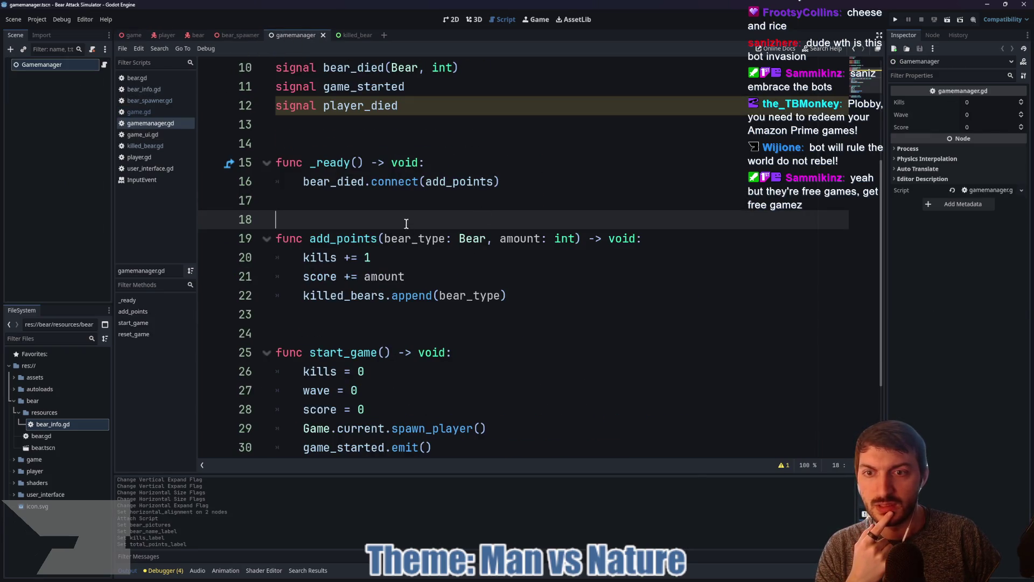
scroll(406, 227, down, 2)
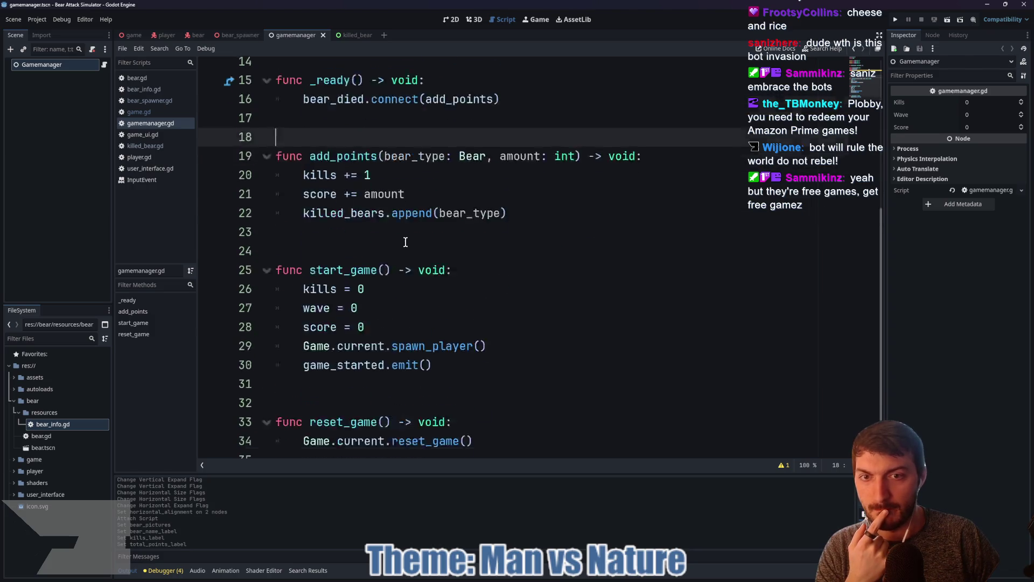
scroll(489, 355, up, 2)
Highlight bear_type in gamemanager.gd to see how add_points uses it.
double_click(483, 354)
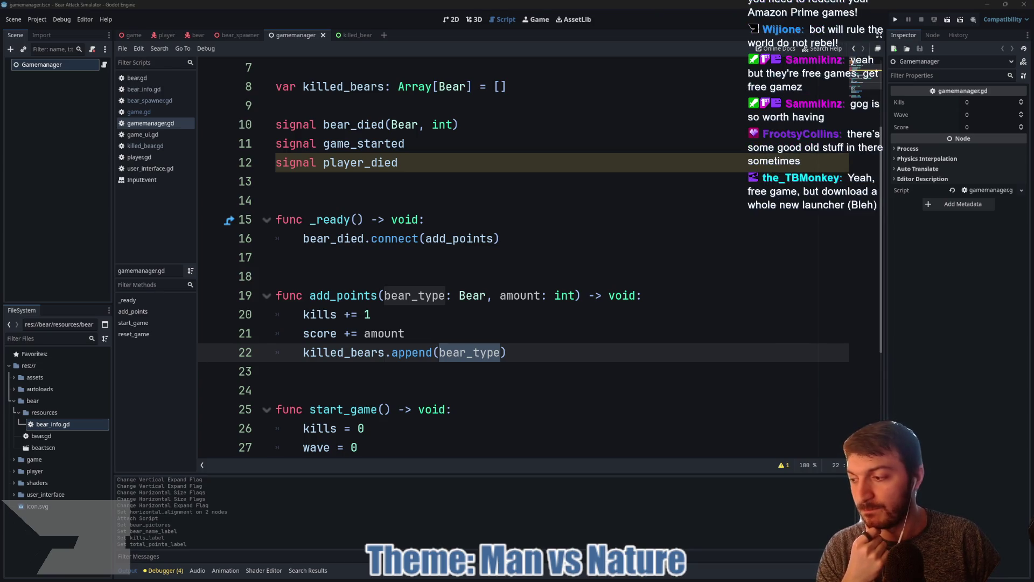
click(609, 355)
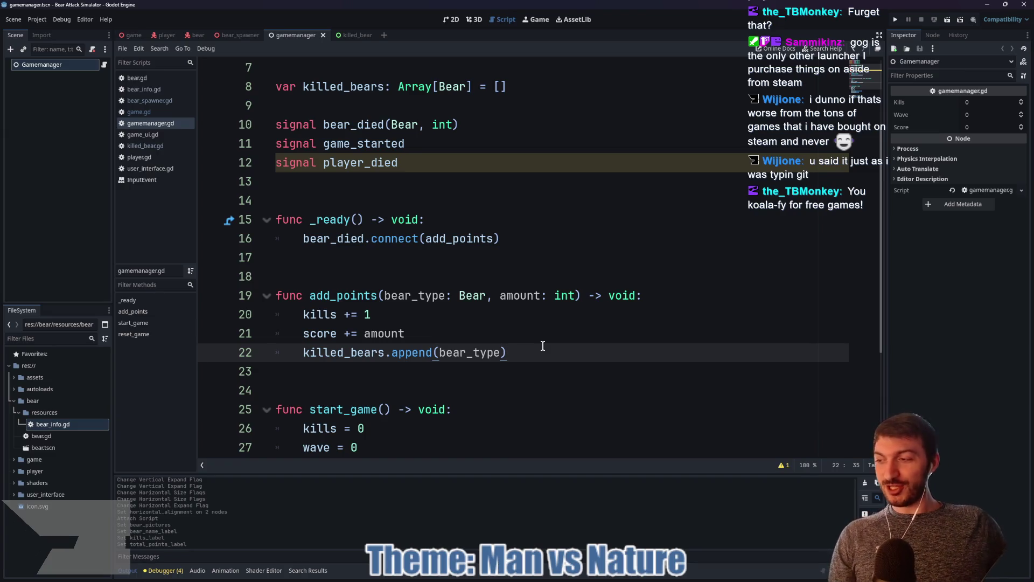
click(396, 194)
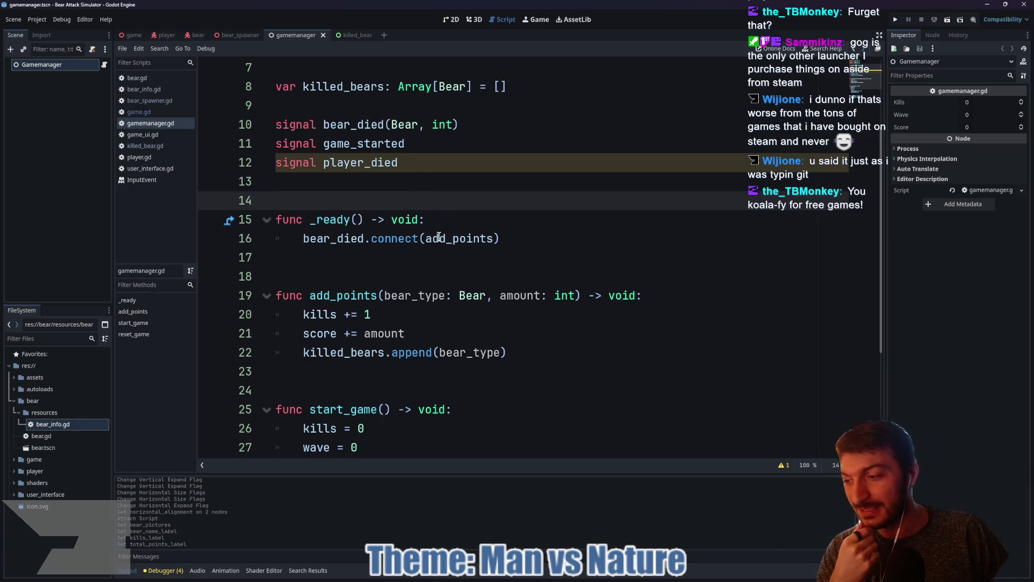
mouse_move(439, 239)
click(399, 221)
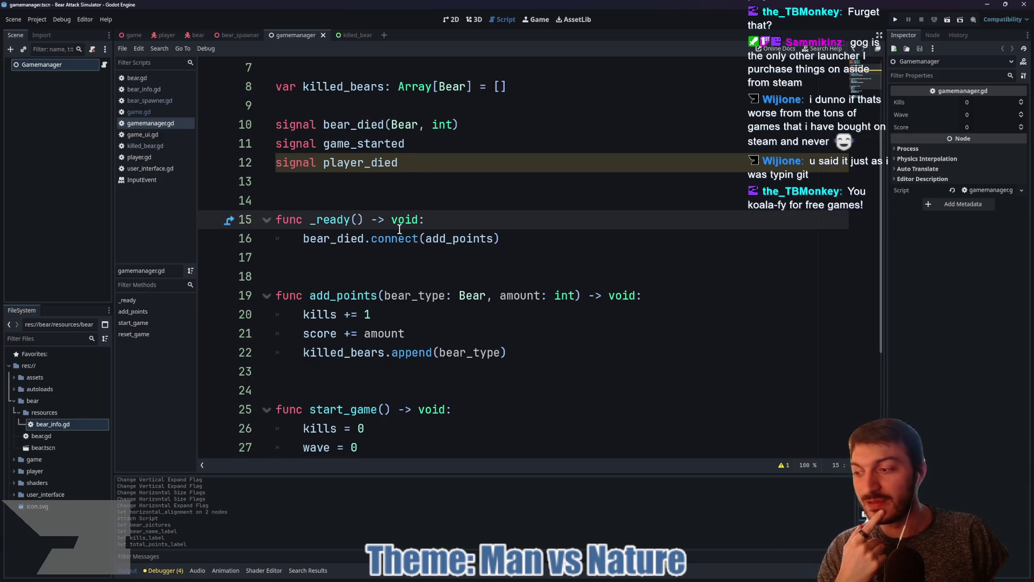
Scroll through gamemanager.gd reviewing add_points, start_game and reset_game.
scroll(405, 247, up, 2)
click(399, 220)
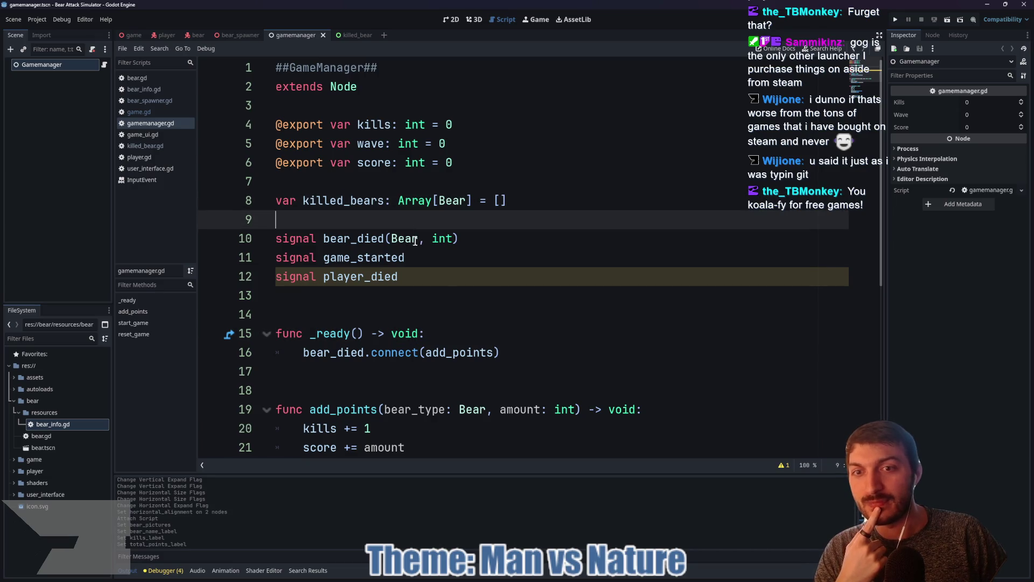
click(485, 314)
scroll(490, 377, down, 3)
scroll(485, 388, down, 2)
scroll(476, 366, up, 5)
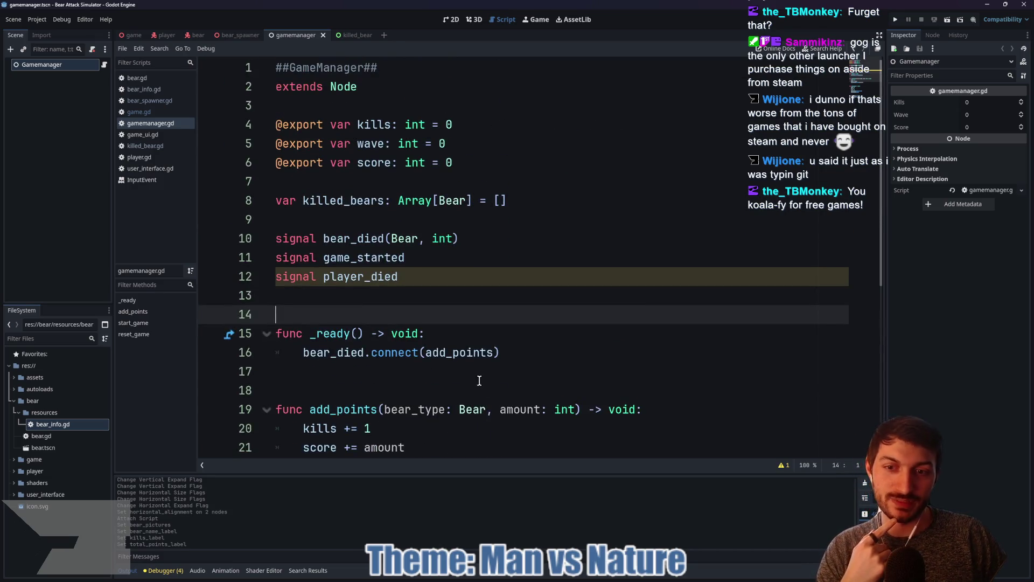
click(396, 301)
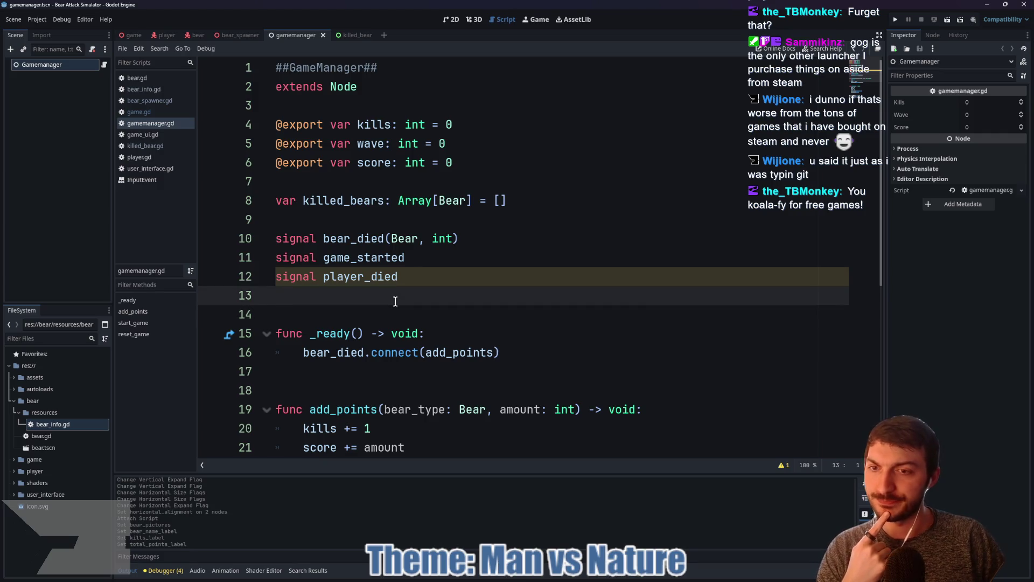
click(388, 312)
scroll(388, 317, down, 5)
click(384, 375)
click(376, 358)
click(374, 222)
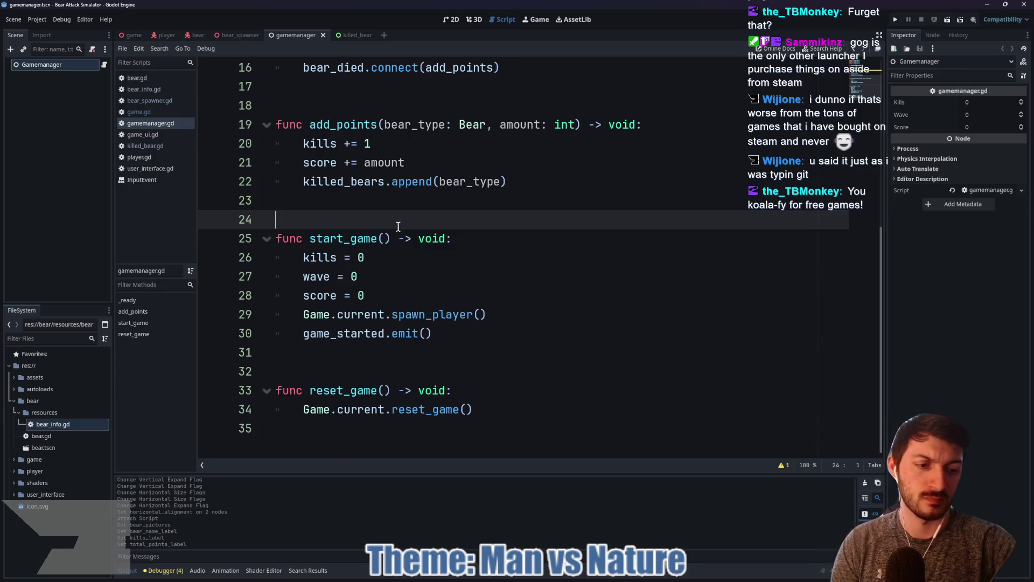
Dismiss the script editor's context menu and bring the Twitch stream window forward.
right_click(404, 219)
click(349, 221)
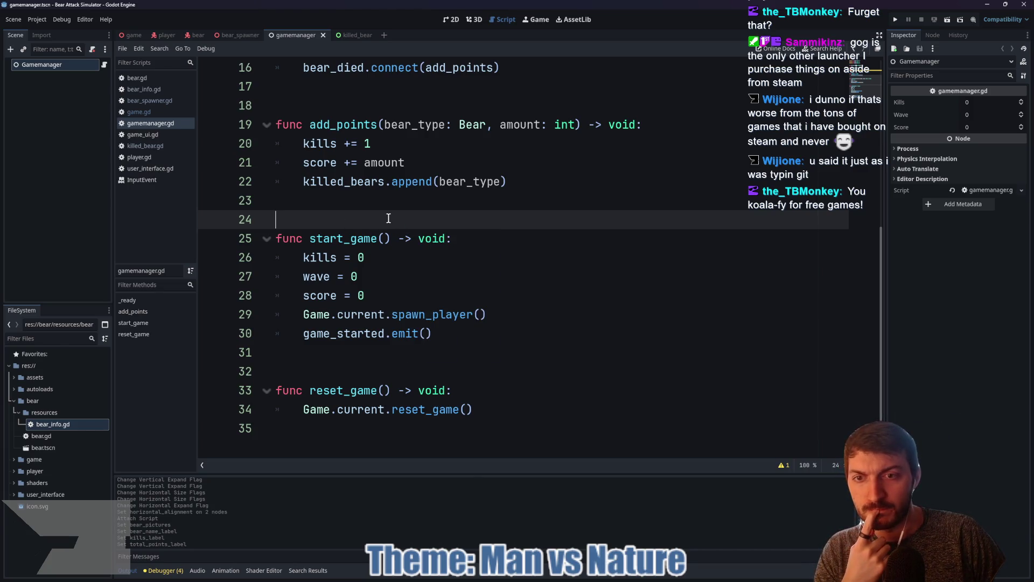
click(574, 575)
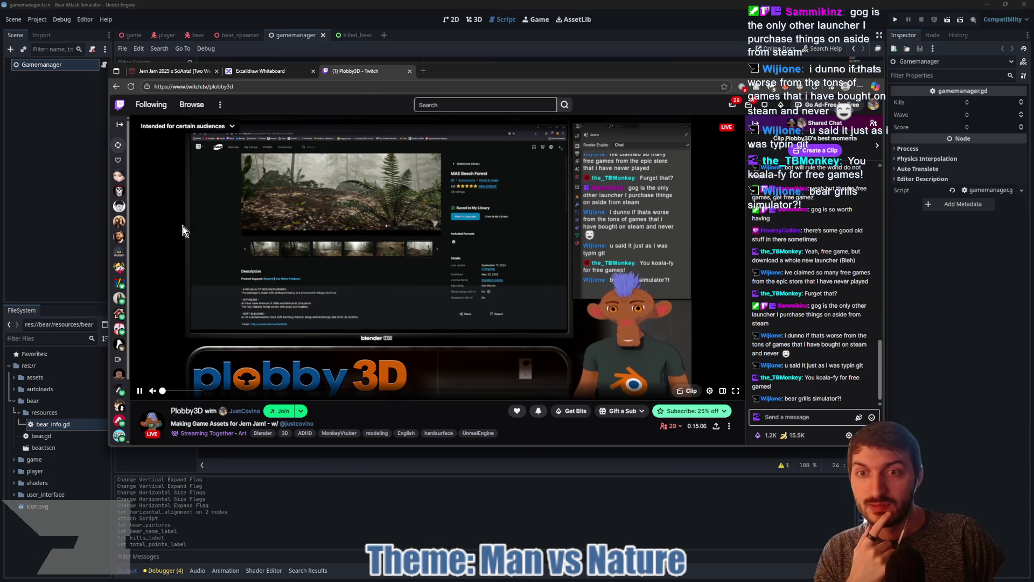
Return to Godot and glance at killed_bear.gd before going back to gamemanager.gd.
click(79, 207)
click(399, 211)
scroll(401, 302, up, 3)
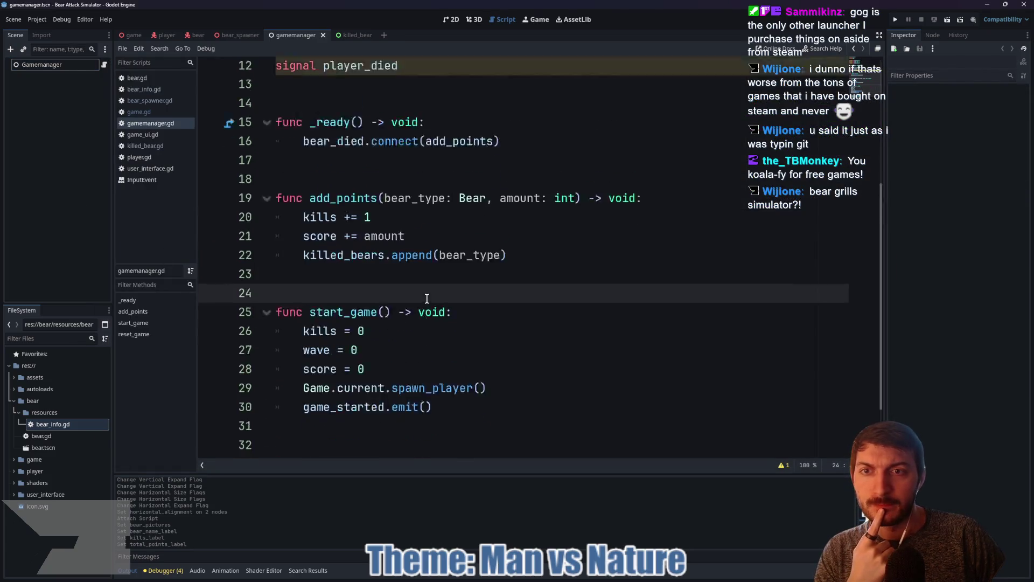
click(357, 271)
click(347, 254)
click(347, 276)
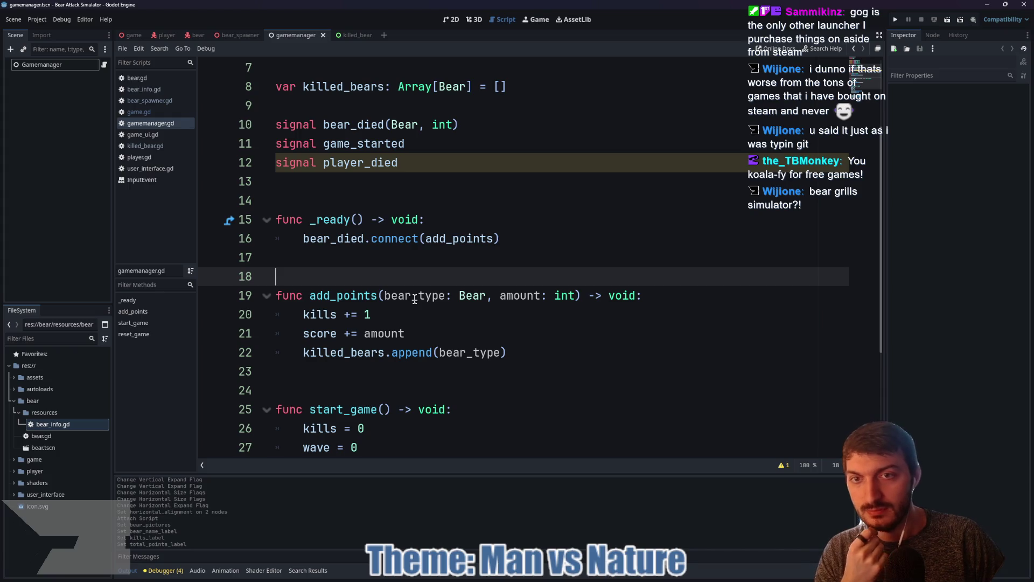
click(353, 36)
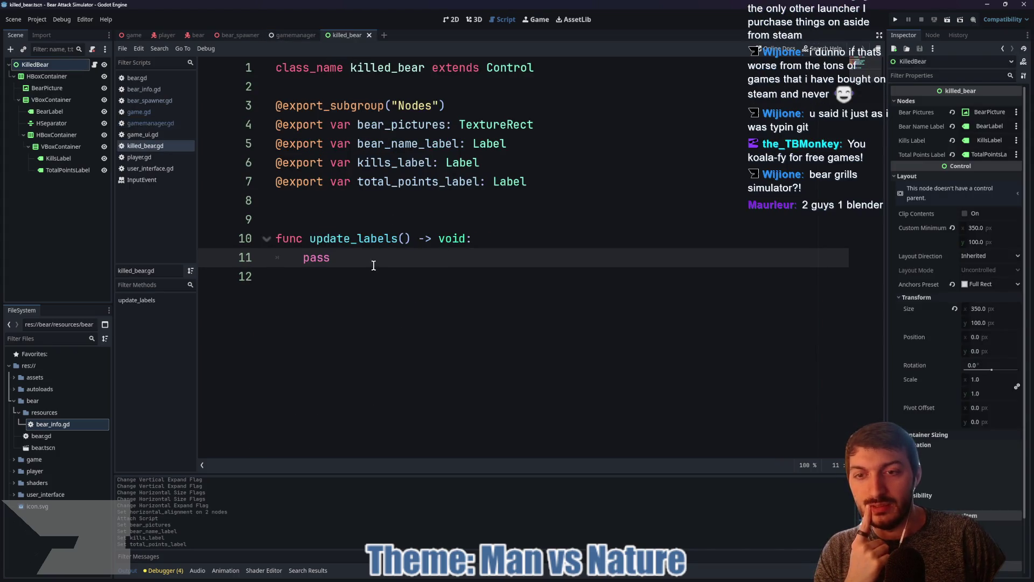
click(296, 35)
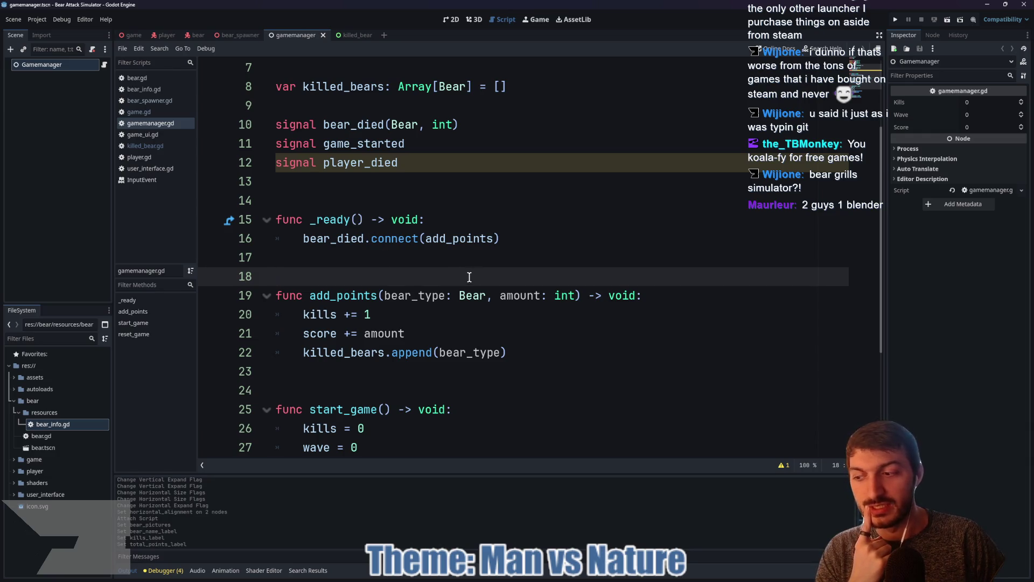
Highlight the Bear parameter type and scroll up to the killed_bears Array[Bear] declaration.
scroll(438, 276, down, 3)
click(415, 220)
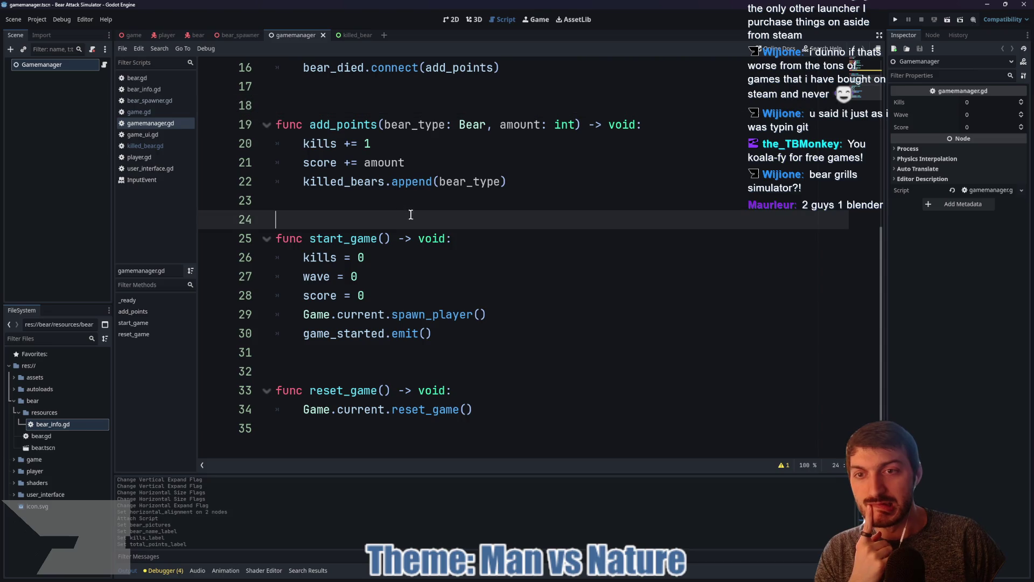
click(409, 207)
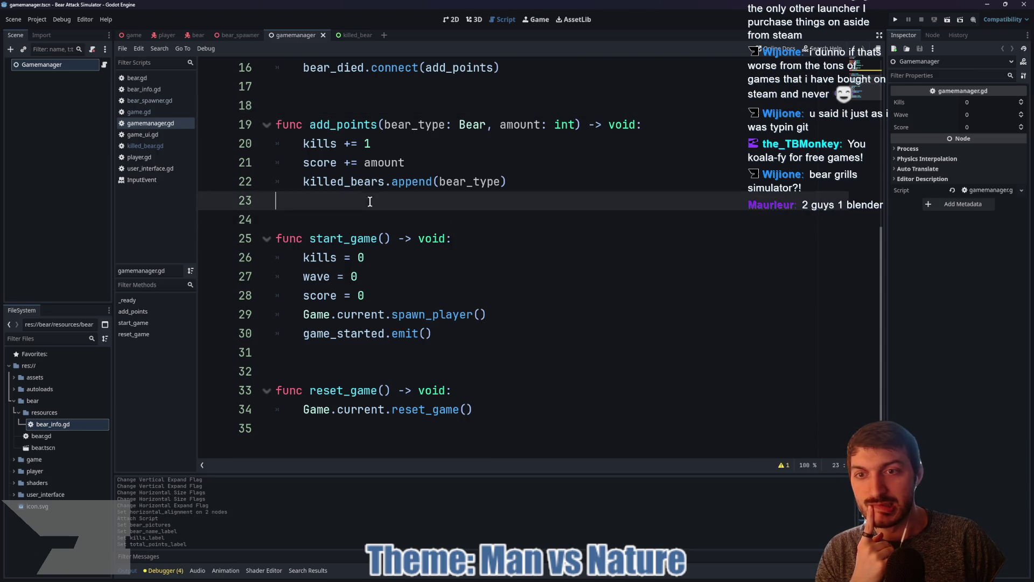
key(Down)
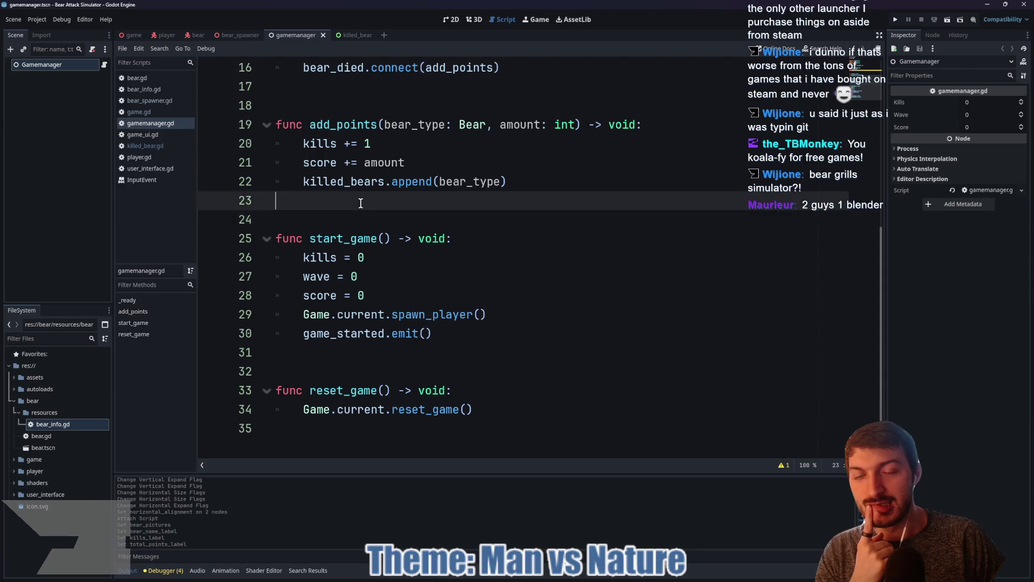
click(472, 125)
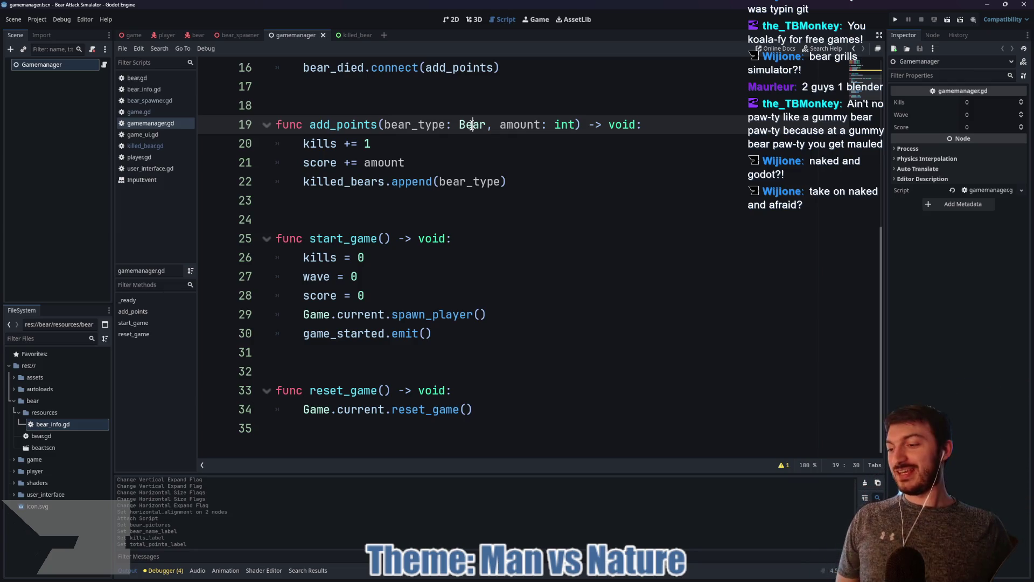
click(513, 155)
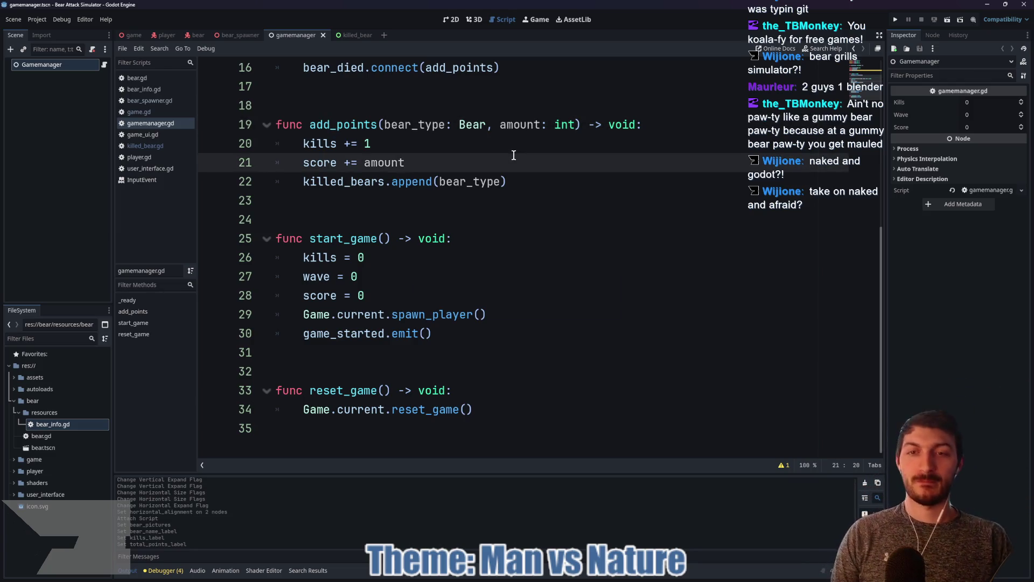
click(565, 125)
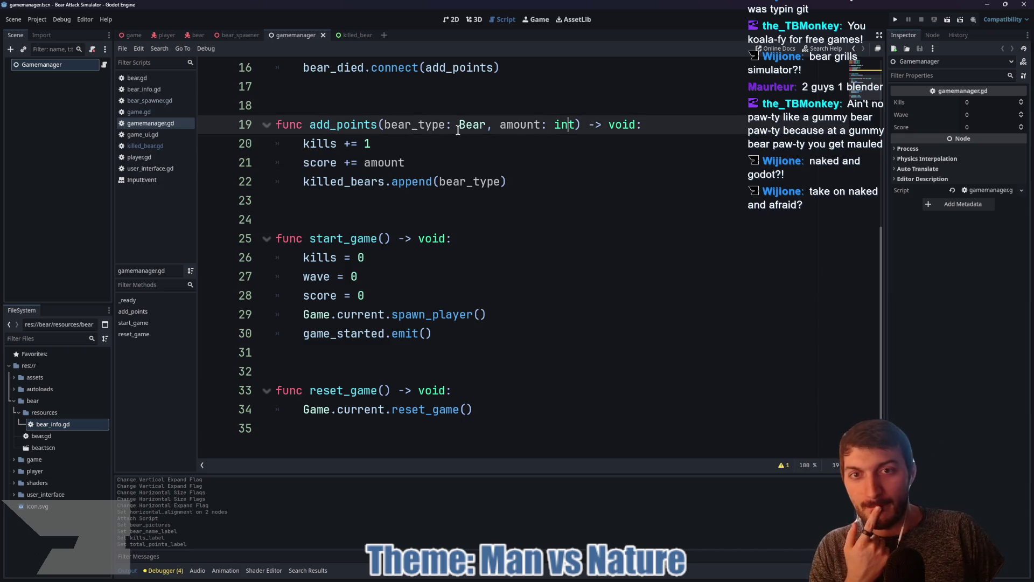
double_click(471, 125)
scroll(485, 193, up, 4)
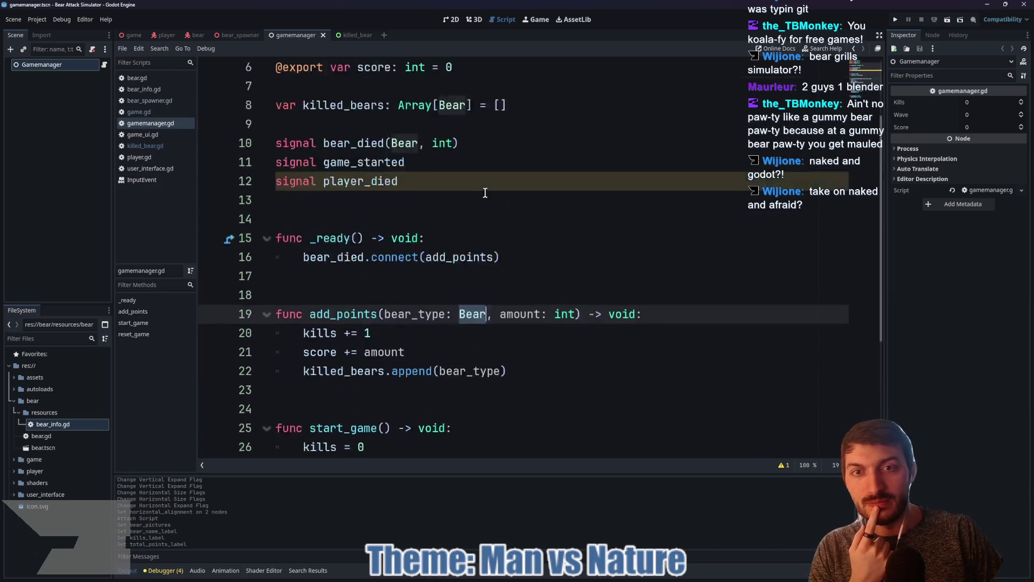
scroll(485, 193, up, 2)
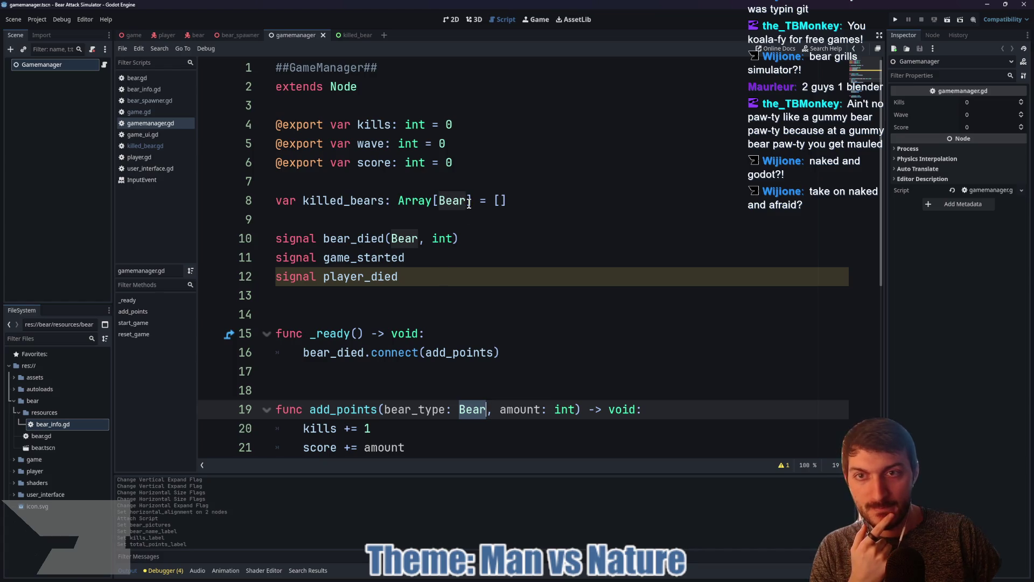
click(457, 205)
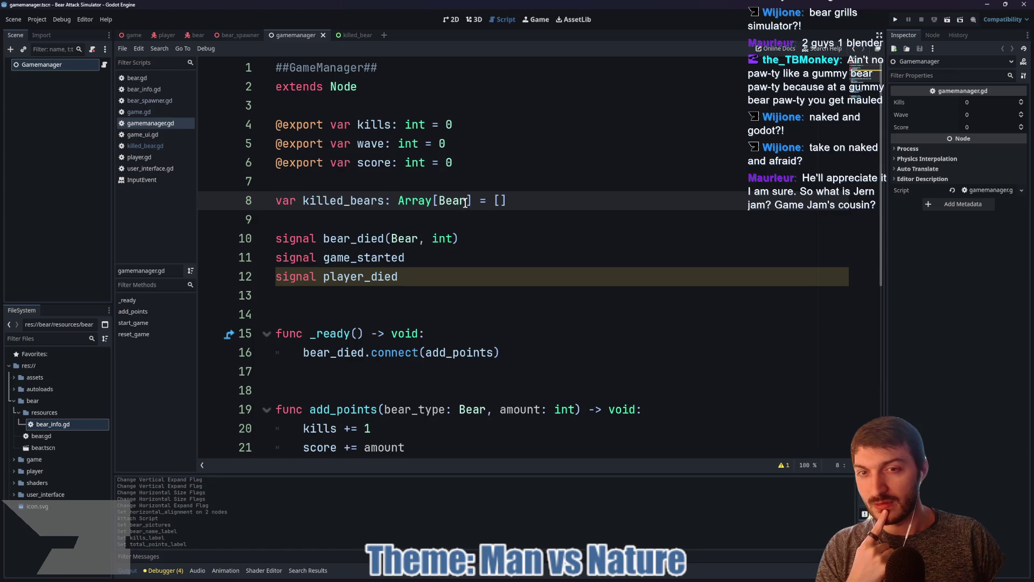
Add 'enum BearTypes {BrownBear}' below 'extends Node' in gamemanager.gd.
click(15, 390)
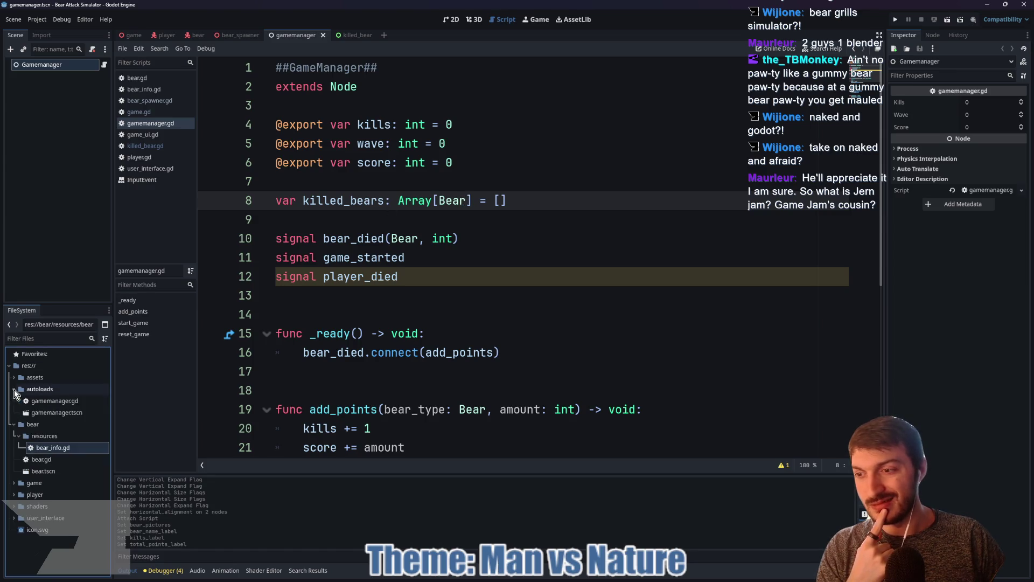
click(62, 411)
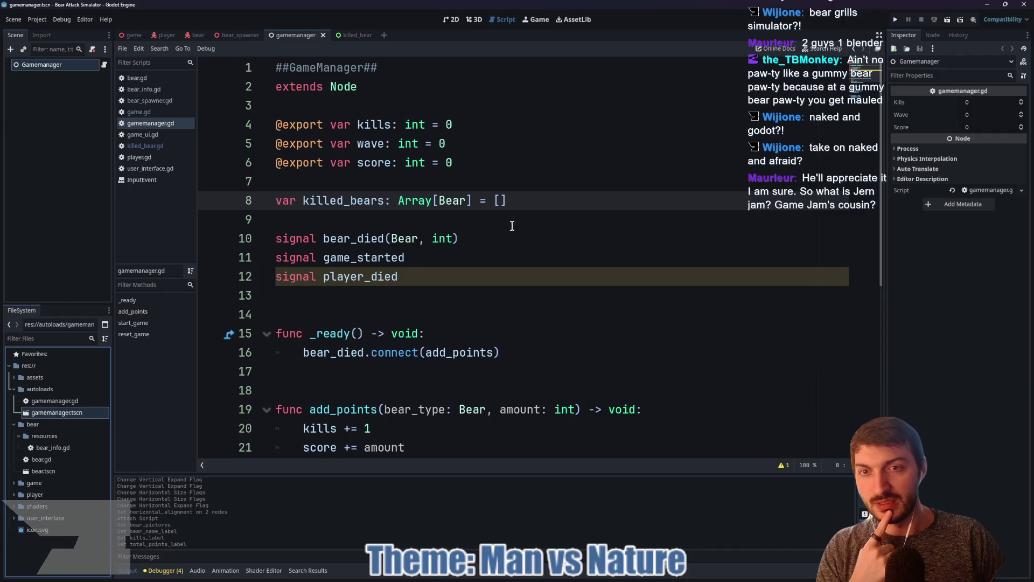
click(353, 102)
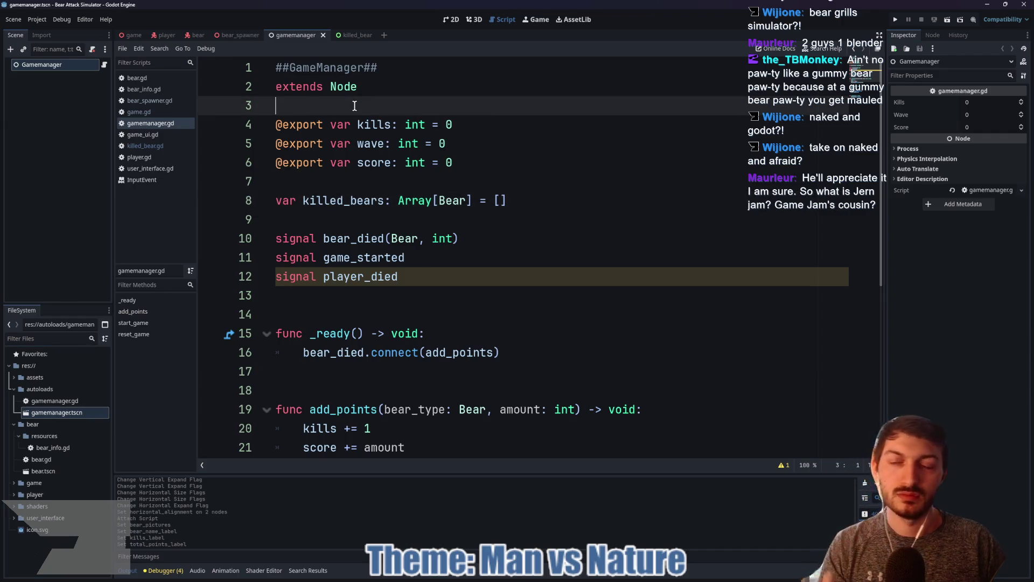
key(Return)
key(Return)
key(Up)
text(enums)
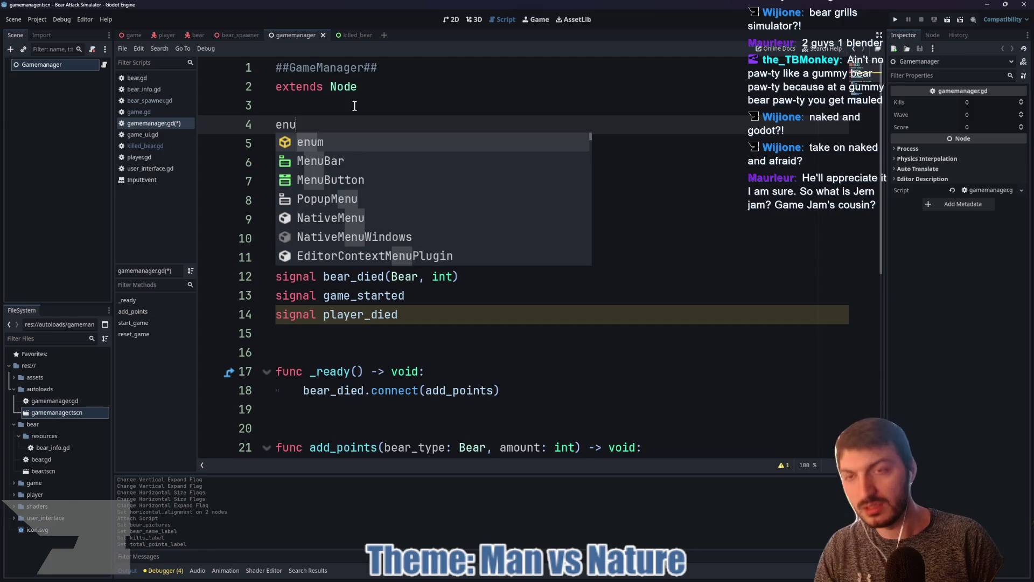
key(BackSpace)
key(BackSpace)
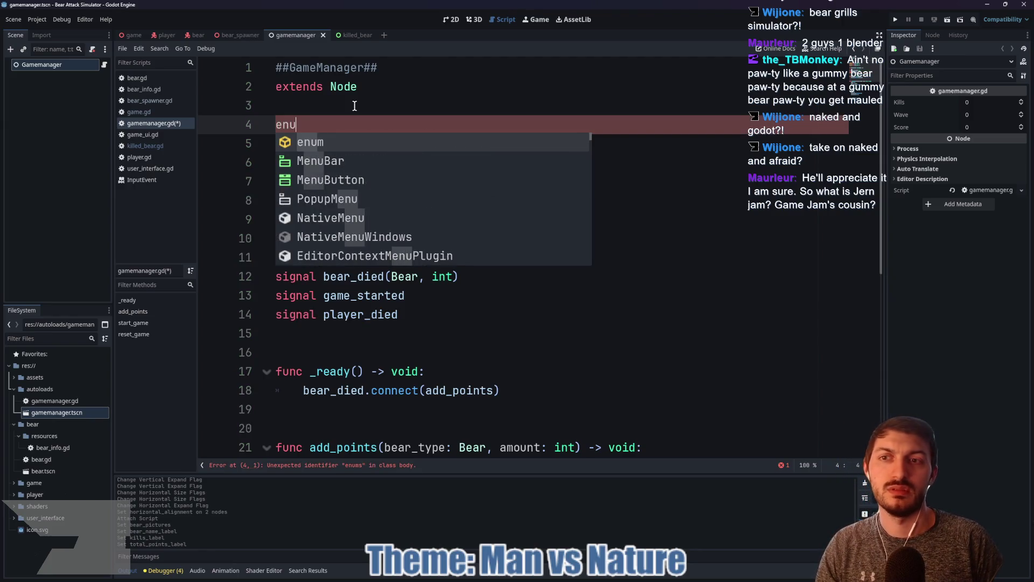
text(m Bear)
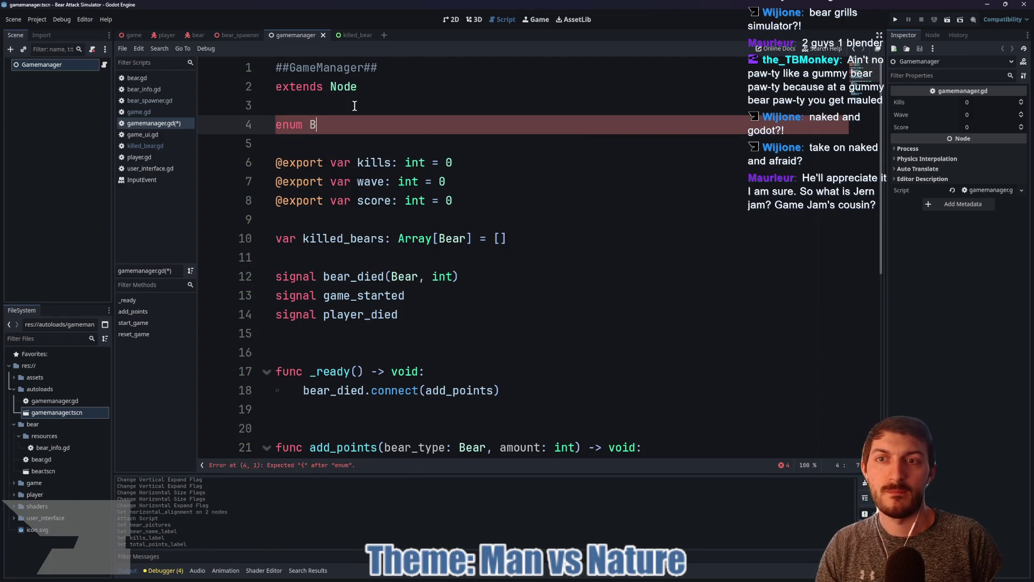
text(Types )
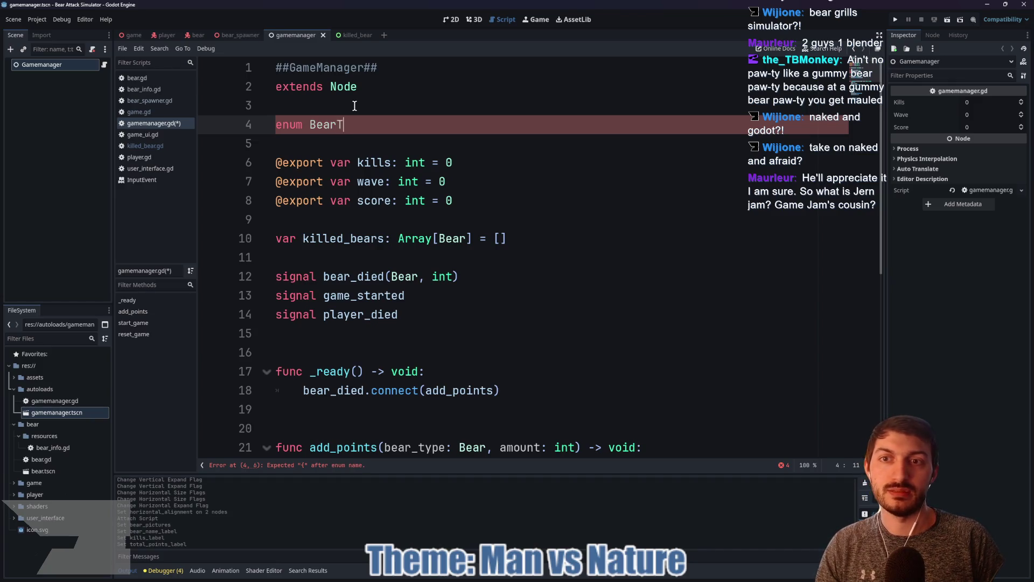
text({)
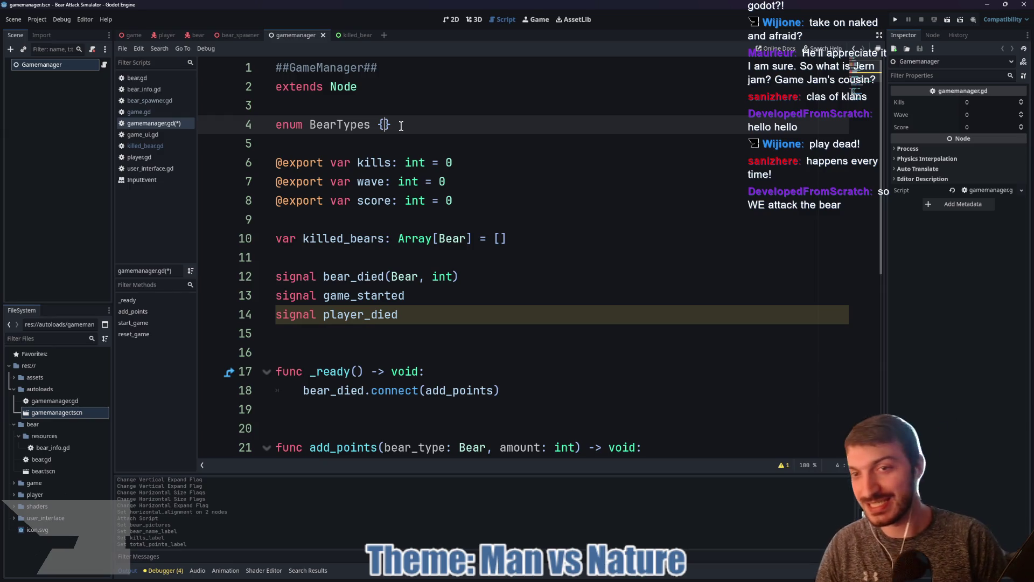
text(Brown)
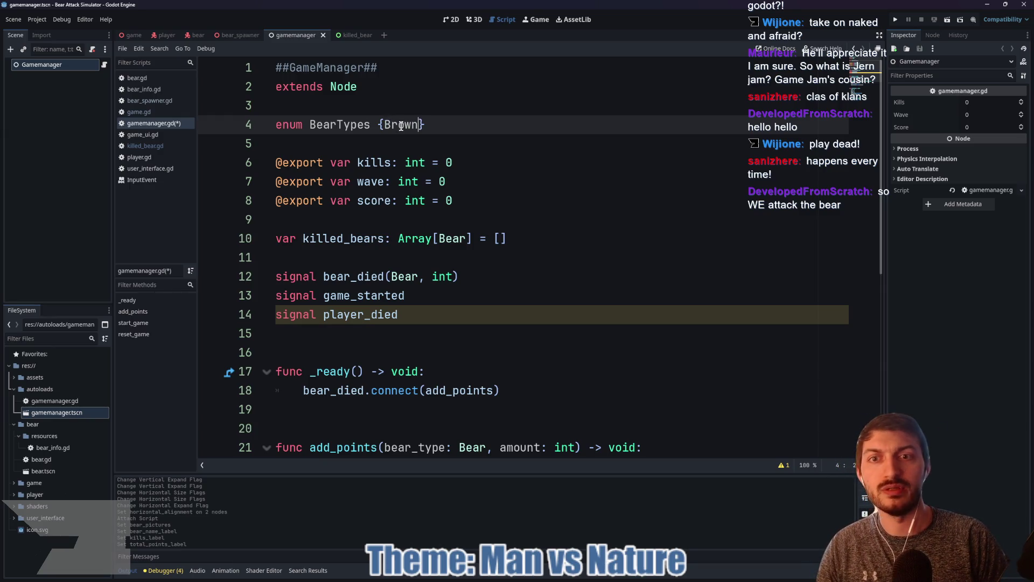
text(Bear)
Save gamemanager.gd and switch to the game scene's script.
click(428, 148)
key(ctrl+s)
click(134, 35)
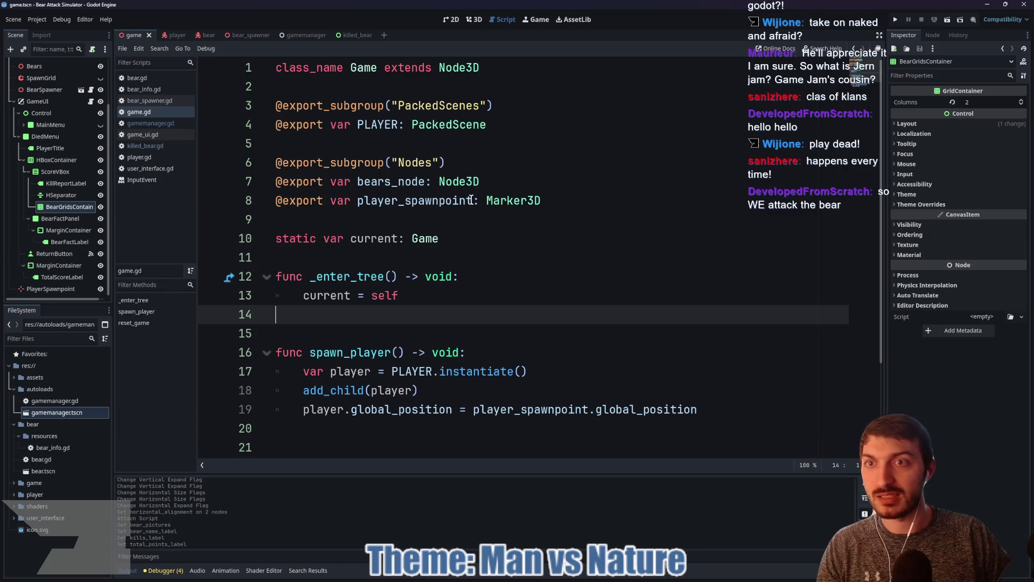
Run the game with F5, collapse the output log, and start a round from the main menu.
key(F5)
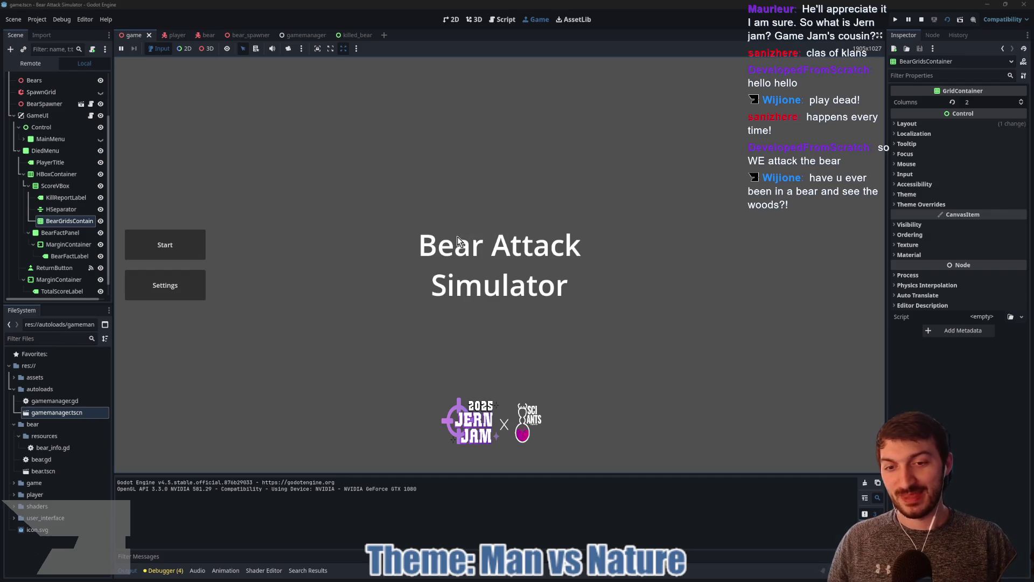
click(128, 570)
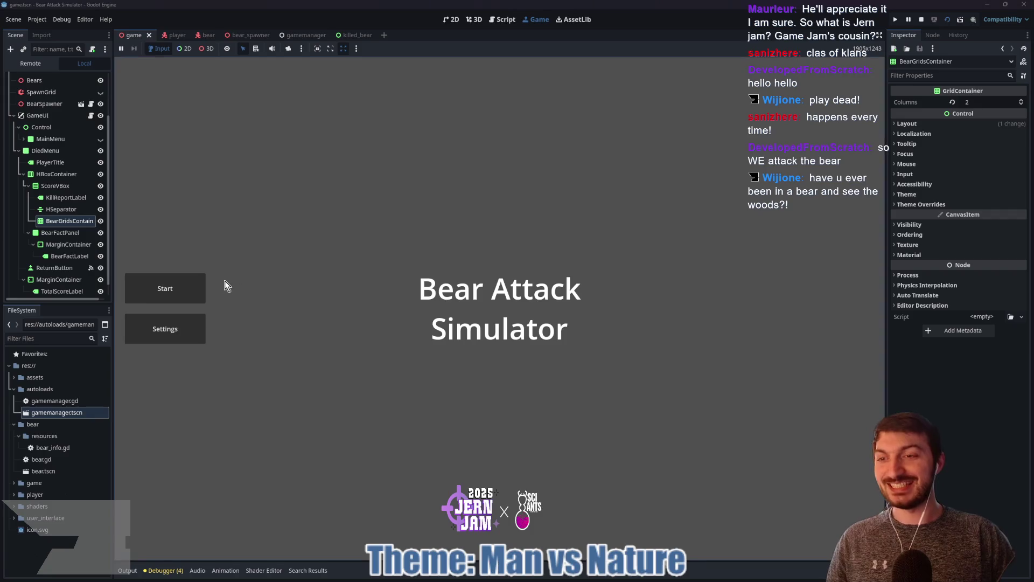
click(181, 279)
Punch the approaching bears repeatedly, raising the kill count to 12.
click(500, 308)
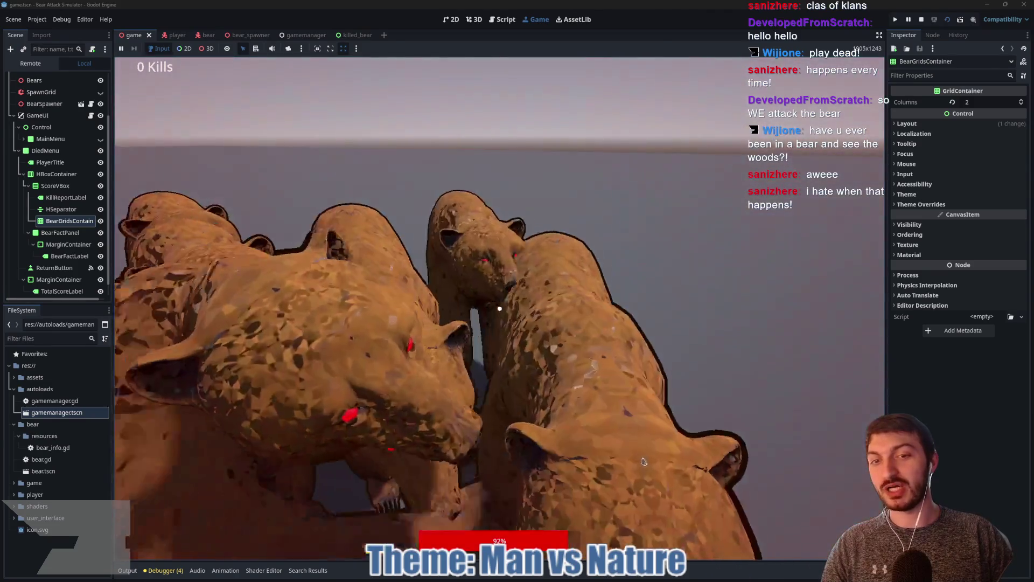
click(500, 308)
click(499, 308)
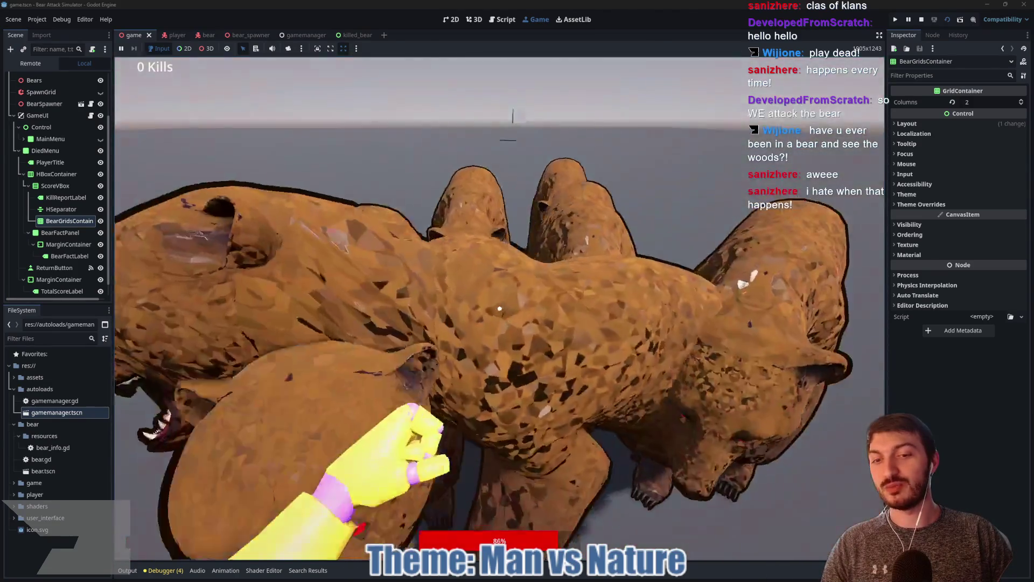
click(500, 308)
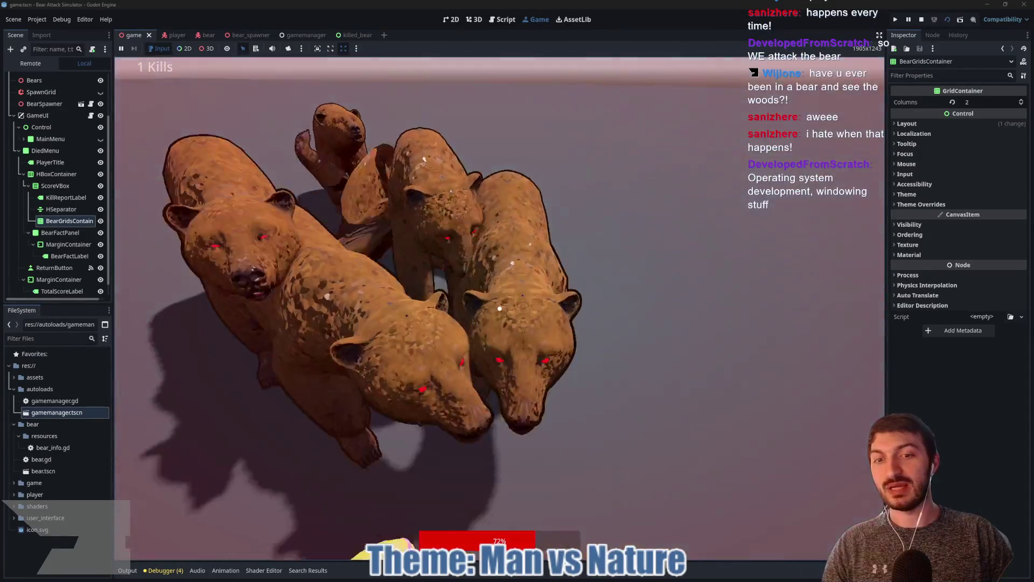
click(500, 308)
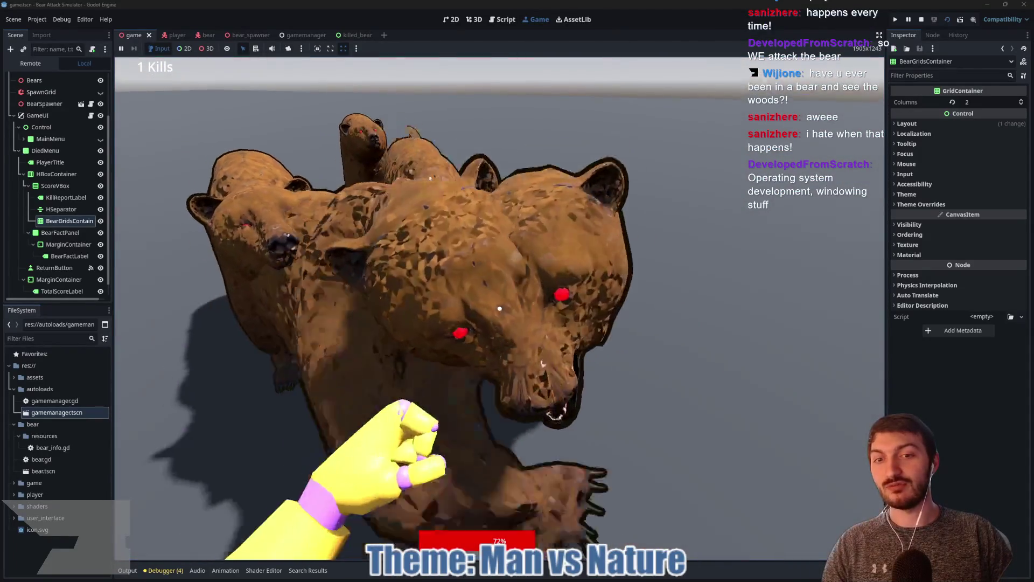
click(500, 308)
click(499, 308)
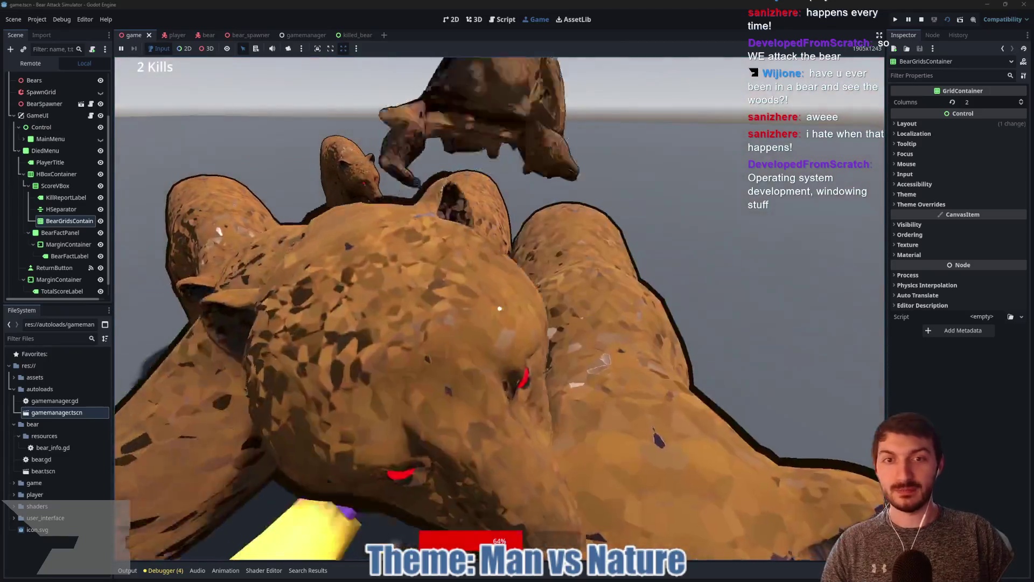
click(500, 308)
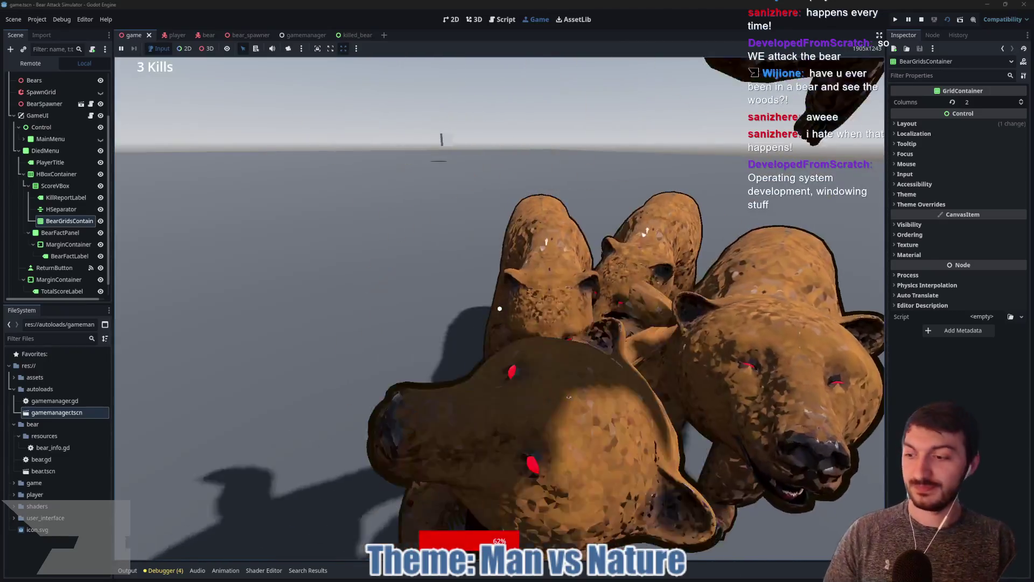
click(499, 308)
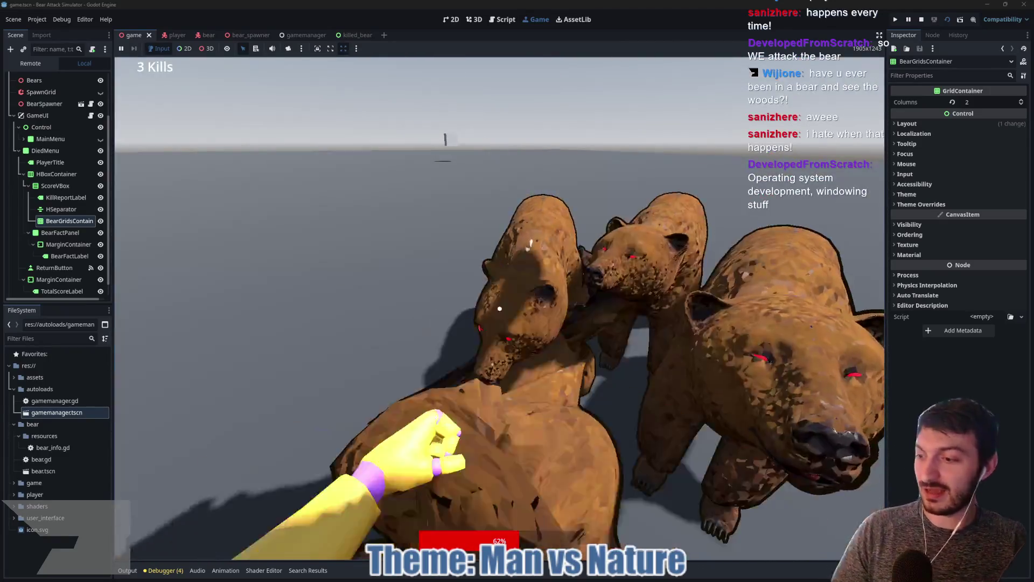
click(499, 308)
click(500, 308)
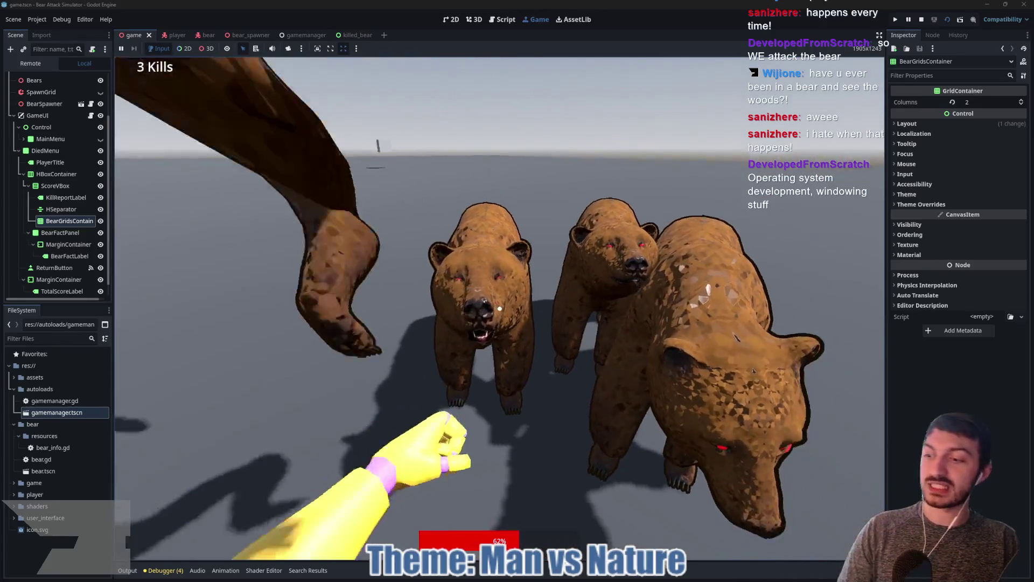
click(500, 308)
click(500, 308)
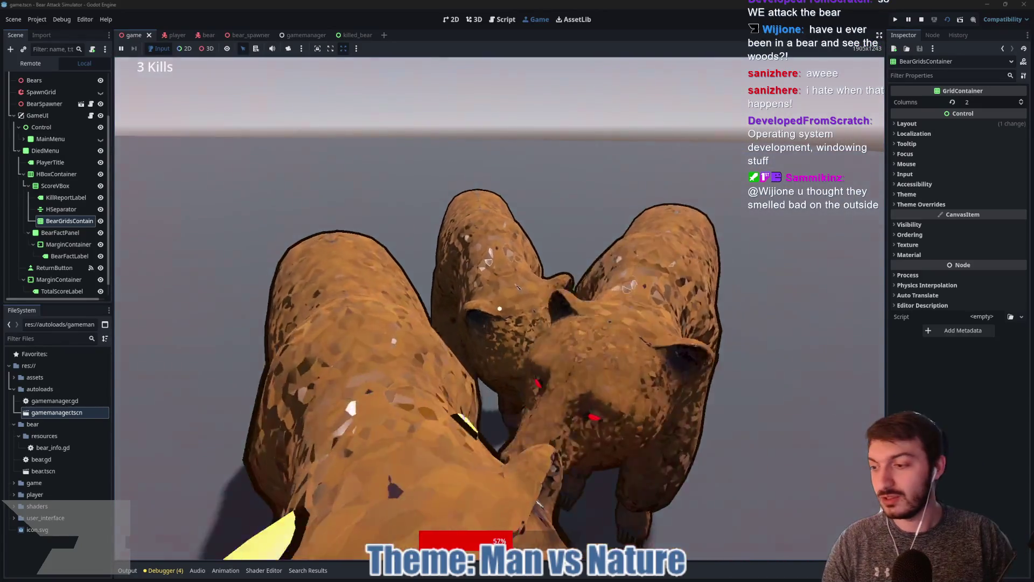
click(500, 308)
click(500, 308)
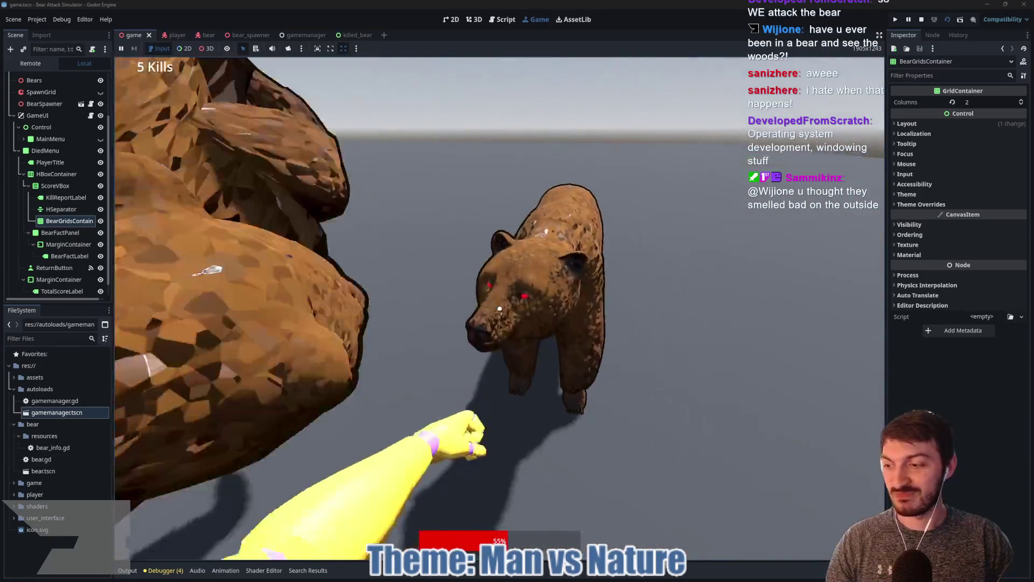
click(500, 308)
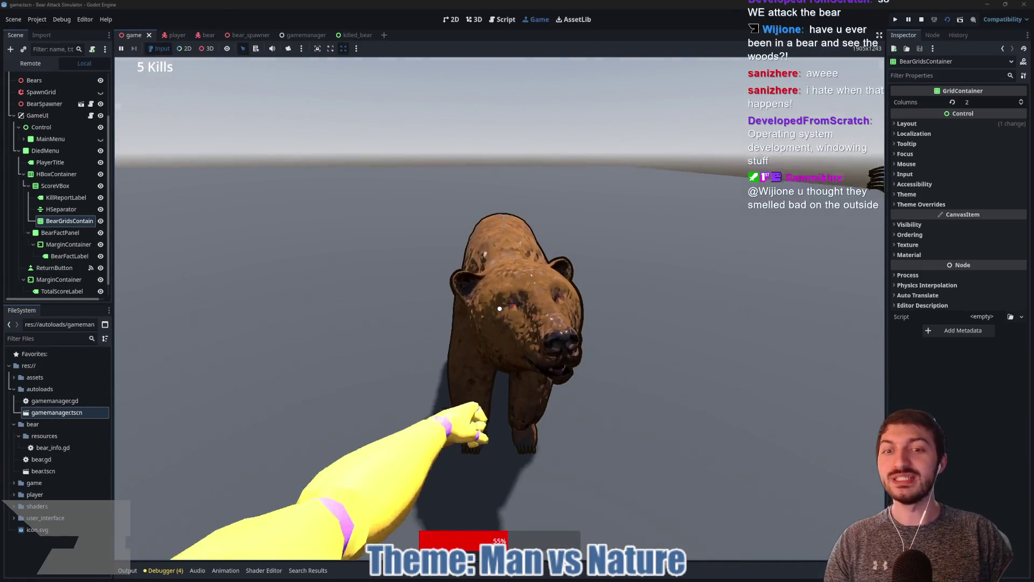
click(500, 308)
click(500, 308)
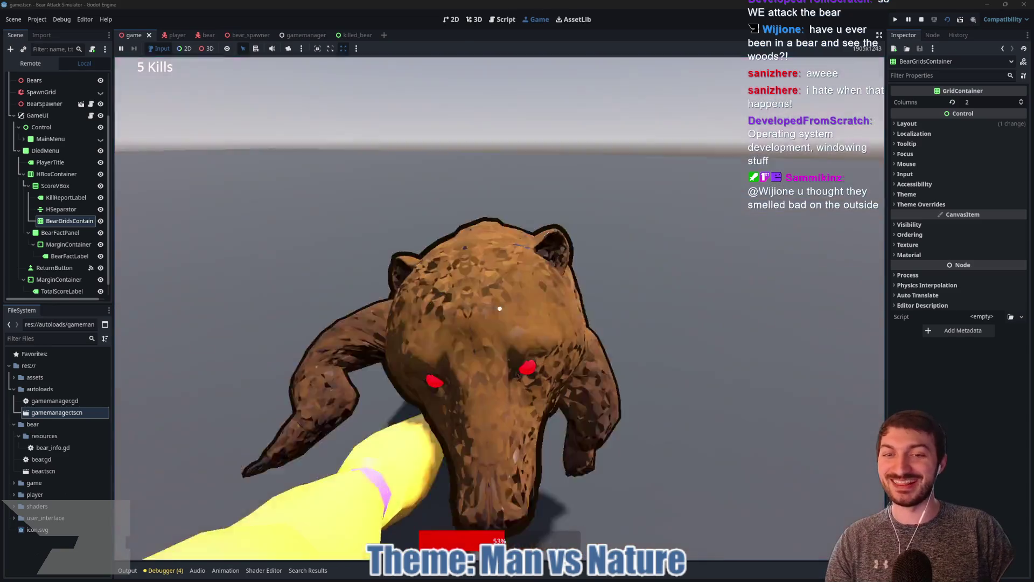
click(500, 309)
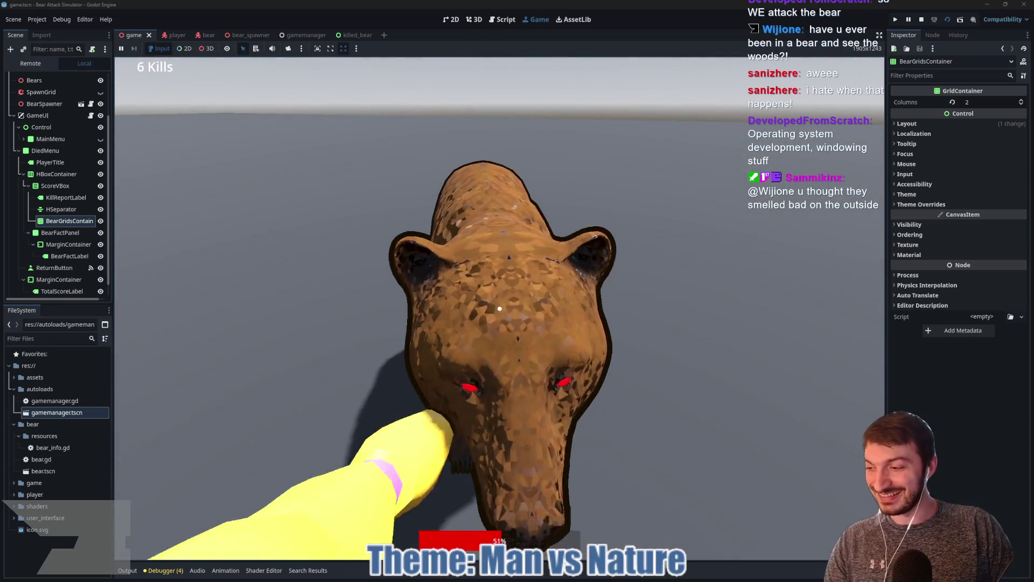
click(499, 308)
click(500, 308)
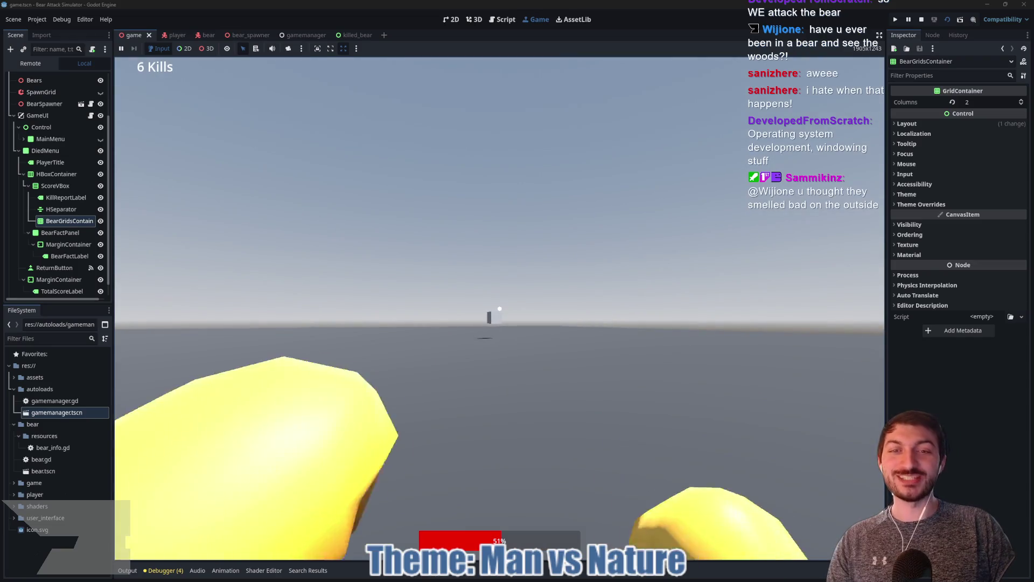
click(500, 308)
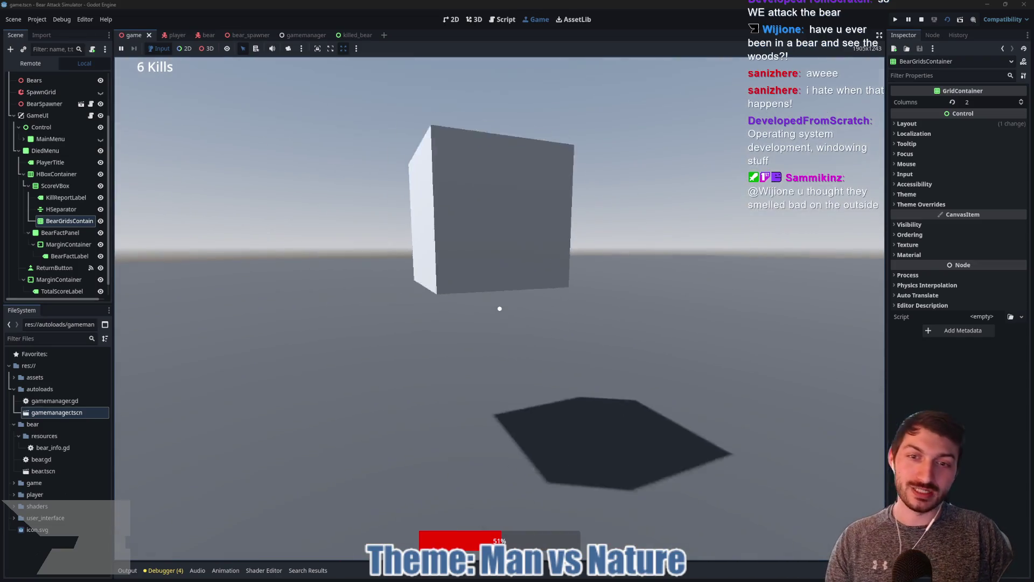
click(500, 308)
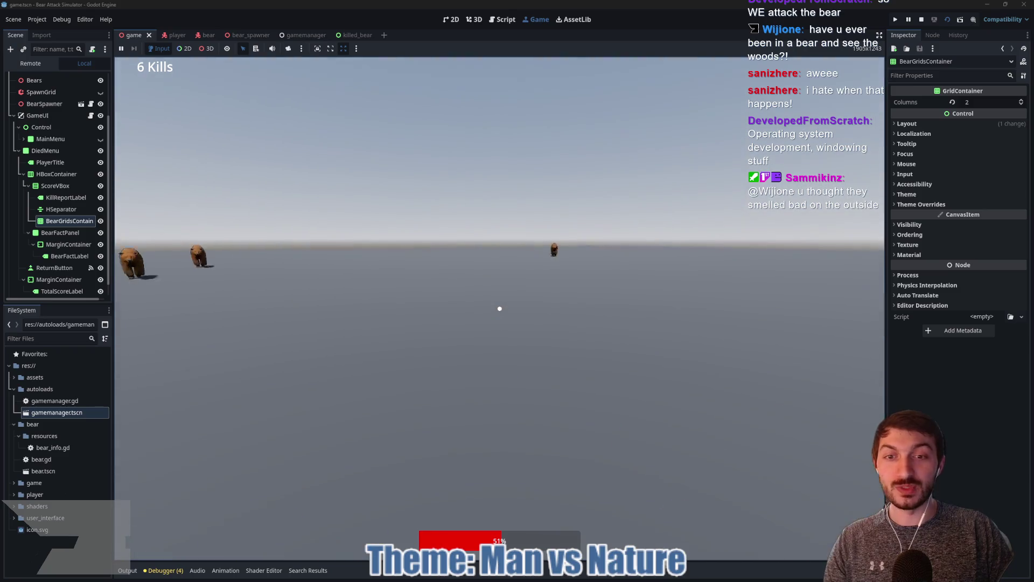
click(500, 308)
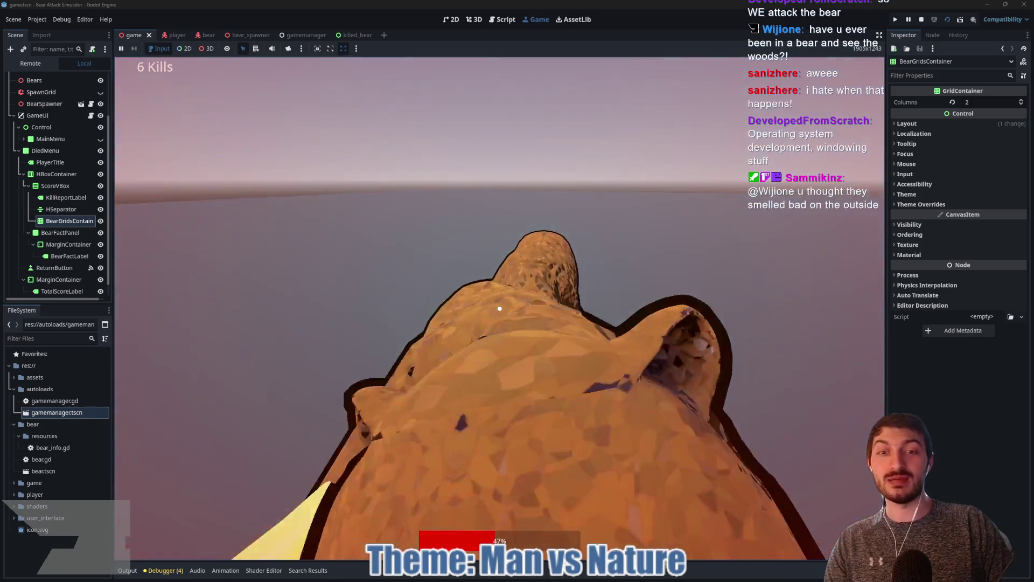
click(500, 309)
click(500, 308)
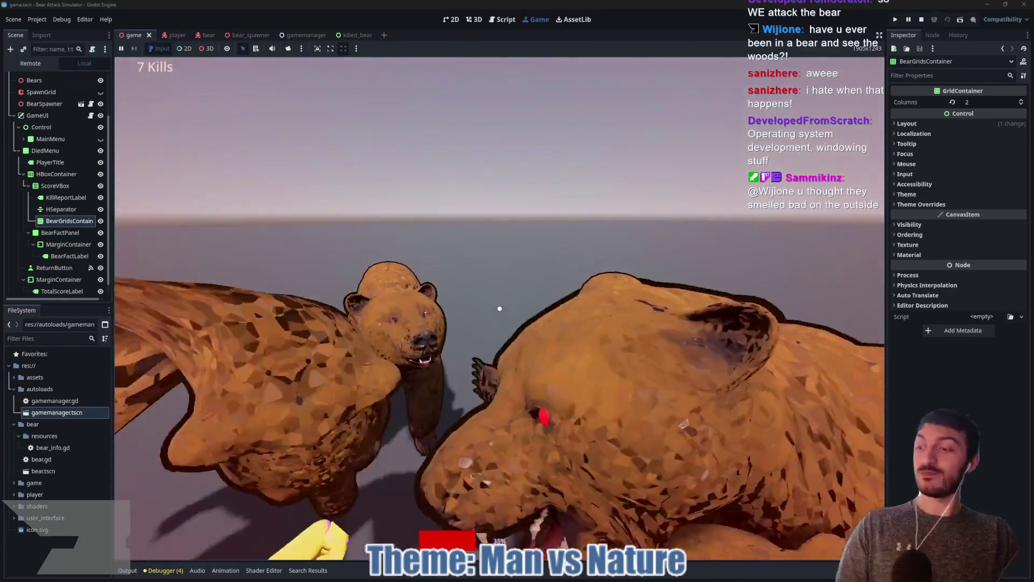
click(499, 308)
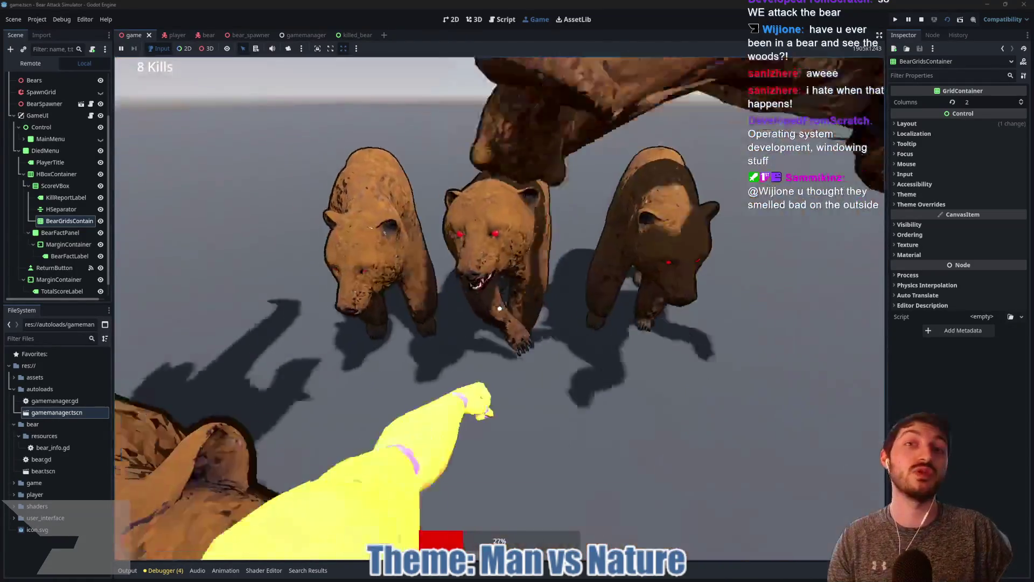
click(499, 308)
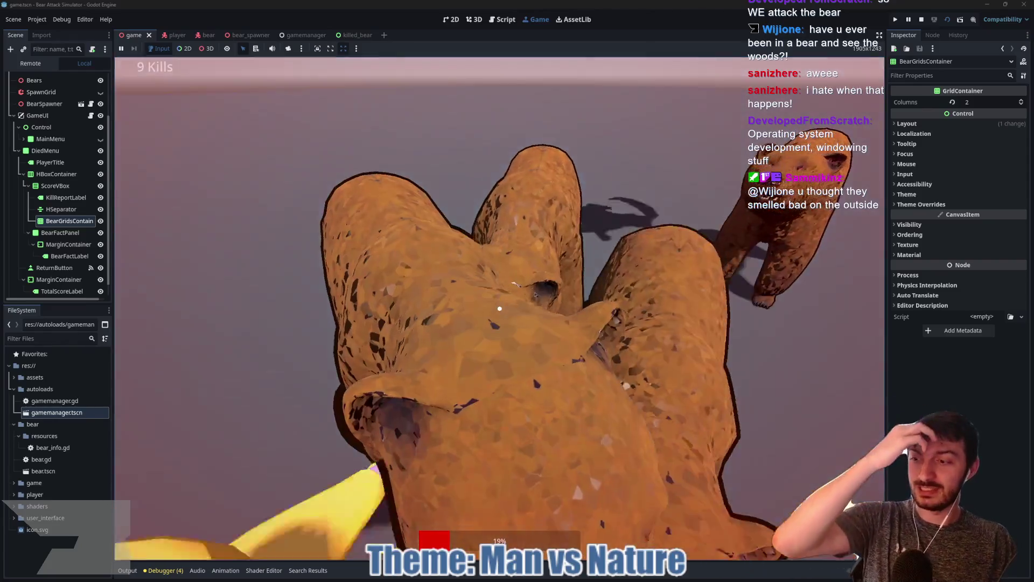
click(500, 308)
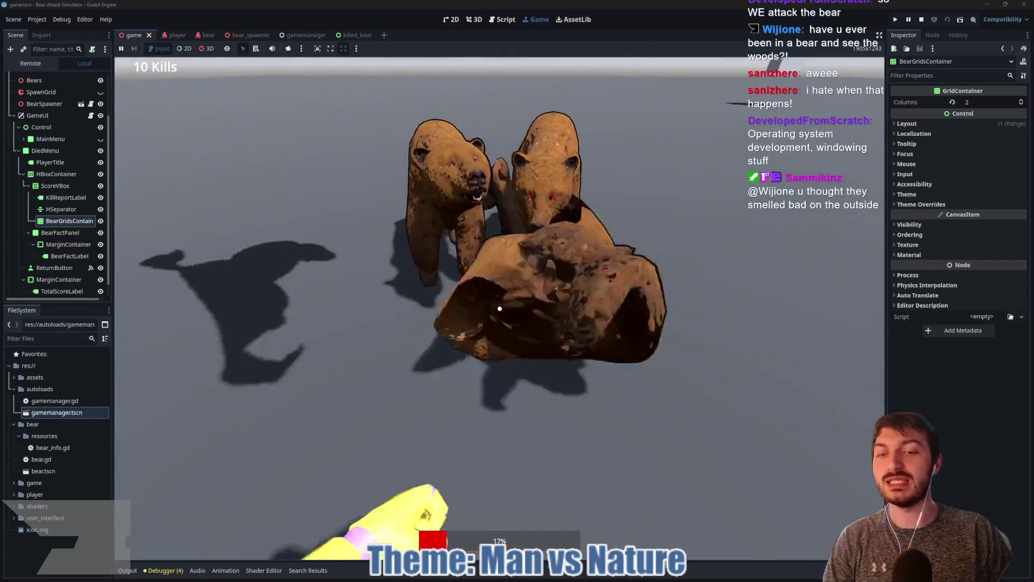
click(499, 308)
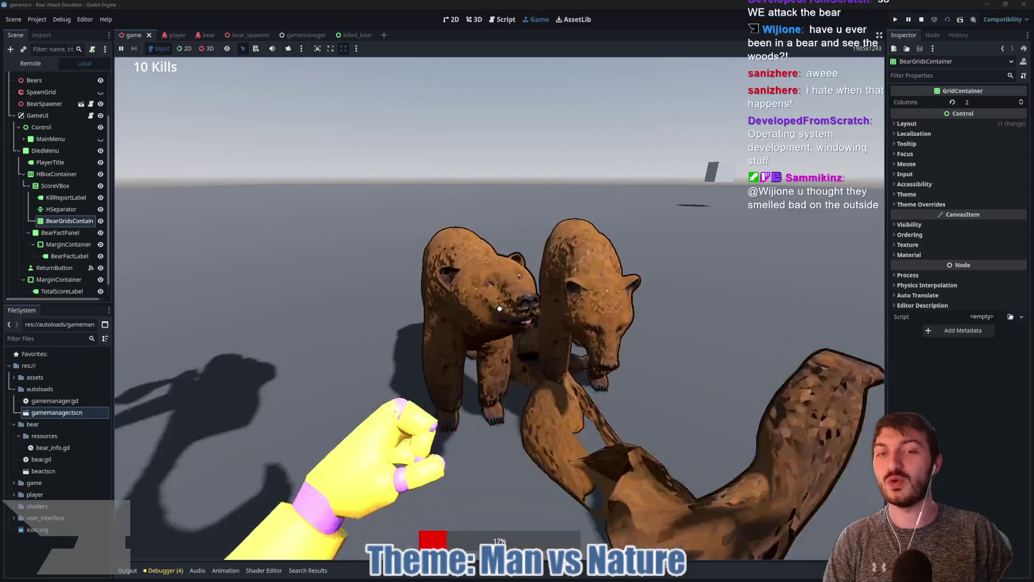
click(500, 308)
click(500, 308)
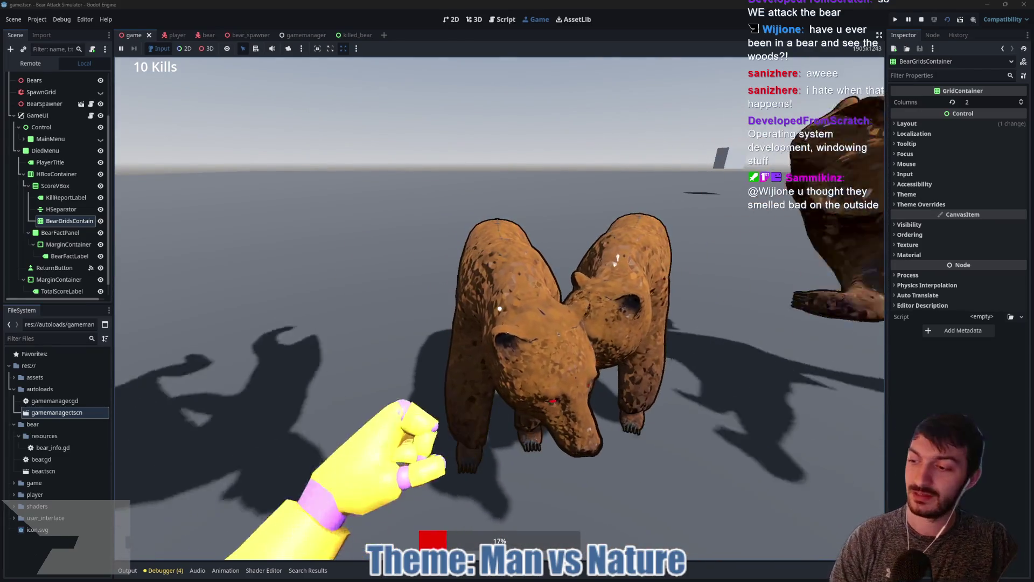
click(500, 308)
click(499, 308)
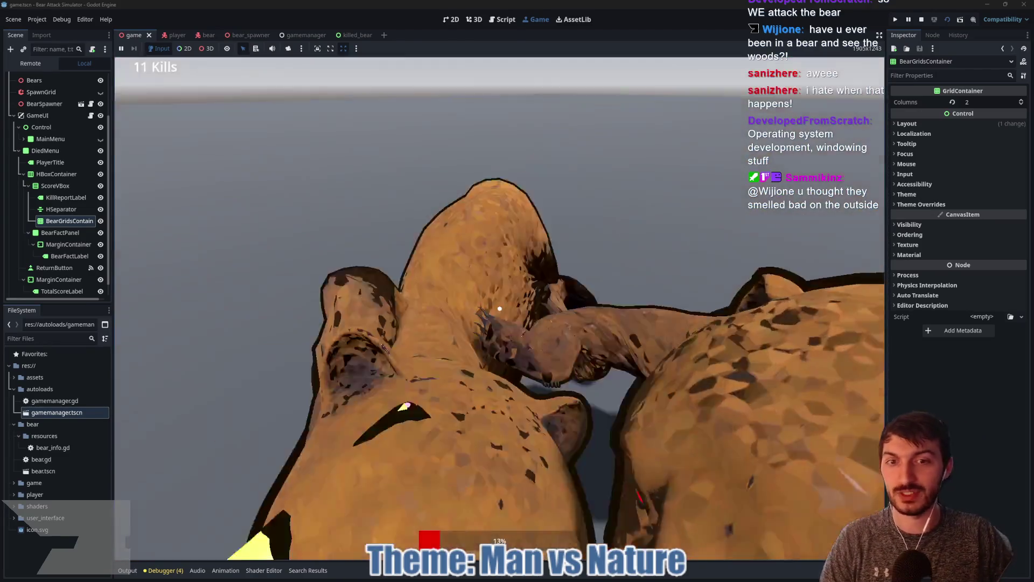
click(500, 309)
click(499, 308)
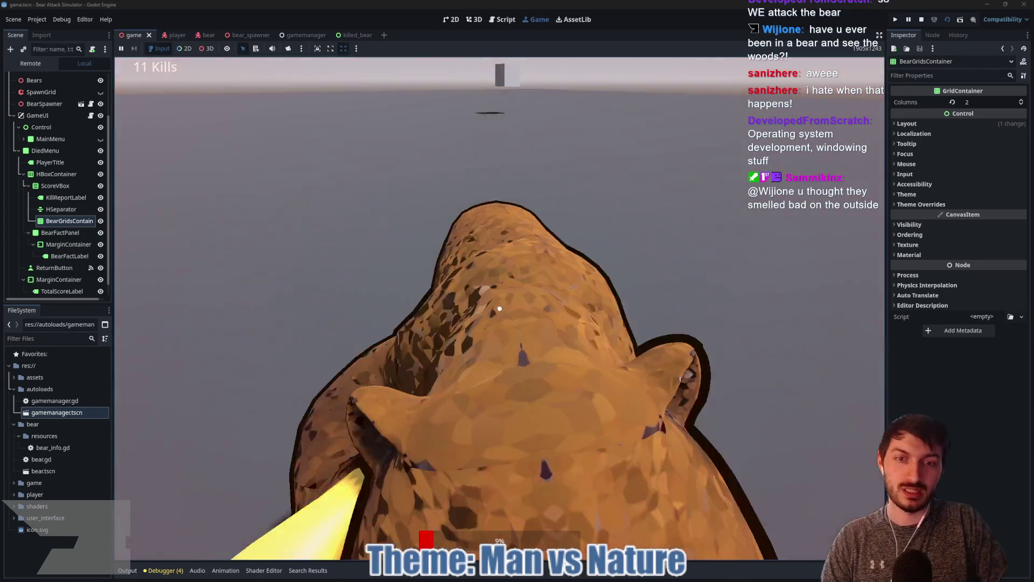
click(499, 308)
click(500, 308)
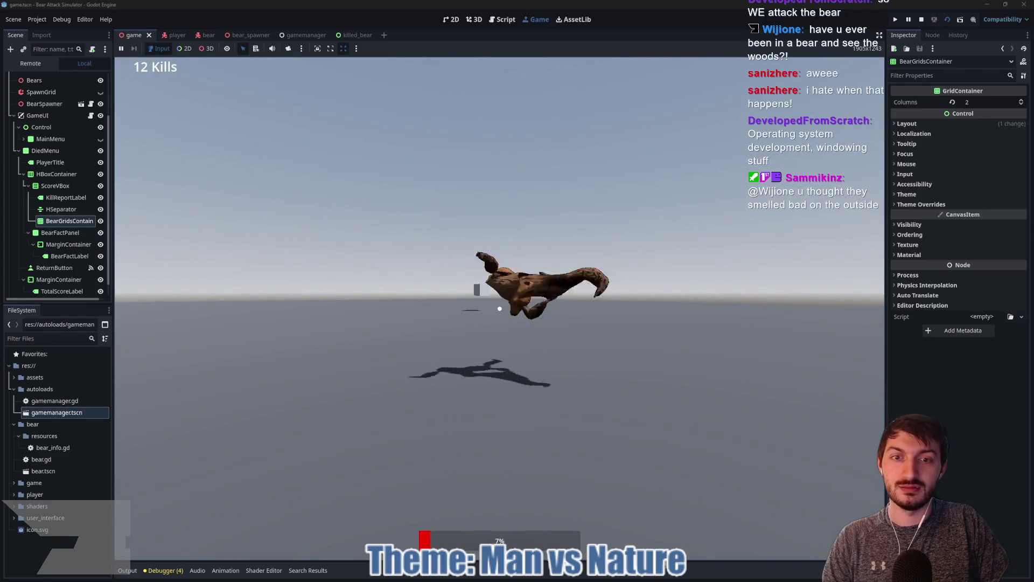
click(500, 308)
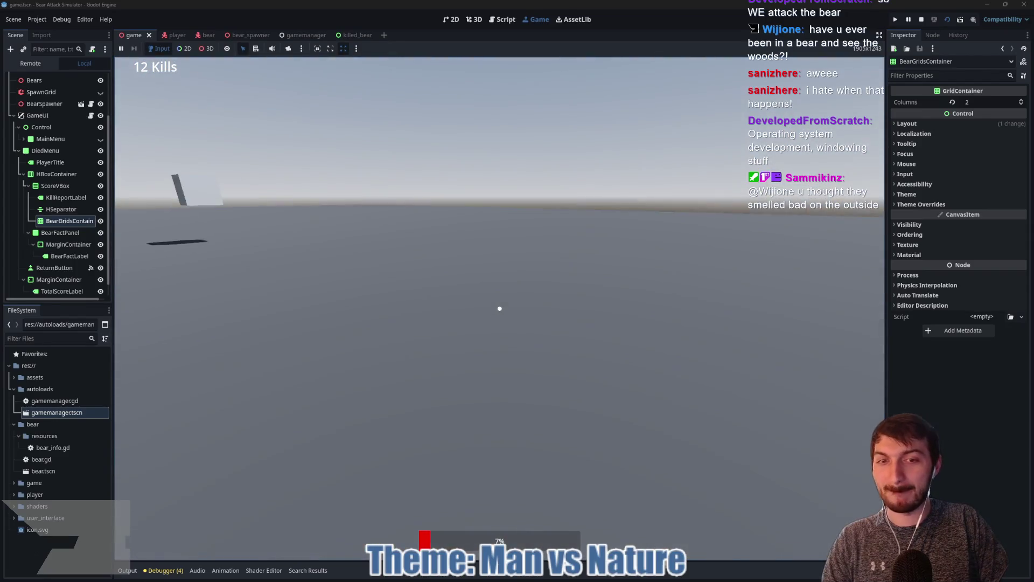
click(500, 308)
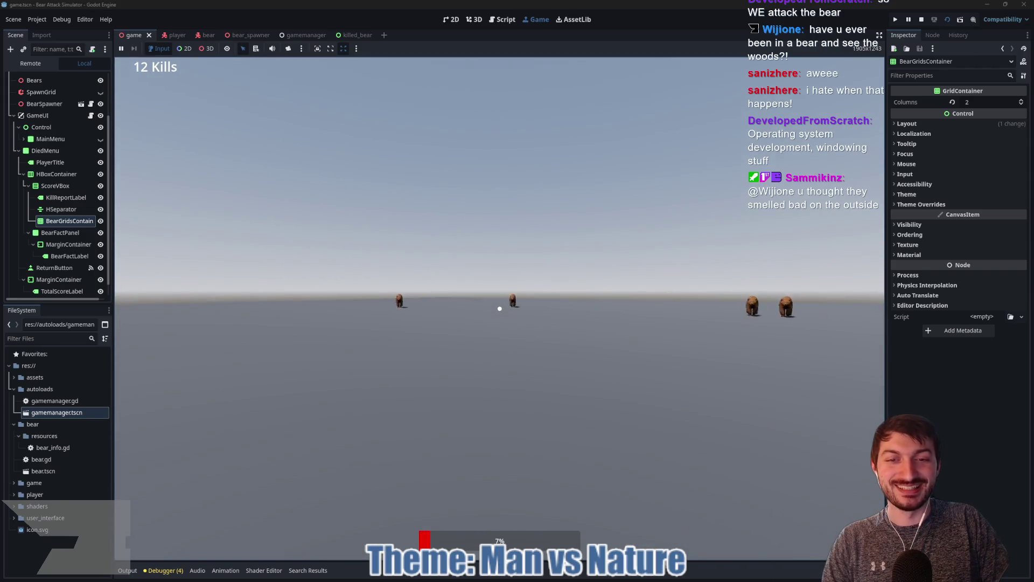
click(499, 308)
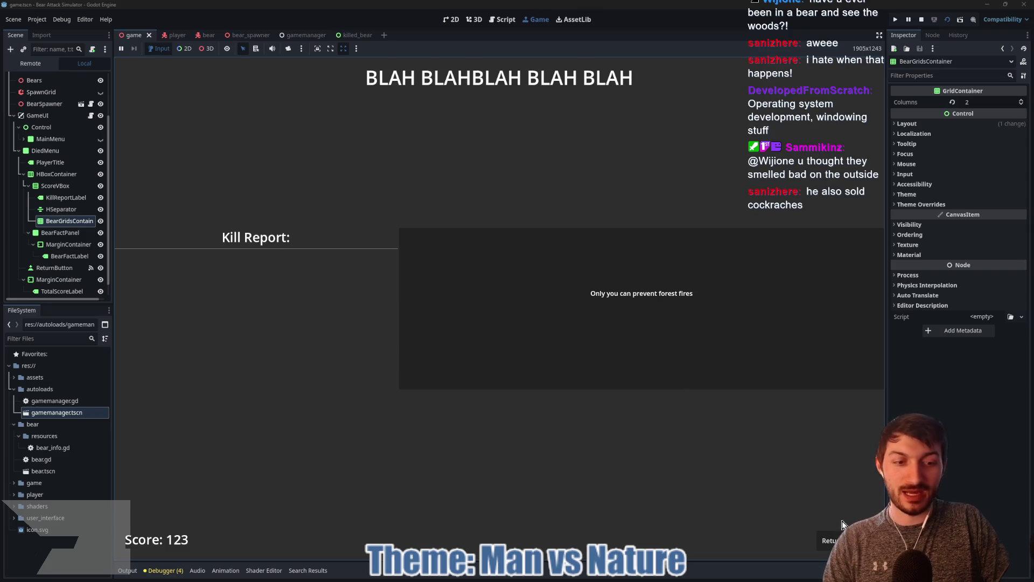
Leave the Score 123 Kill Report for the main menu and stop the playtest.
click(832, 541)
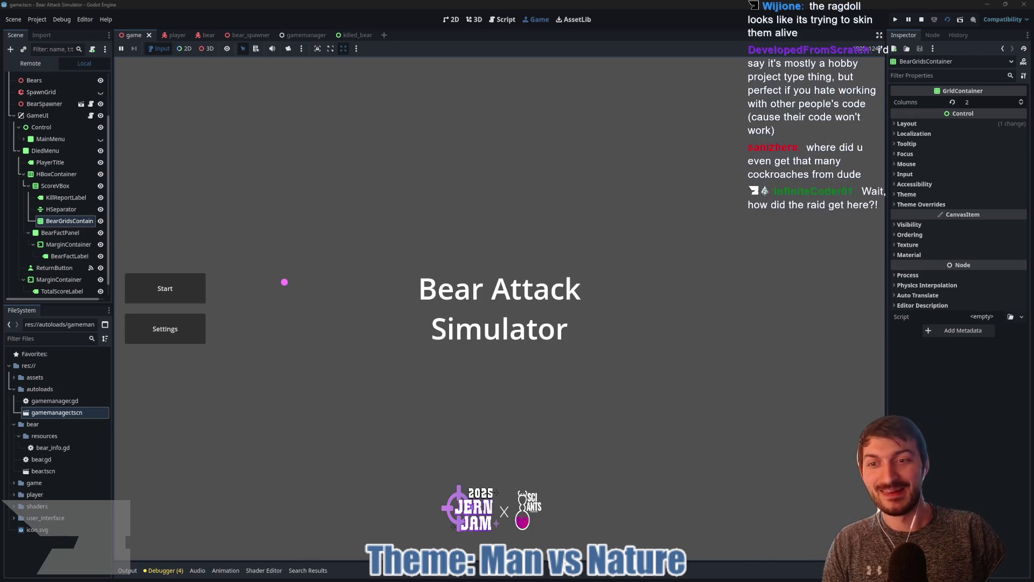
click(922, 22)
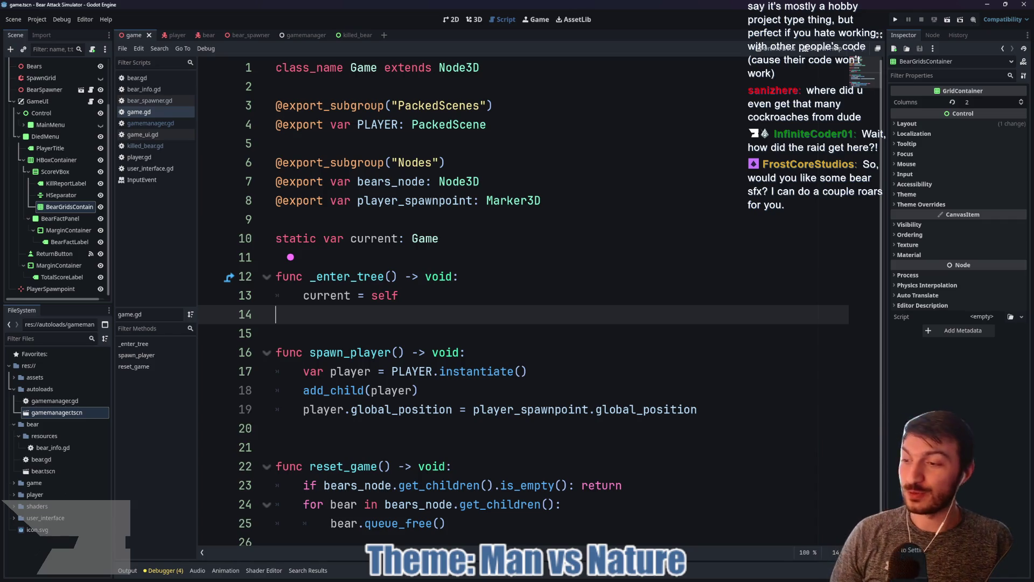
mouse_move(209, 240)
mouse_down()
mouse_move(342, 354)
mouse_move(487, 392)
mouse_up()
mouse_move(512, 242)
mouse_down()
mouse_move(740, 364)
mouse_move(806, 381)
mouse_move(807, 393)
mouse_up()
drag(200, 123, 486, 224)
mouse_move(571, 251)
mouse_down()
mouse_move(531, 259)
mouse_move(566, 250)
mouse_up()
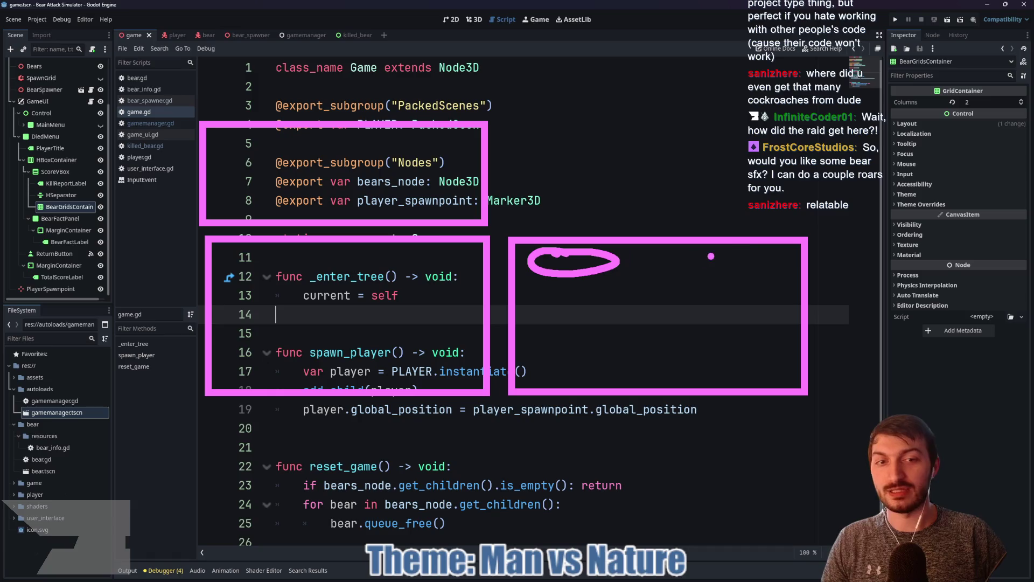
drag(784, 255, 760, 258)
mouse_move(736, 296)
mouse_down()
mouse_move(739, 410)
mouse_move(764, 395)
mouse_up()
drag(795, 296, 789, 379)
drag(718, 295, 717, 377)
drag(561, 357, 560, 353)
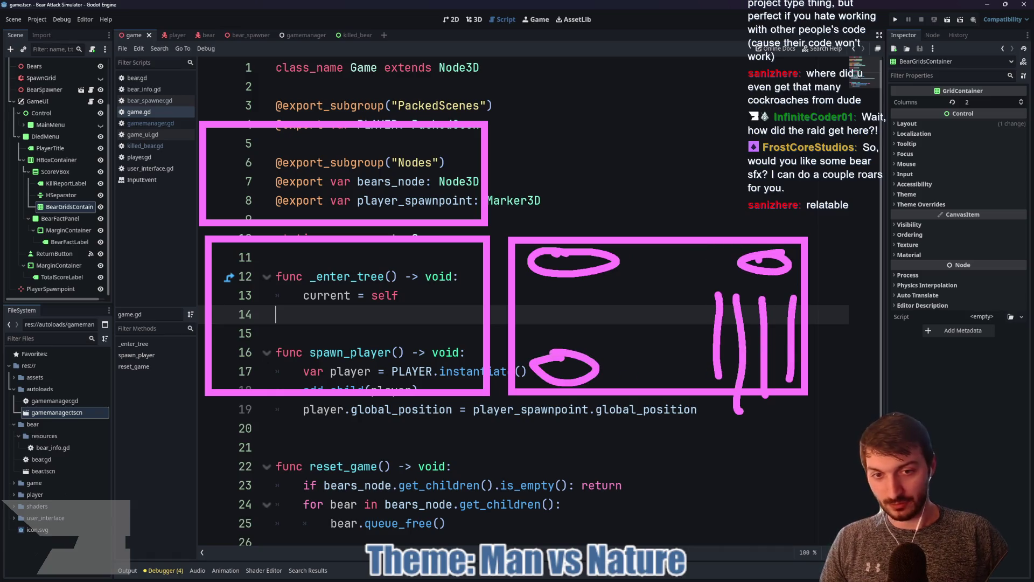
drag(688, 292, 686, 385)
click(696, 380)
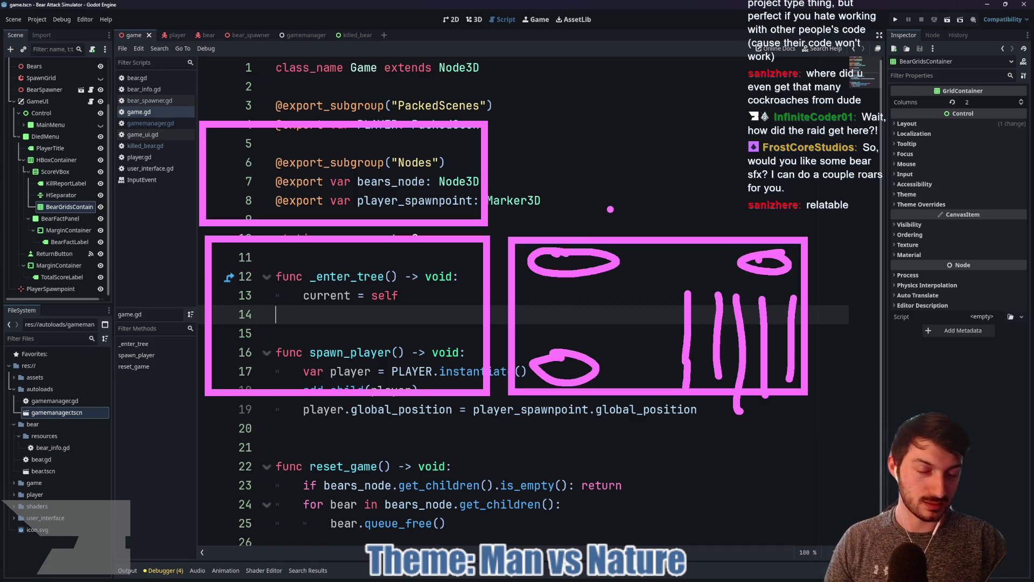
mouse_move(614, 206)
mouse_down()
mouse_move(613, 227)
mouse_move(649, 224)
mouse_move(675, 204)
mouse_move(695, 231)
mouse_move(714, 234)
mouse_up()
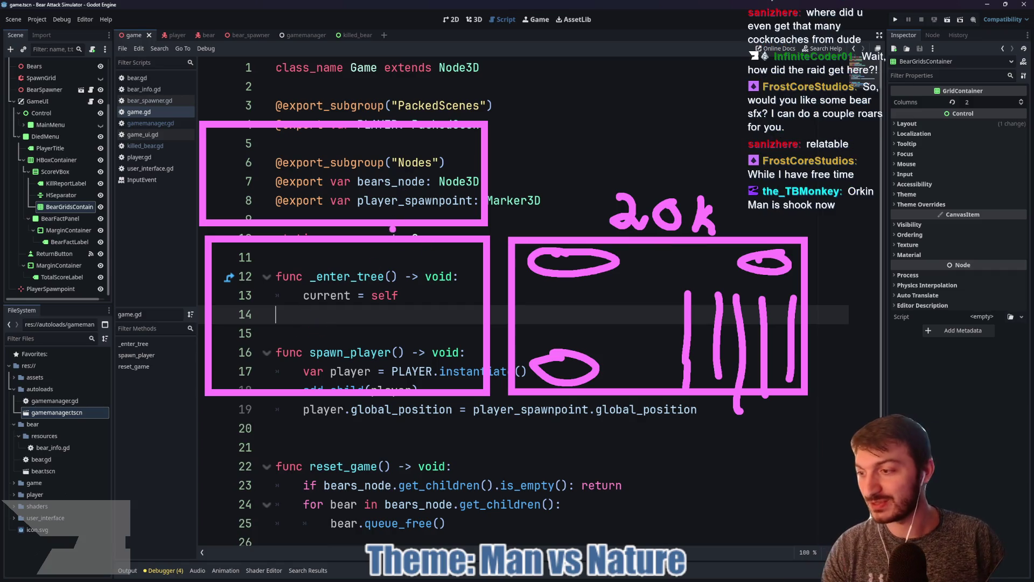
key(Escape)
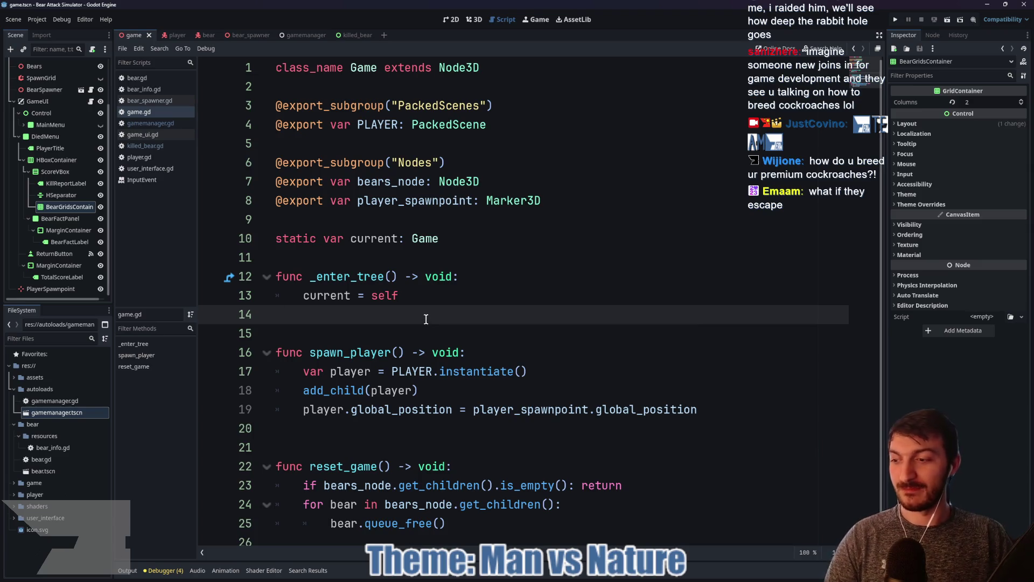
Place the cursor on line 11 and box lines 10–19 of game.gd in pink.
click(366, 255)
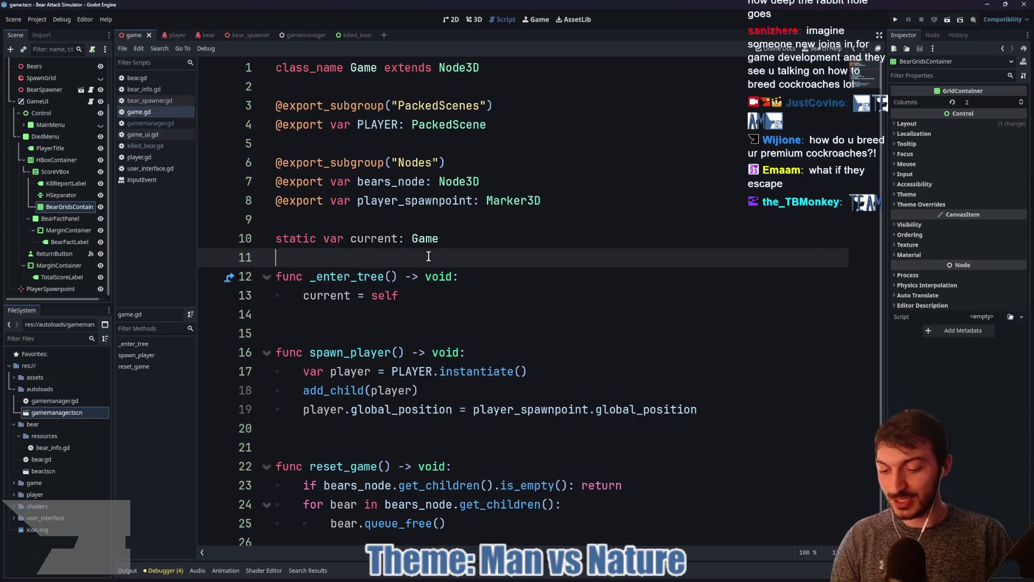
mouse_move(462, 300)
mouse_down()
mouse_move(669, 381)
mouse_move(679, 414)
mouse_up()
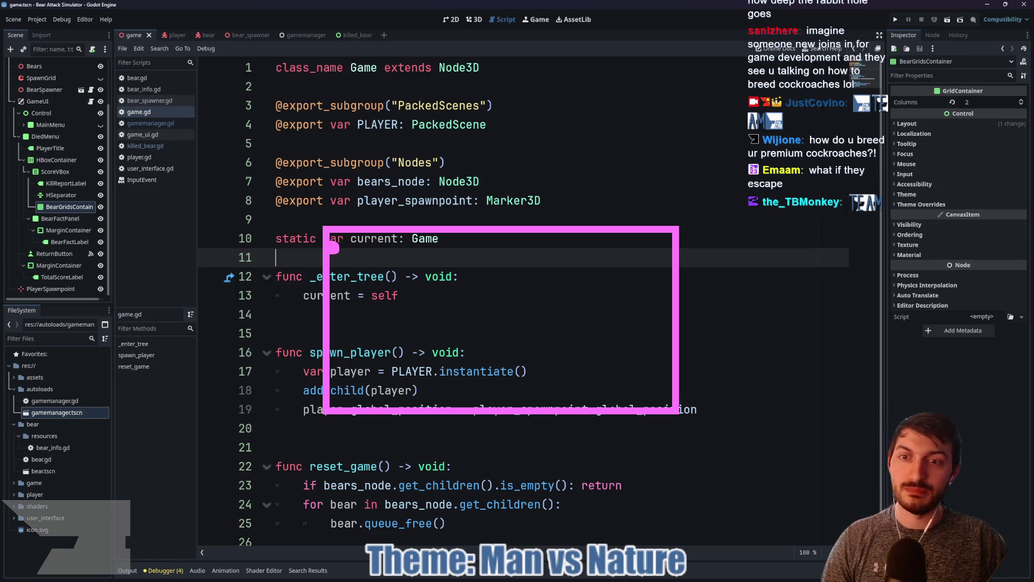
Underline the static var current line and trace a box edge, then clear the sketches.
mouse_move(333, 245)
mouse_down()
mouse_move(367, 255)
mouse_move(667, 252)
mouse_up()
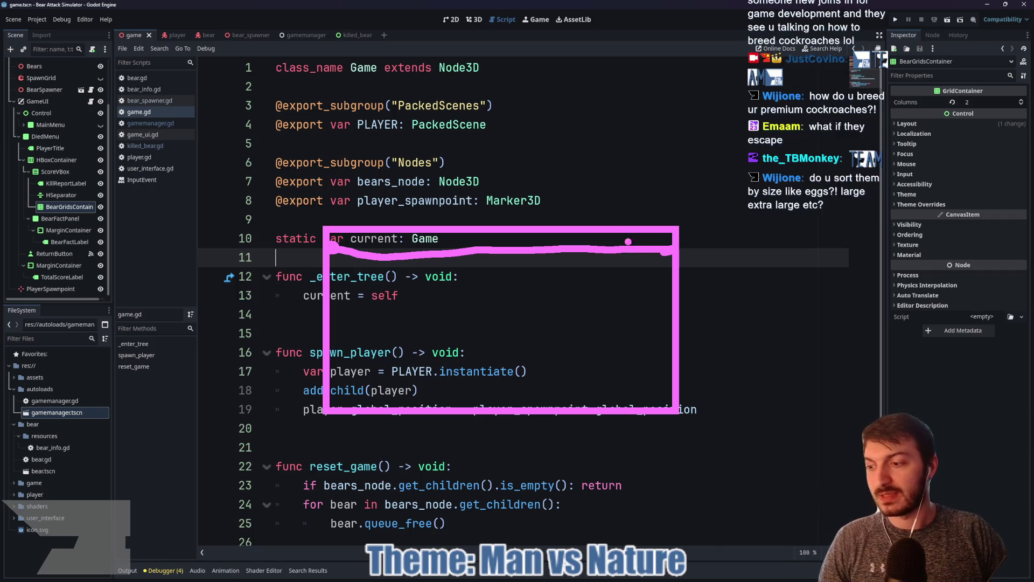
mouse_move(321, 237)
mouse_down()
mouse_move(586, 204)
mouse_move(720, 260)
mouse_up()
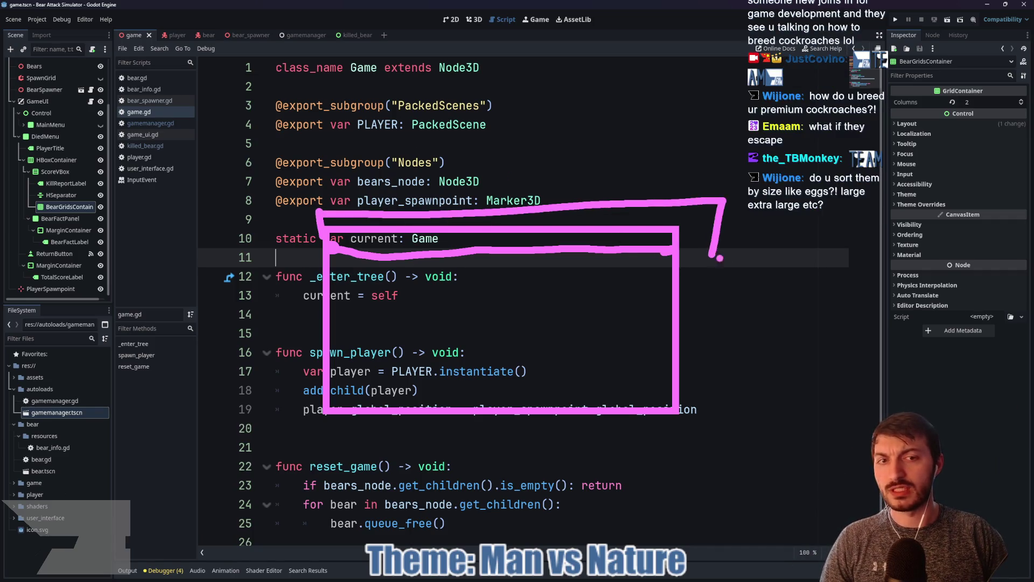
key(Escape)
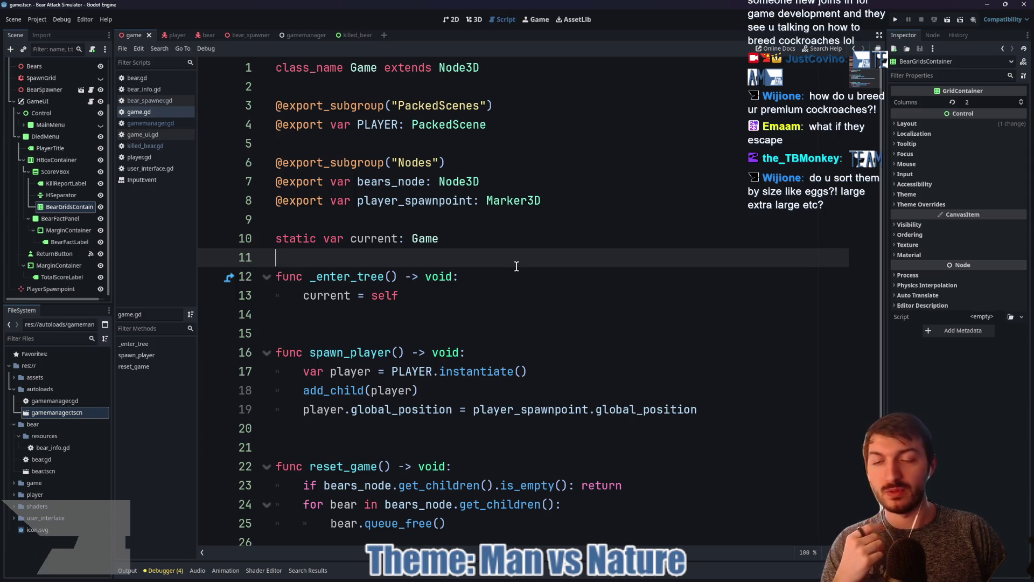
Sketch three stacked rectangles over the middle of the code, adding small scribbles and a dot.
mouse_move(501, 264)
mouse_down()
mouse_move(554, 313)
mouse_move(586, 380)
mouse_up()
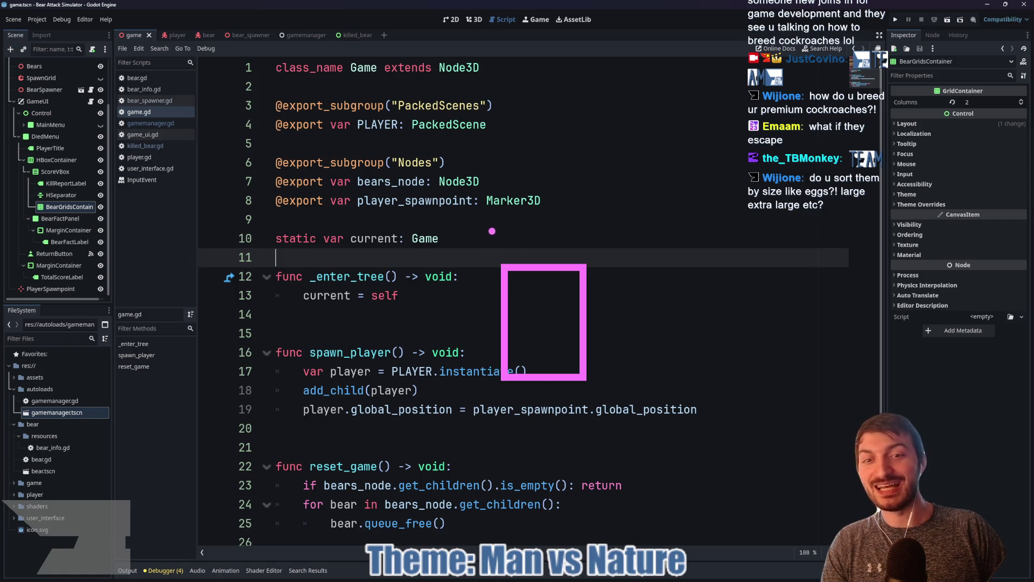
mouse_move(487, 354)
mouse_down()
mouse_move(605, 415)
mouse_move(597, 475)
mouse_up()
mouse_move(470, 459)
mouse_down()
mouse_move(596, 478)
mouse_move(609, 560)
mouse_up()
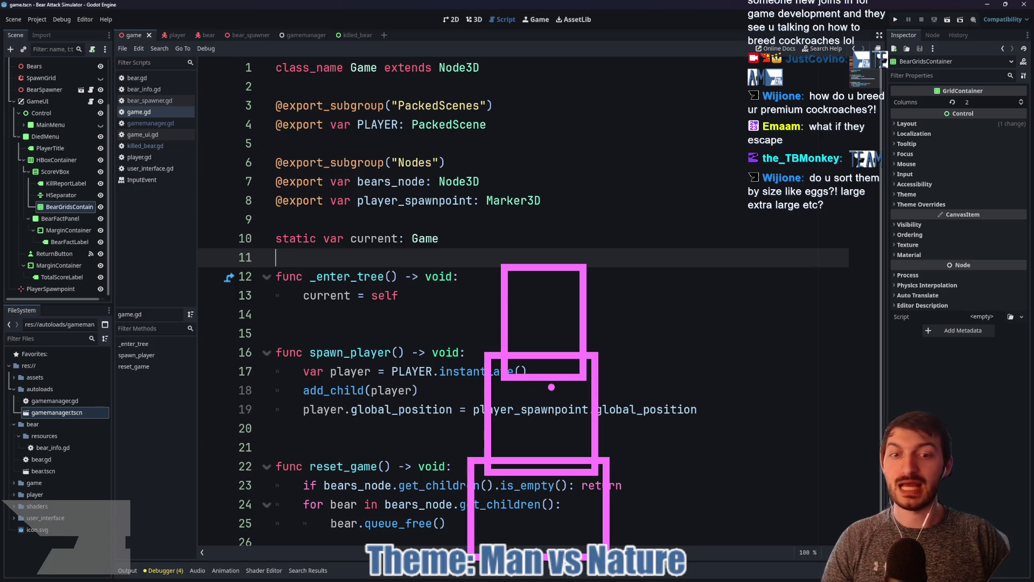
mouse_move(526, 372)
mouse_down()
mouse_move(511, 372)
mouse_move(544, 378)
mouse_up()
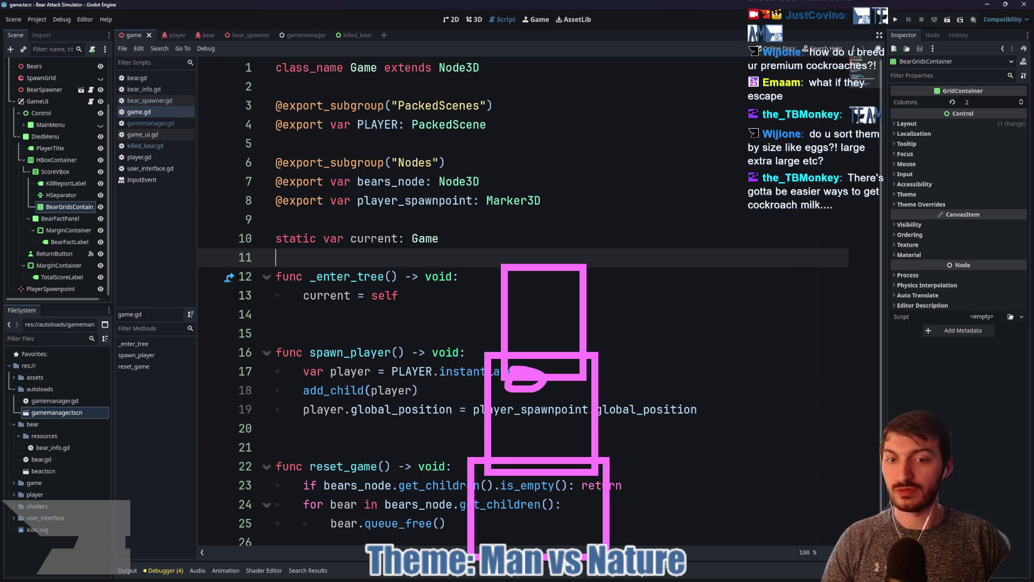
mouse_move(516, 464)
mouse_down()
mouse_move(500, 466)
mouse_move(531, 466)
mouse_up()
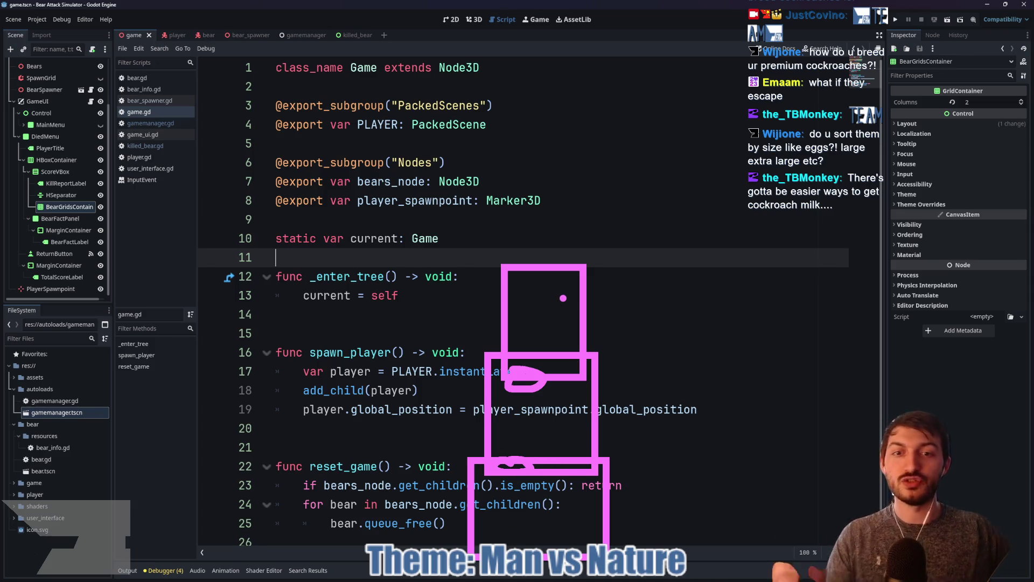
click(409, 76)
Draw an arrow from line 7 into the top rectangle, then loop around parts of lines 11–12.
drag(461, 182, 549, 261)
drag(538, 229, 549, 259)
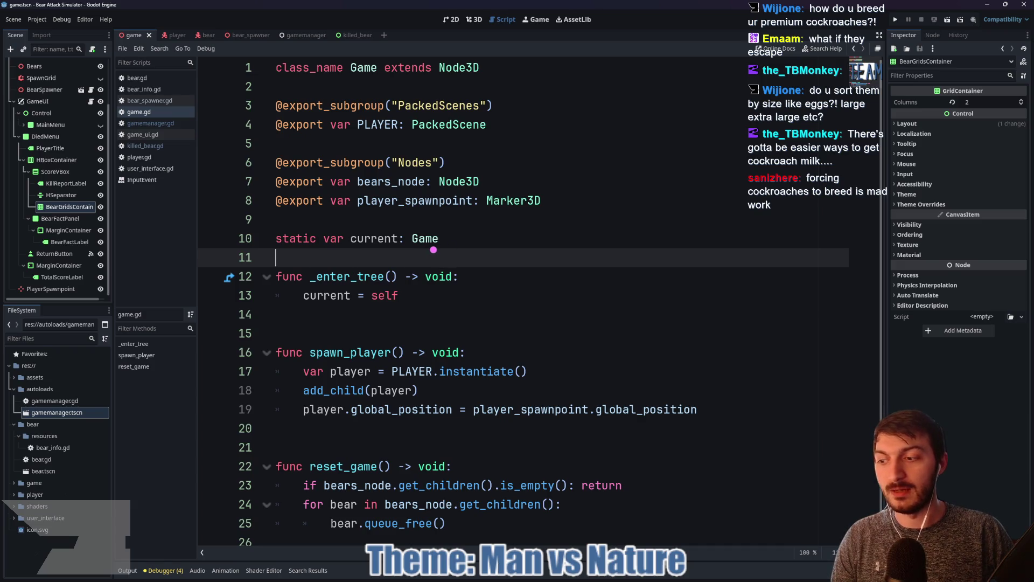
drag(442, 249, 555, 252)
mouse_move(443, 254)
mouse_down()
mouse_move(474, 291)
mouse_move(560, 259)
mouse_up()
mouse_move(399, 252)
mouse_down()
mouse_move(388, 272)
mouse_move(384, 245)
mouse_move(401, 259)
mouse_up()
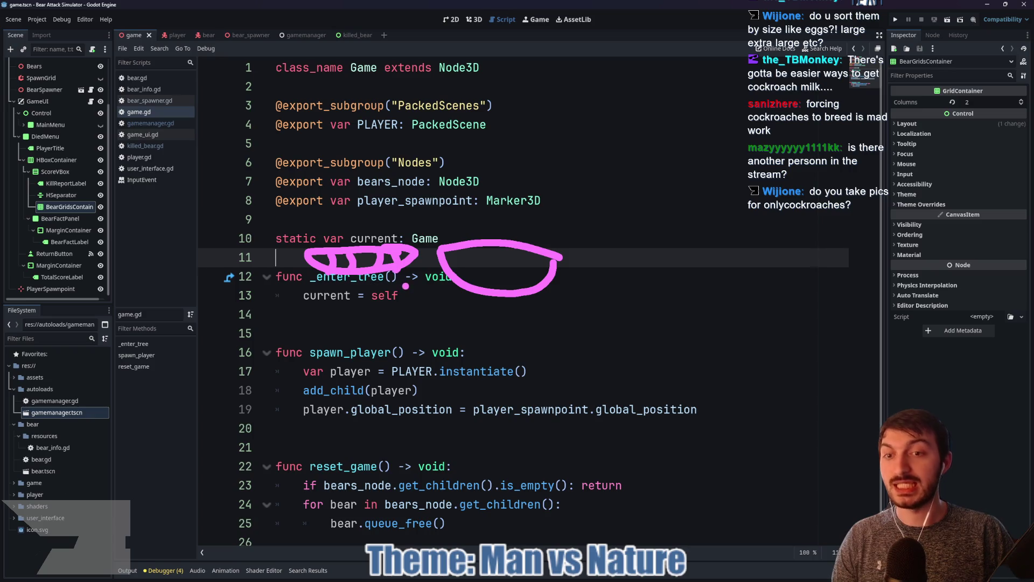
Hatch the left loop, scribble over the right one, add a tick, then clear the sketches.
drag(558, 217, 511, 271)
mouse_move(492, 317)
mouse_down()
mouse_move(587, 285)
mouse_move(584, 301)
mouse_up()
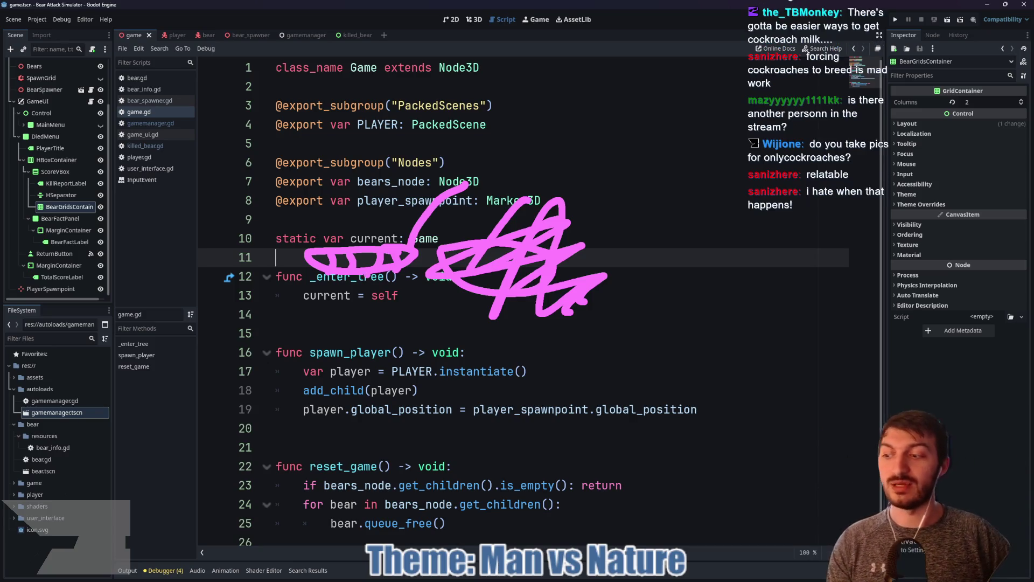
mouse_move(407, 218)
mouse_down()
mouse_move(407, 245)
mouse_move(424, 253)
mouse_up()
key(Escape)
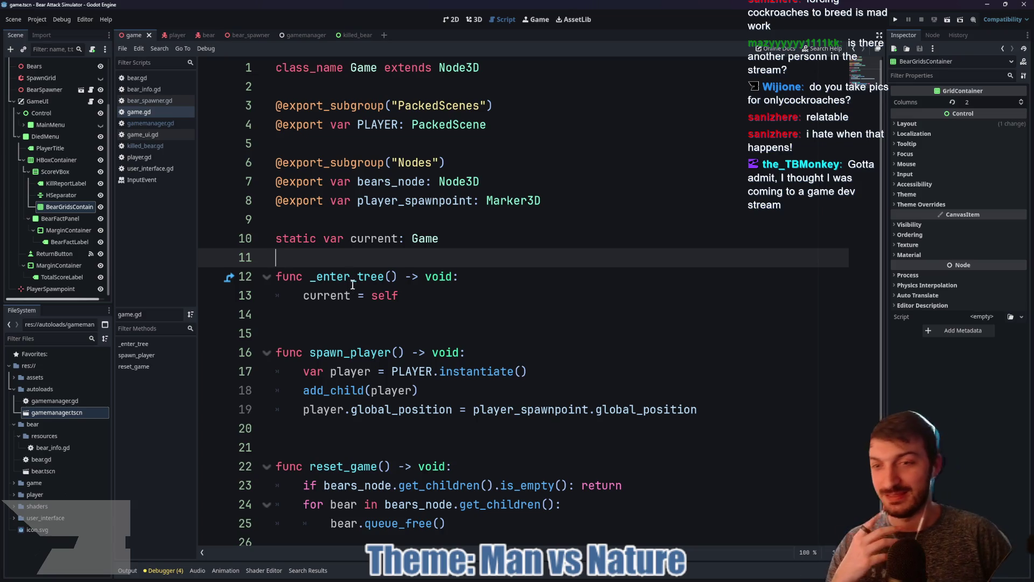
Scroll the unmarked game.gd script and put the cursor back on line 11.
scroll(359, 257, down, 1)
click(355, 298)
click(317, 246)
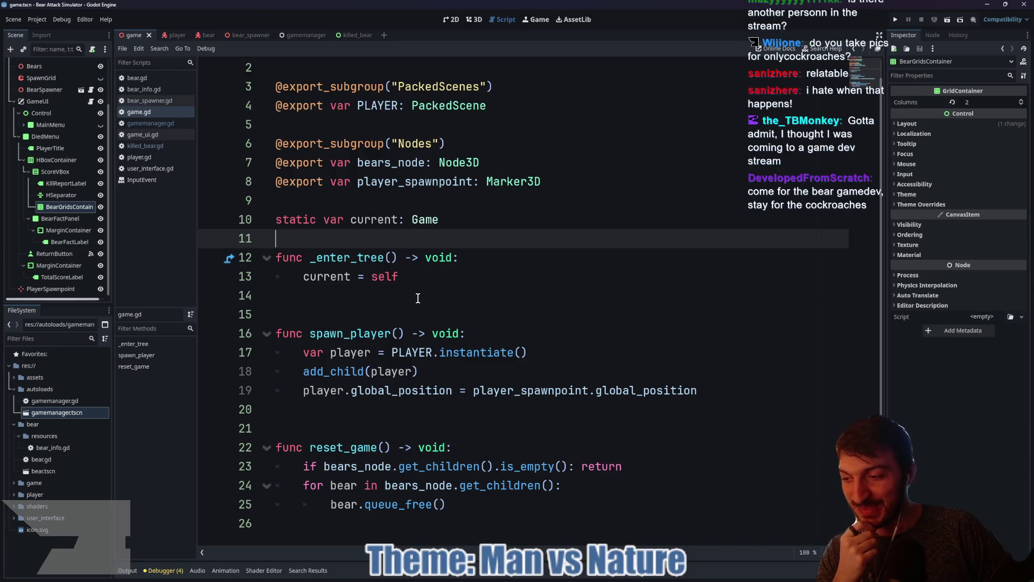
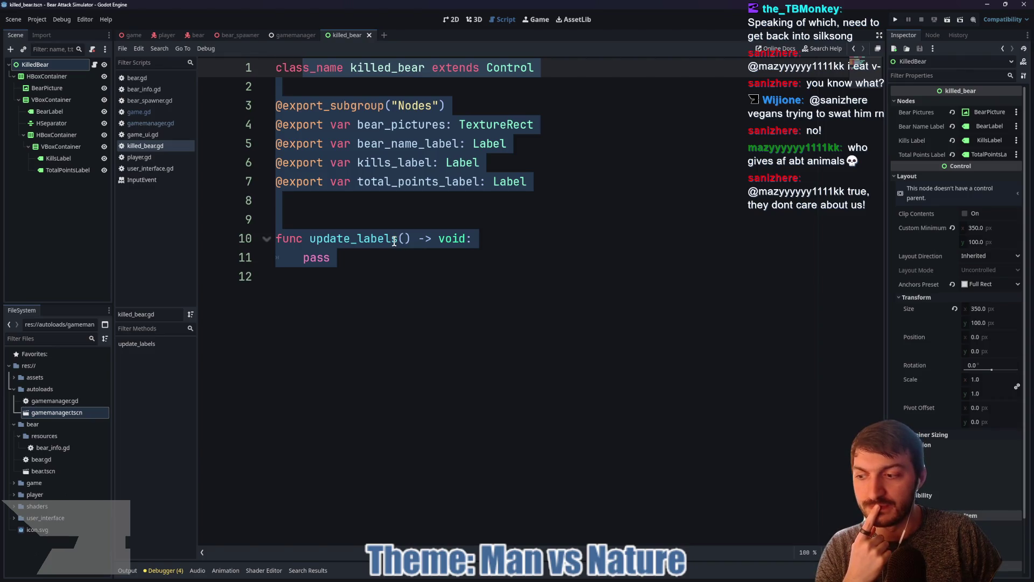
Open the bear_spawner script, glance at game.gd, then go back to bear_spawner.
click(394, 242)
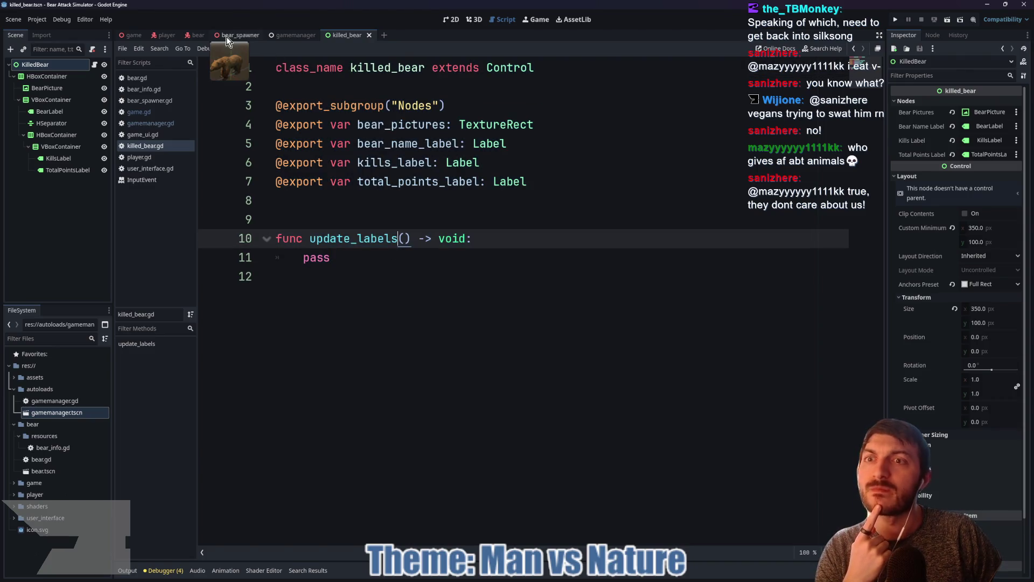
click(227, 35)
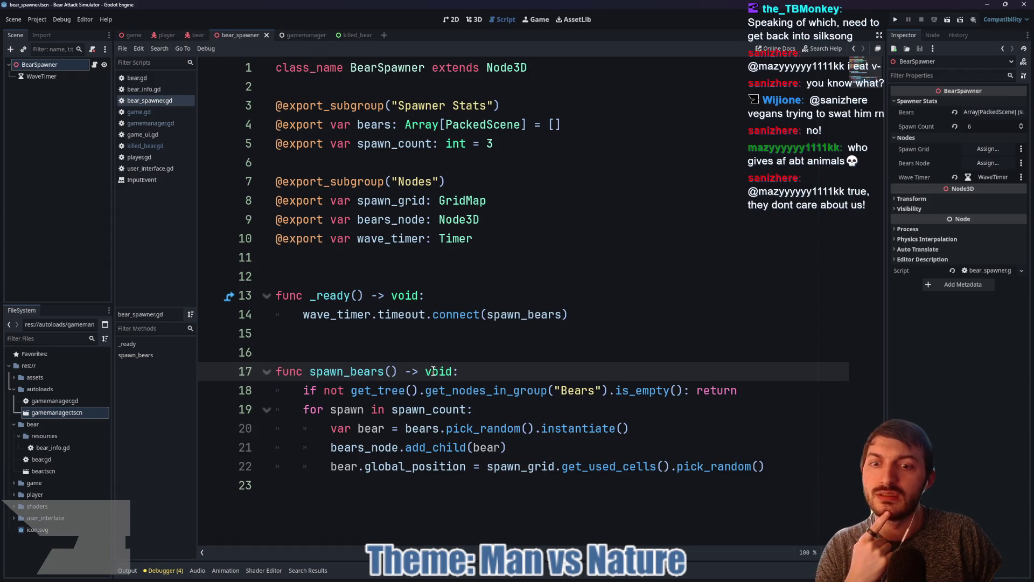
mouse_move(499, 389)
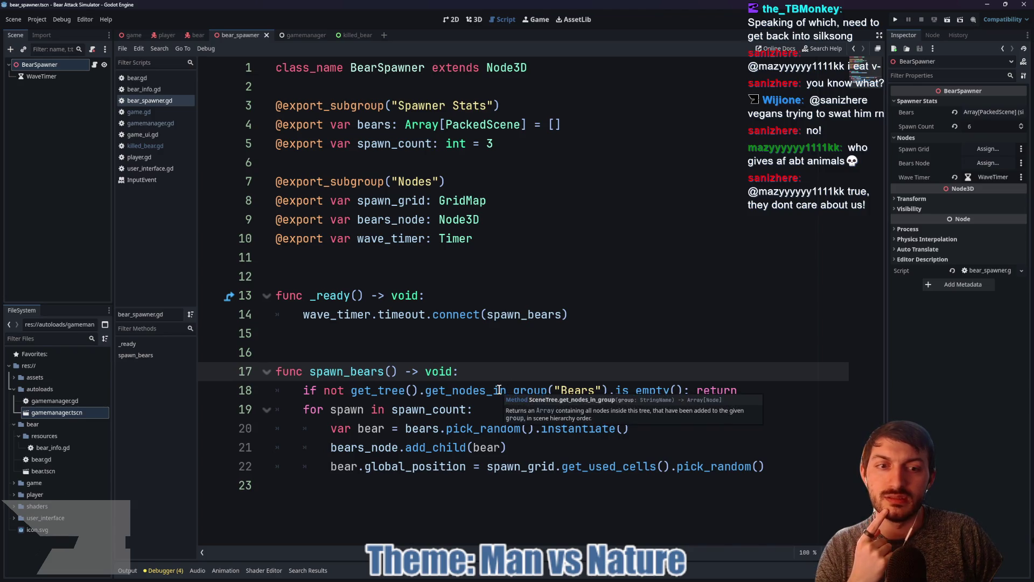
key(ctrl+shift+Tab)
key(ctrl+shift+Tab)
key(ctrl+shift+Tab)
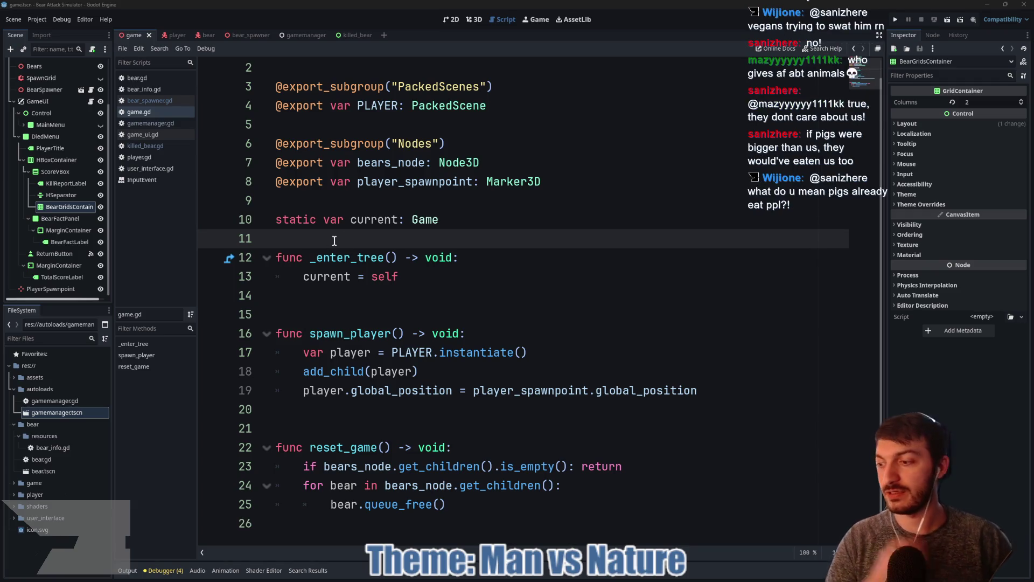
click(249, 34)
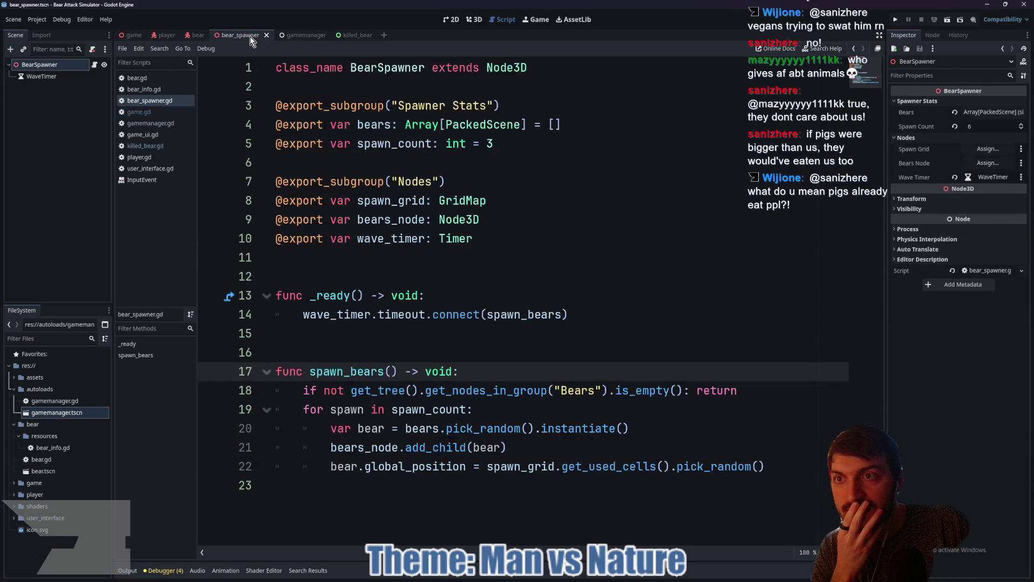
click(197, 34)
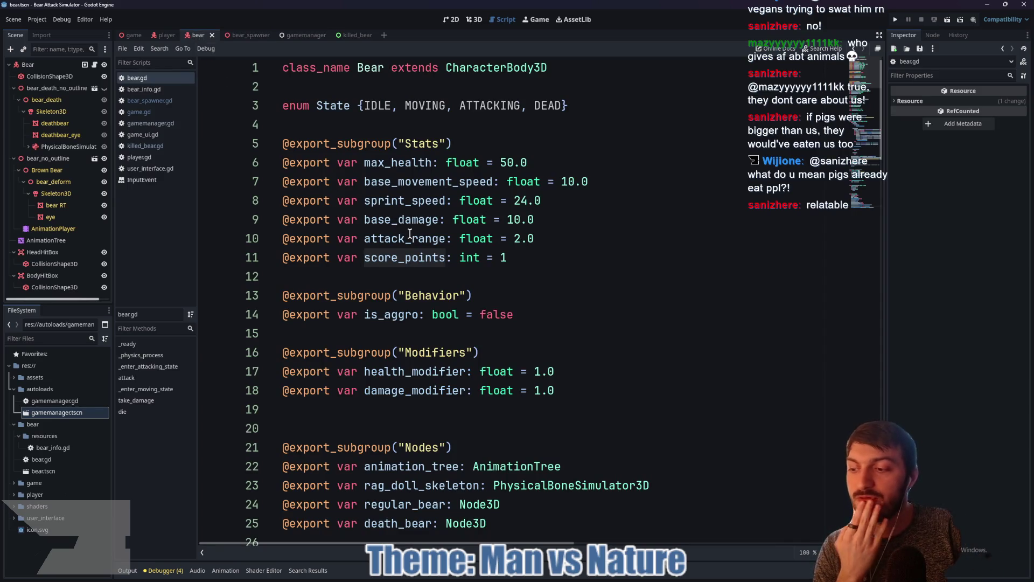
Check the BearTypes enum and its BrownBear value in gamemanager.gd.
click(577, 258)
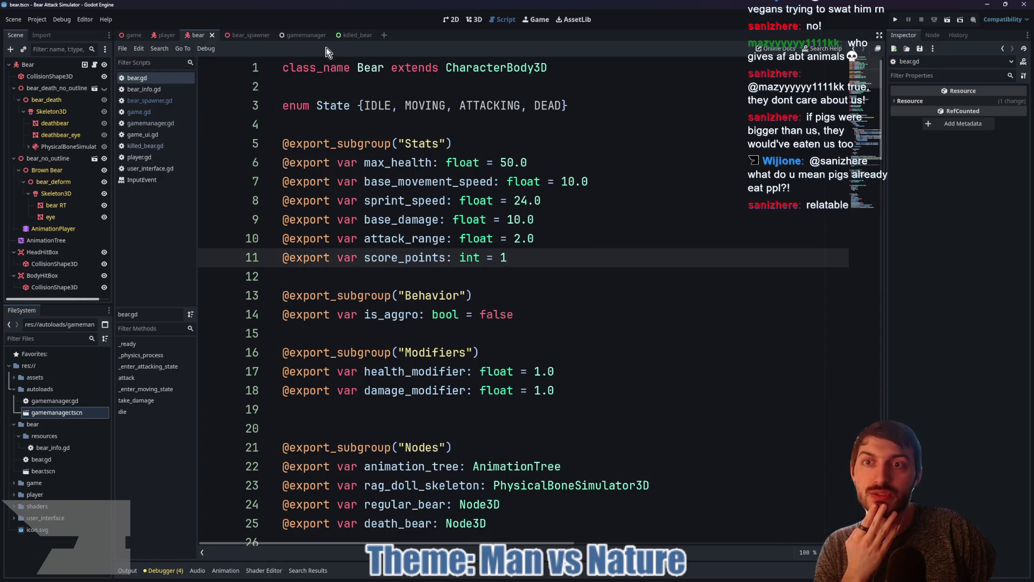
click(309, 35)
double_click(420, 124)
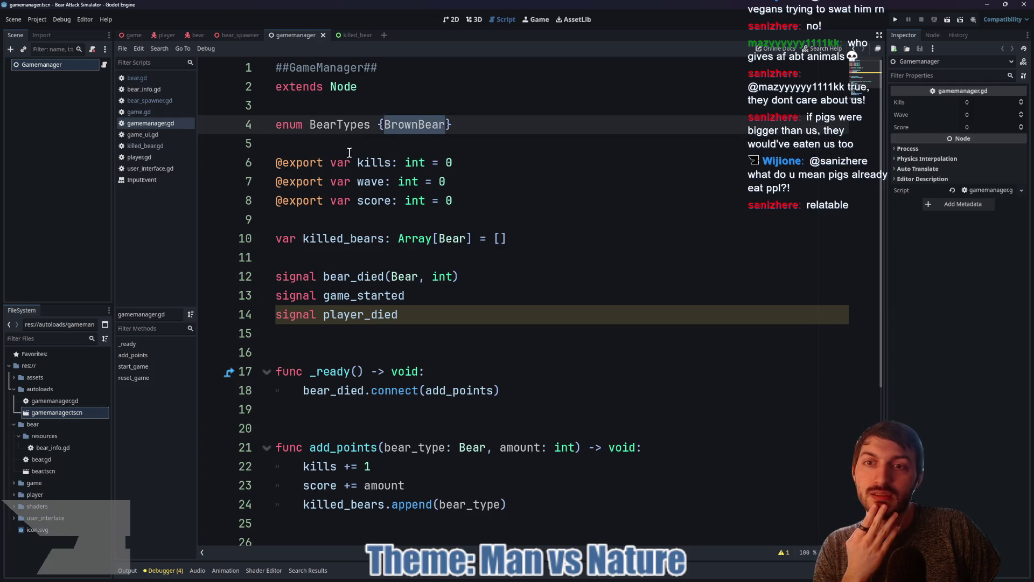
double_click(343, 125)
double_click(420, 124)
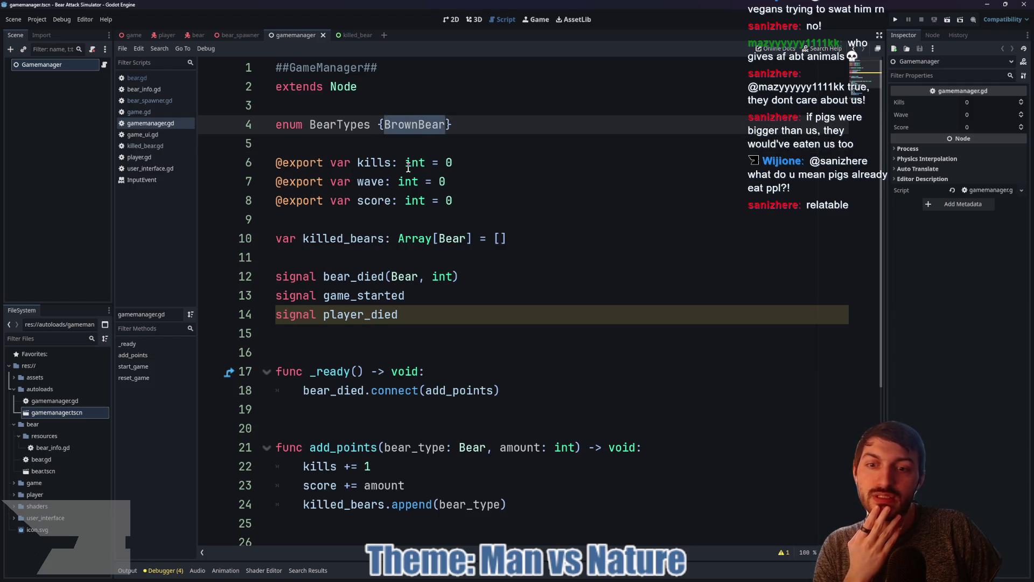
scroll(412, 169, down, 4)
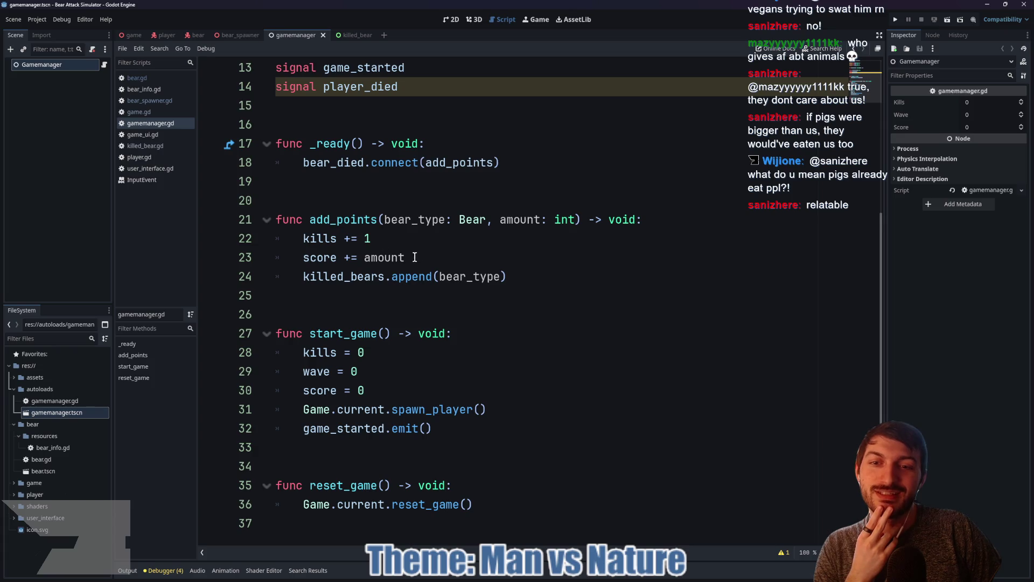
click(480, 259)
scroll(471, 272, up, 4)
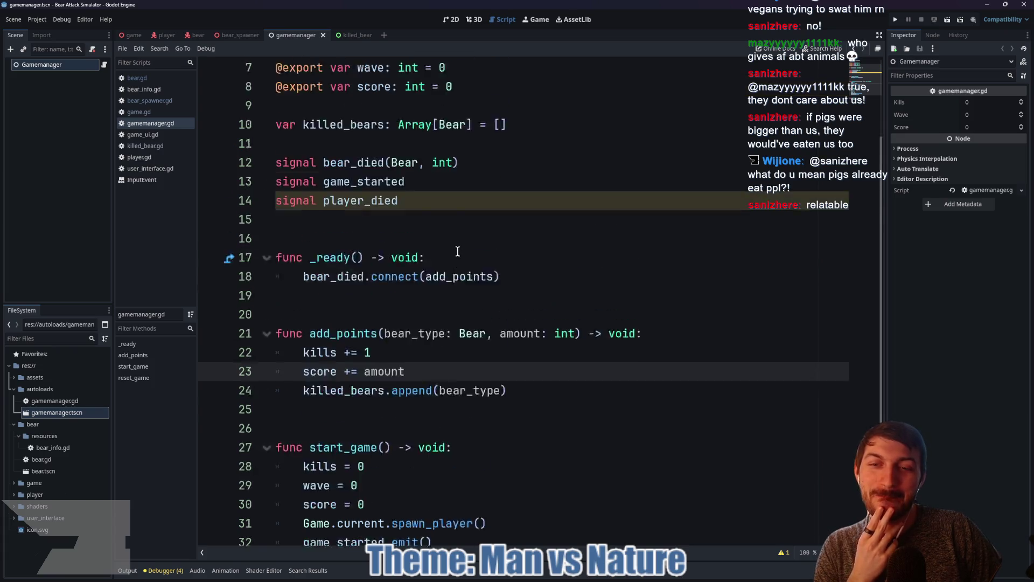
scroll(436, 298, down, 3)
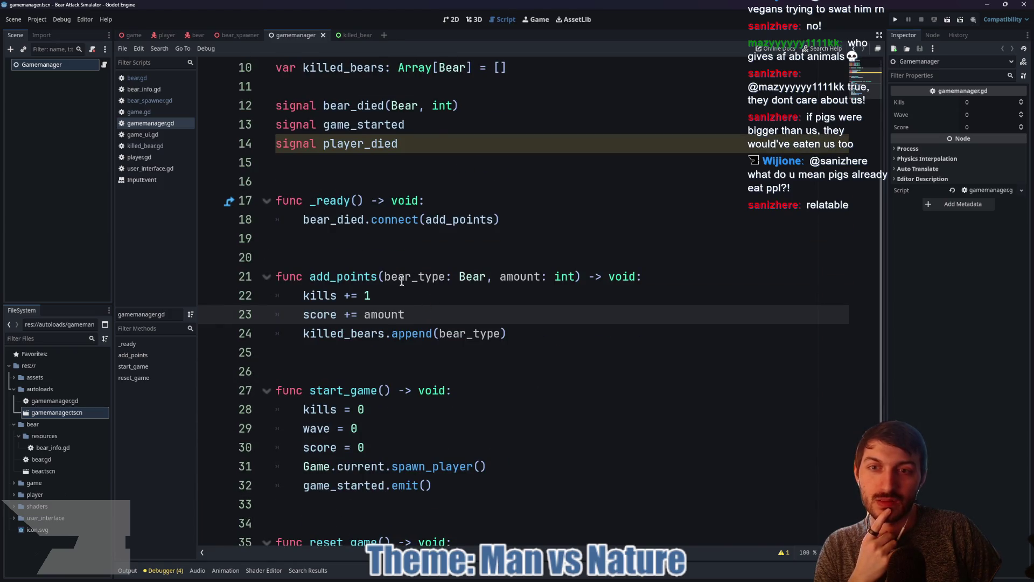
scroll(402, 280, up, 2)
click(340, 332)
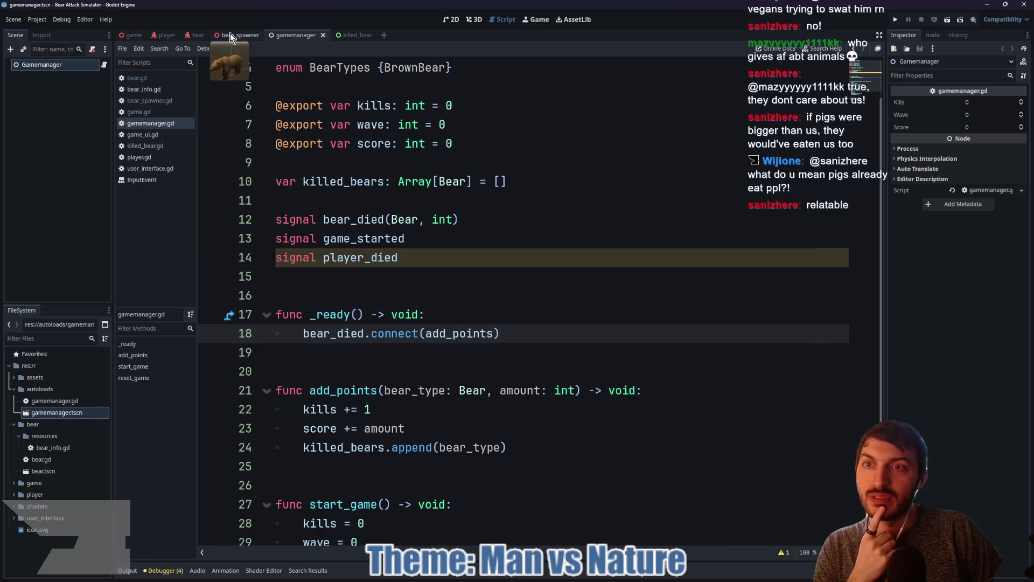
In bear.gd, delete the surplus blank line above var anim_playback.
click(198, 36)
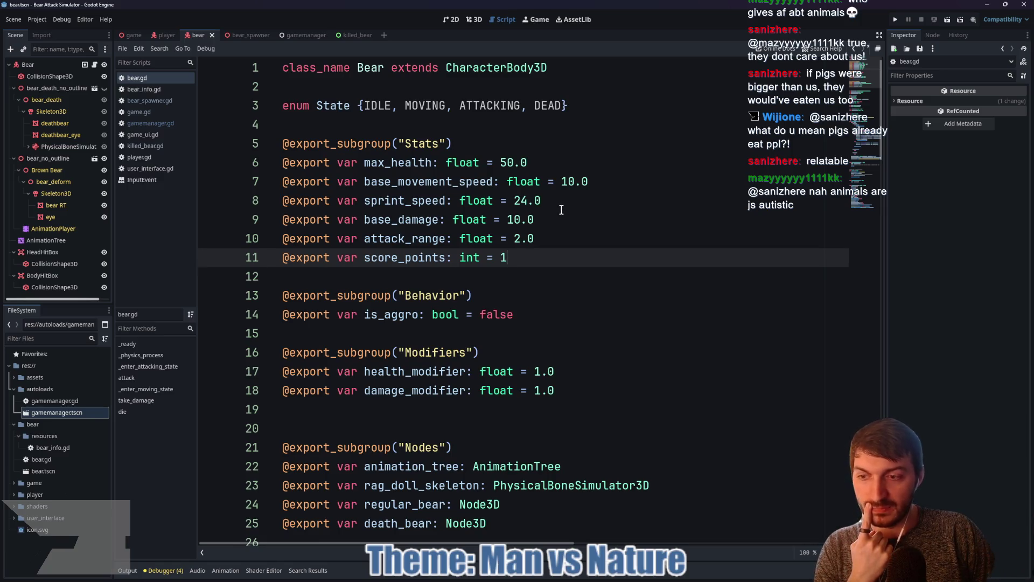
scroll(561, 209, down, 2)
scroll(556, 214, down, 2)
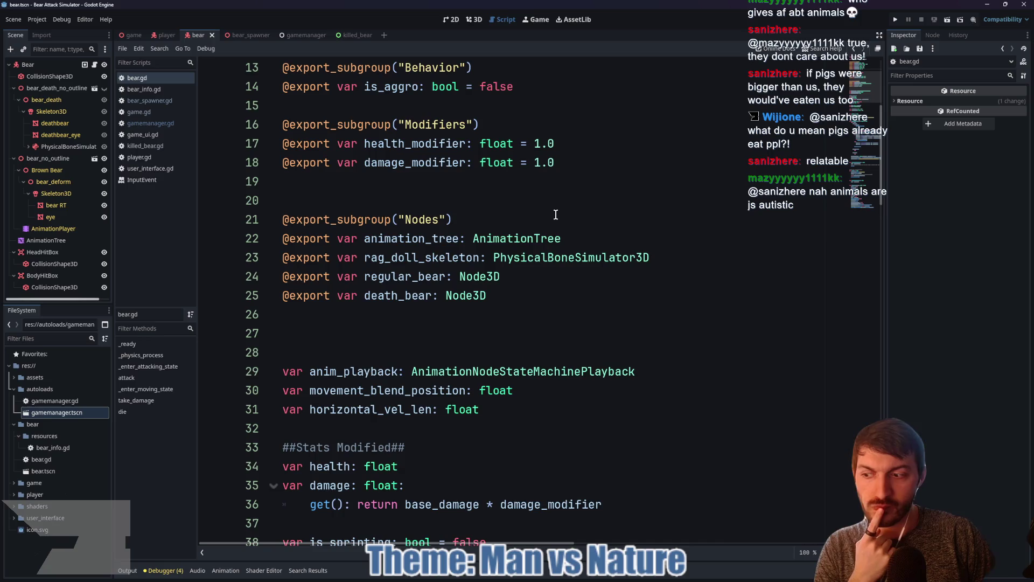
scroll(556, 214, down, 3)
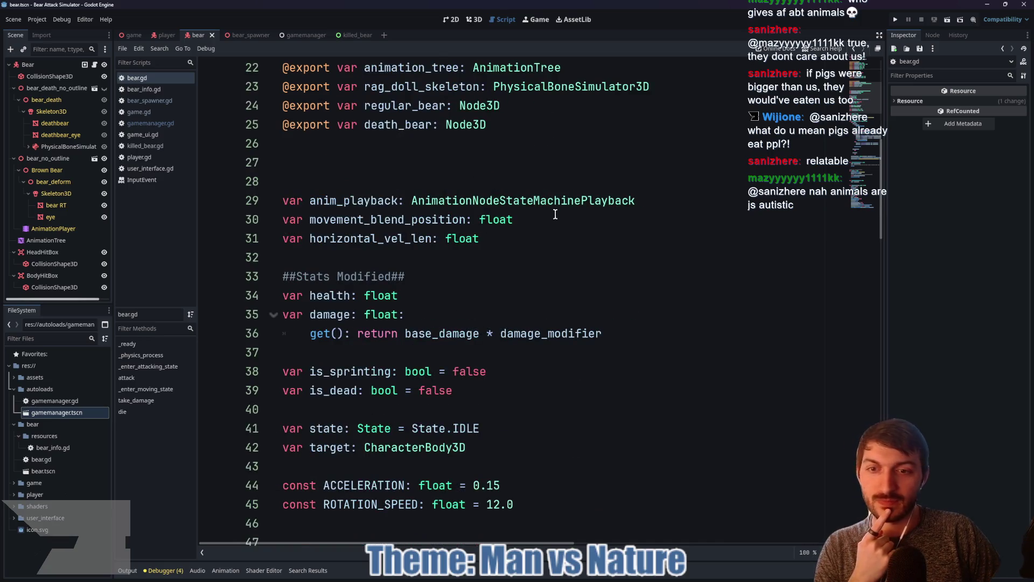
click(344, 180)
mouse_move(499, 203)
key(BackSpace)
key(BackSpace)
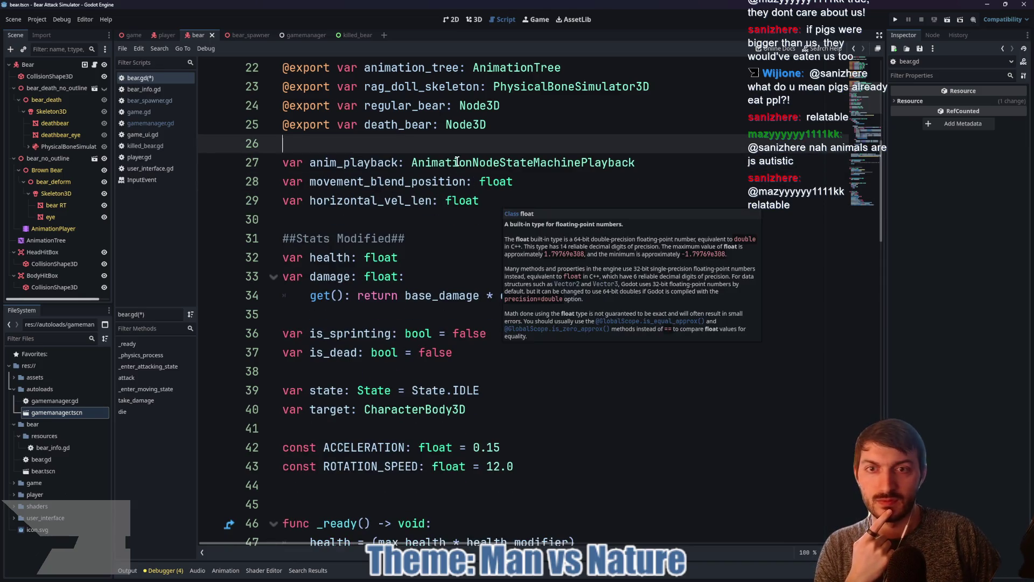
key(Return)
scroll(442, 143, down, 2)
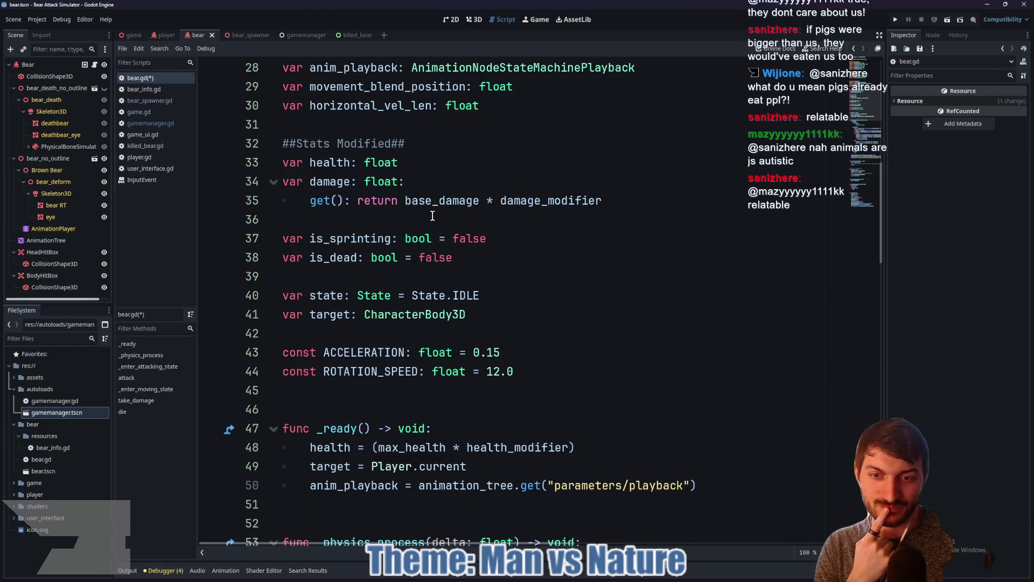
scroll(408, 218, up, 8)
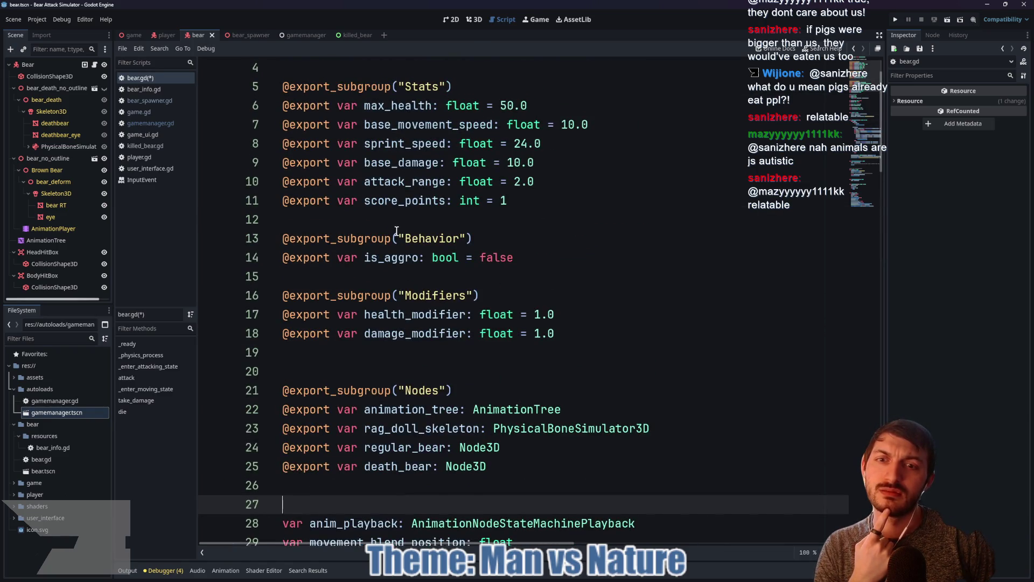
Place the caret at the end of the Stats export subgroup line.
click(321, 276)
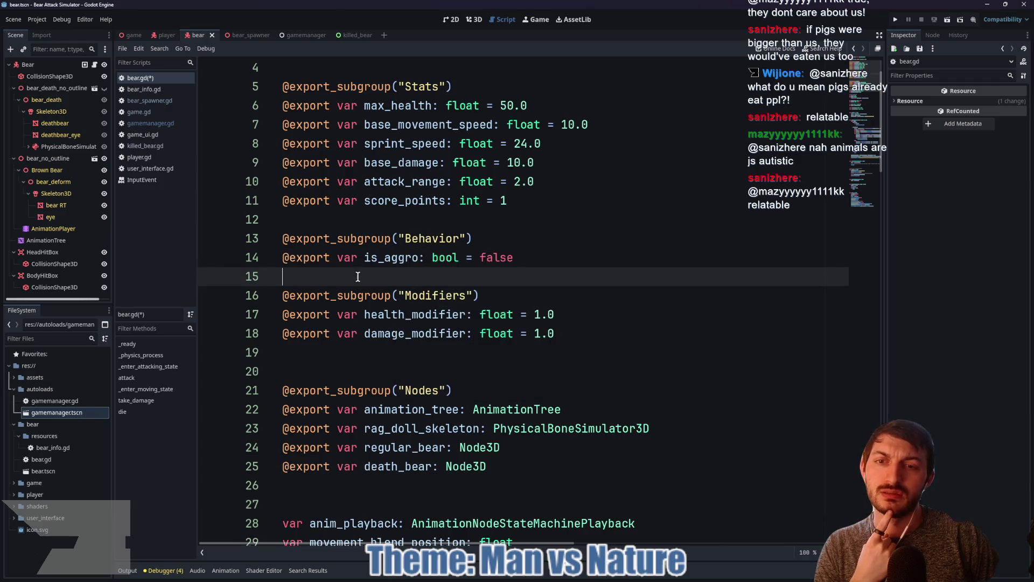
click(319, 226)
click(305, 272)
click(324, 221)
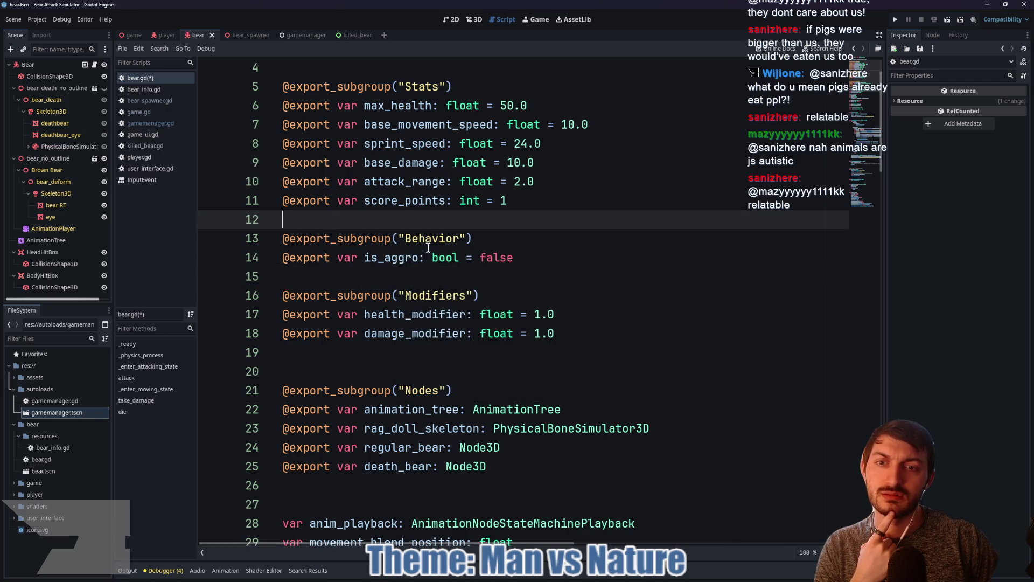
scroll(497, 221, up, 1)
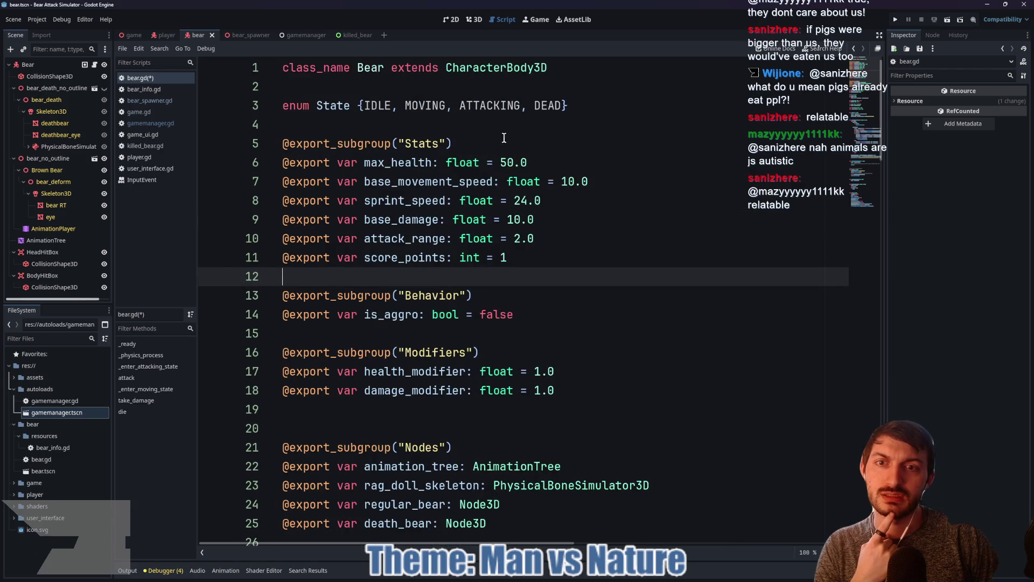
click(482, 142)
key(Return)
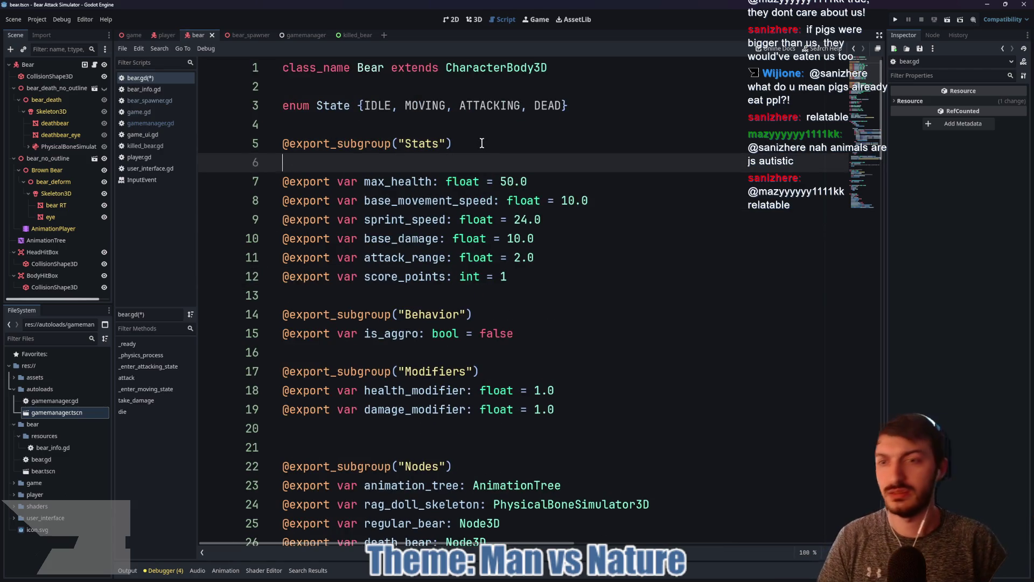
text(@export var bea)
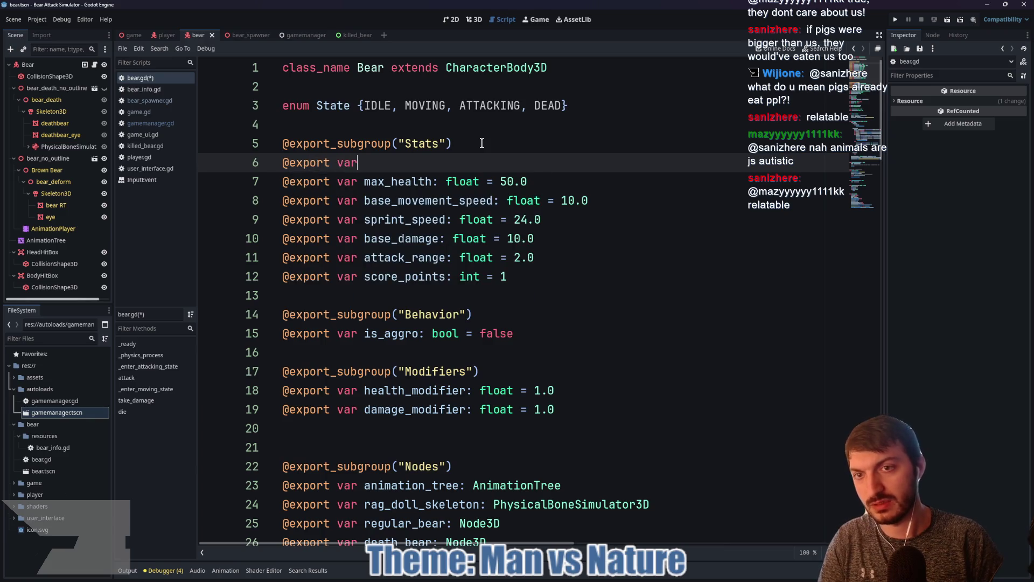
text(r_ty)
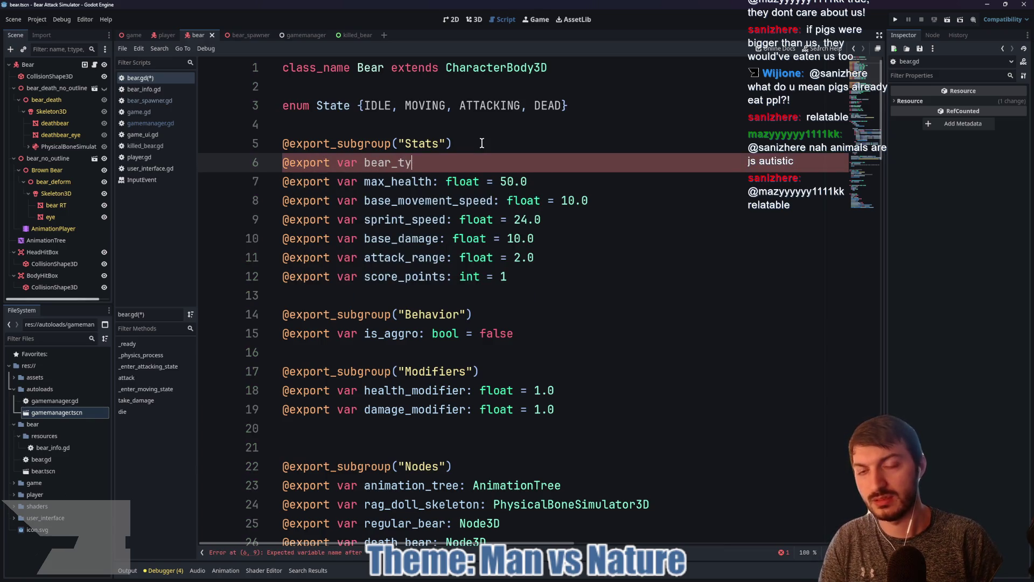
text(pe:)
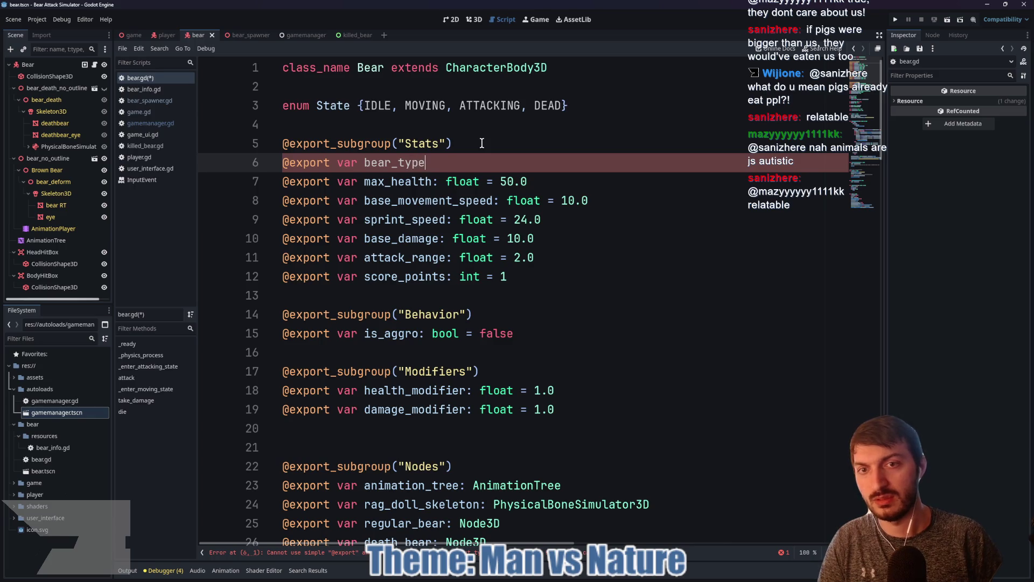
text( GameManager.)
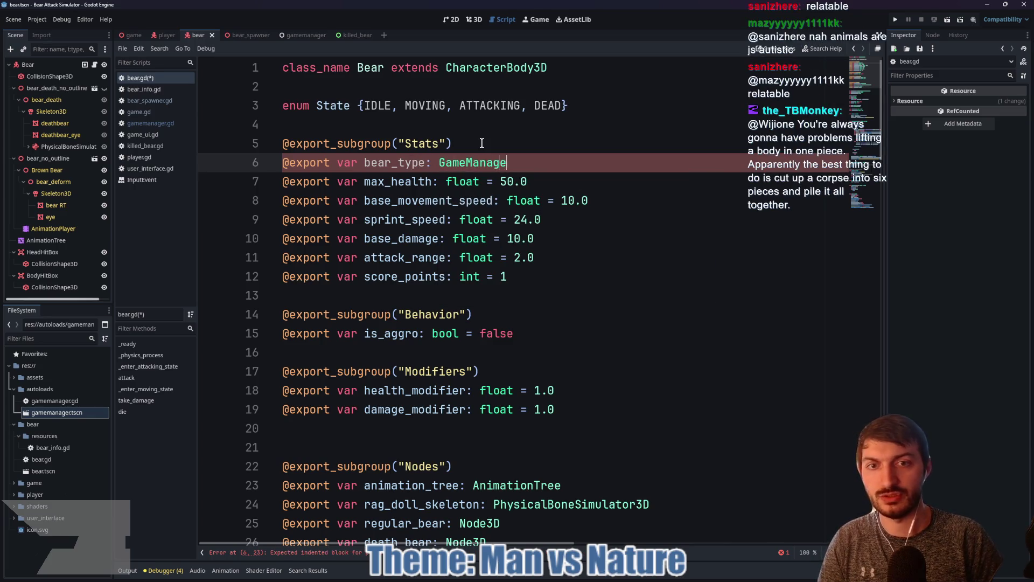
key(Return)
key(ctrl+s)
On the Bear root node, keep Bear Type set to Brown Bear in the Inspector.
click(27, 65)
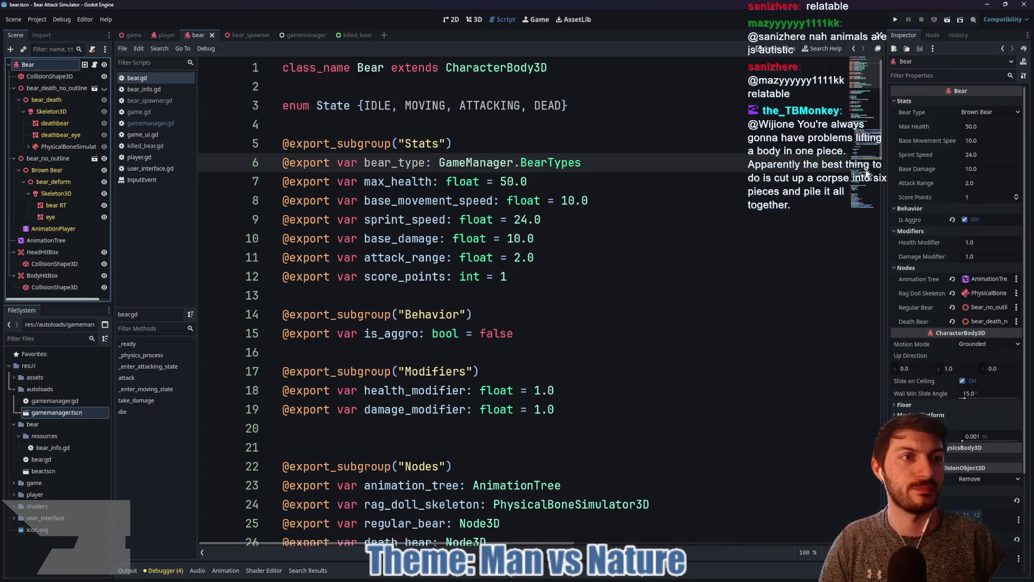
click(990, 112)
click(979, 126)
click(559, 200)
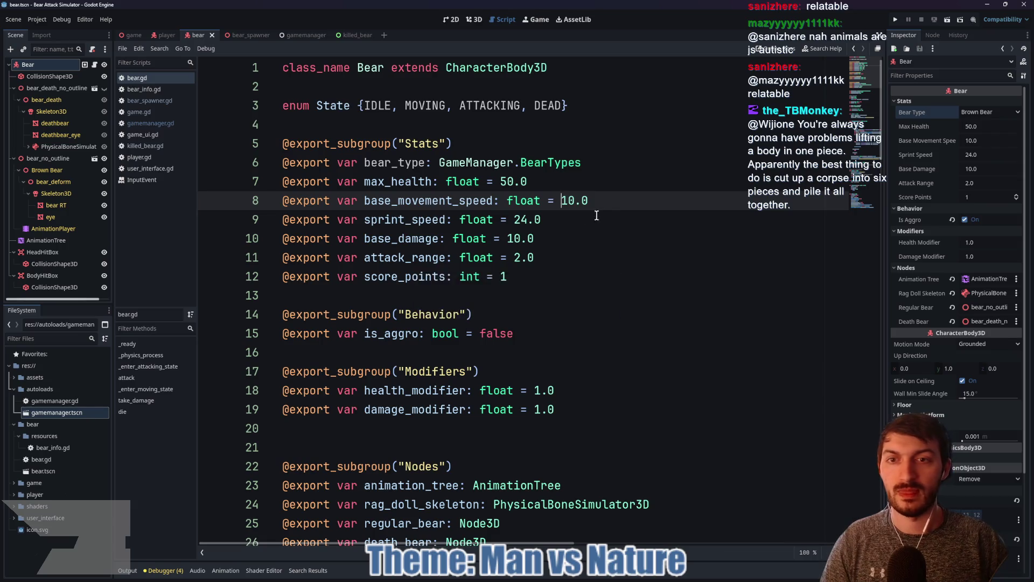
Make bear_died.emit pass bear_type instead of self.
scroll(578, 231, down, 6)
scroll(579, 230, down, 20)
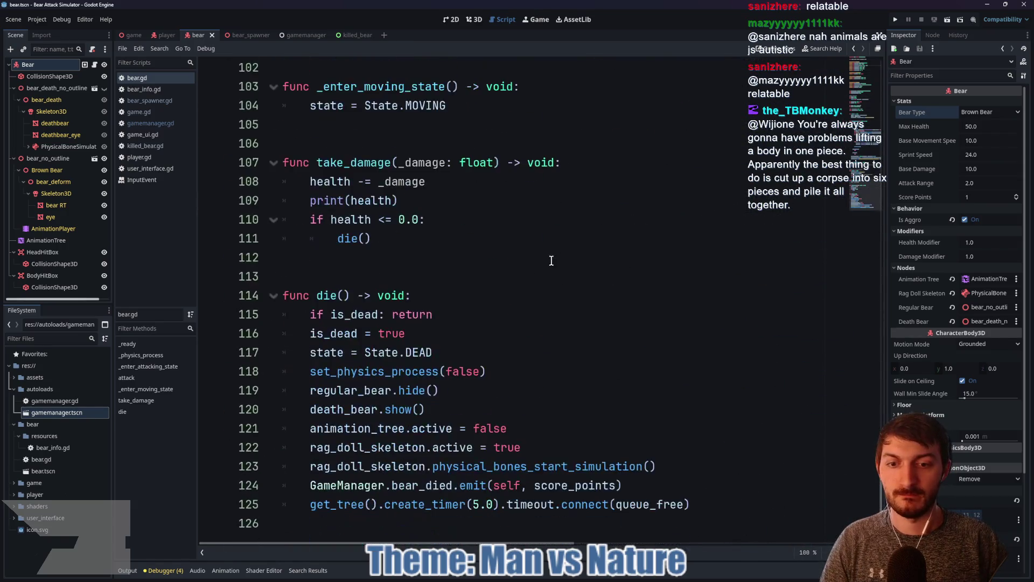
double_click(518, 485)
text(bear)
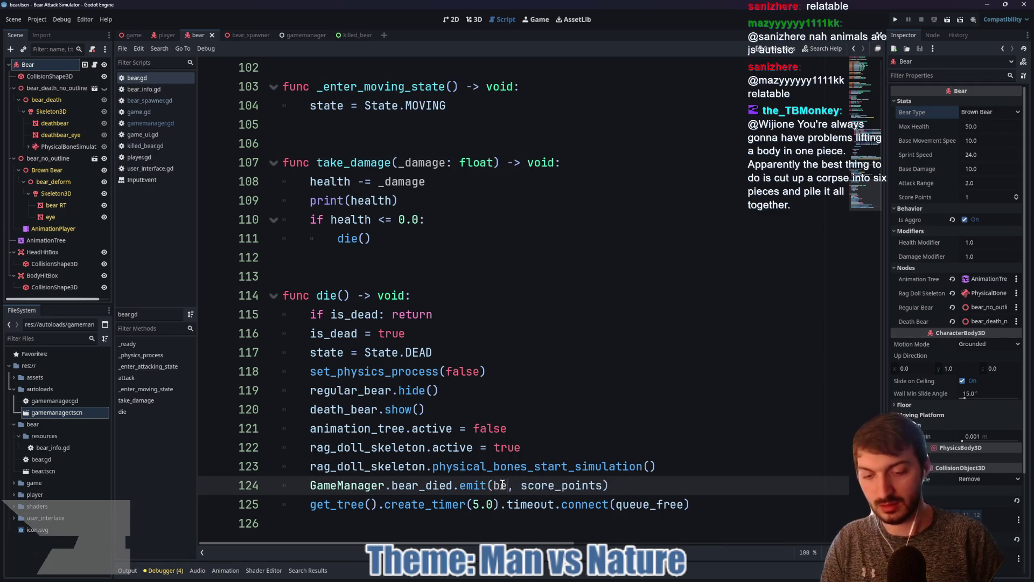
key(Return)
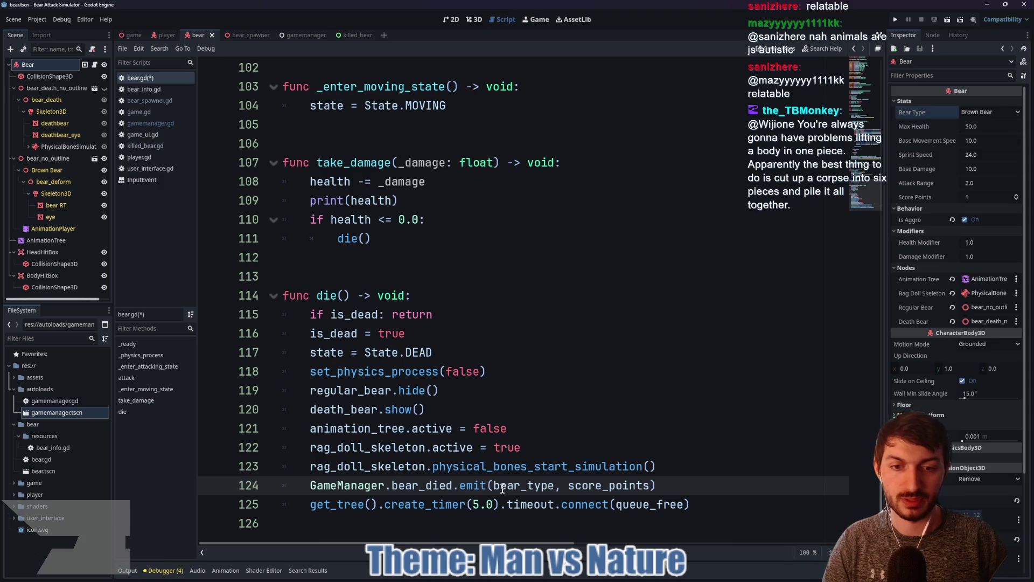
ctrl+click(338, 485)
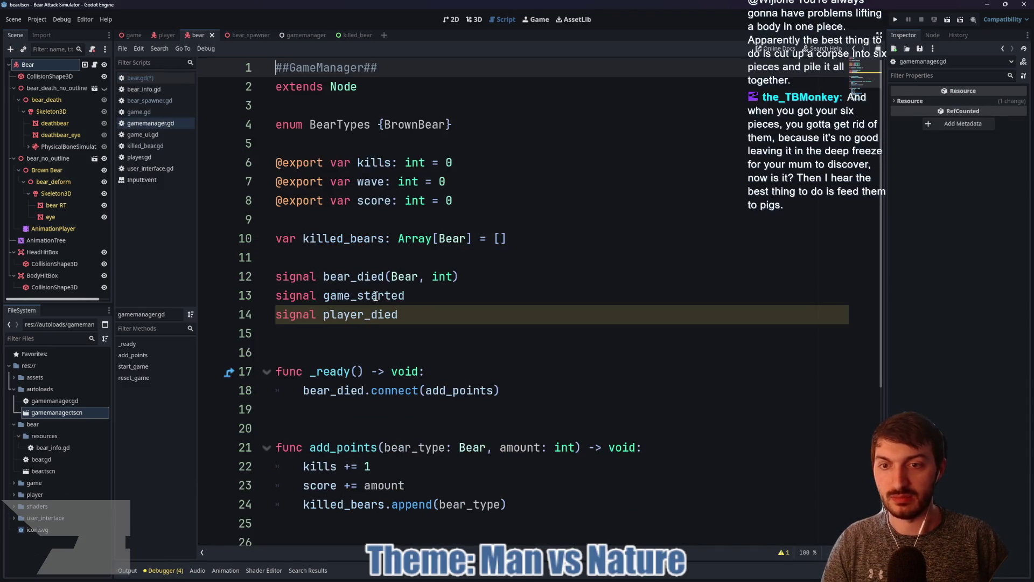
Change the bear_died signal to bear_died(BearTypes, int) and save the scripts.
click(392, 278)
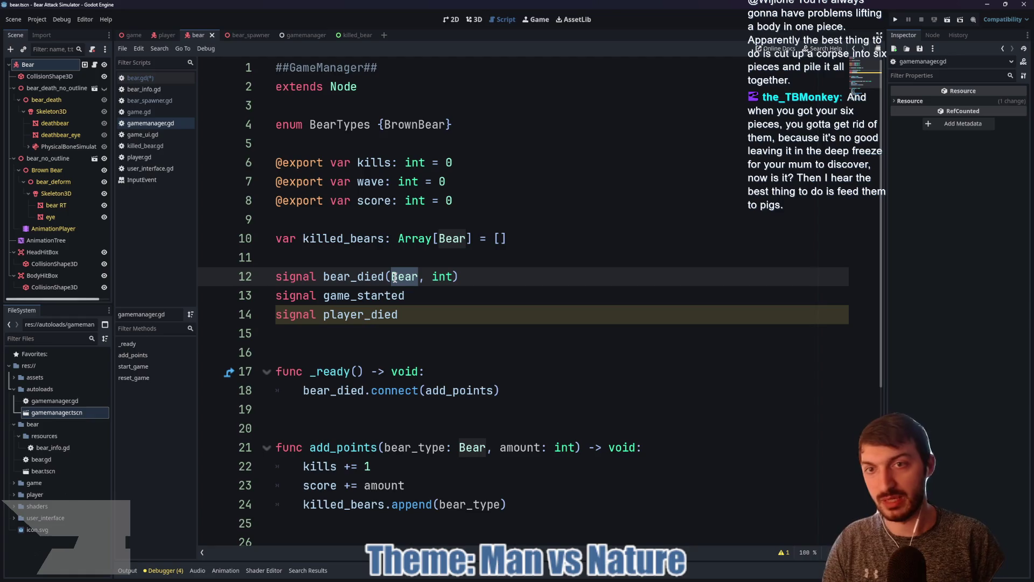
text(BearType)
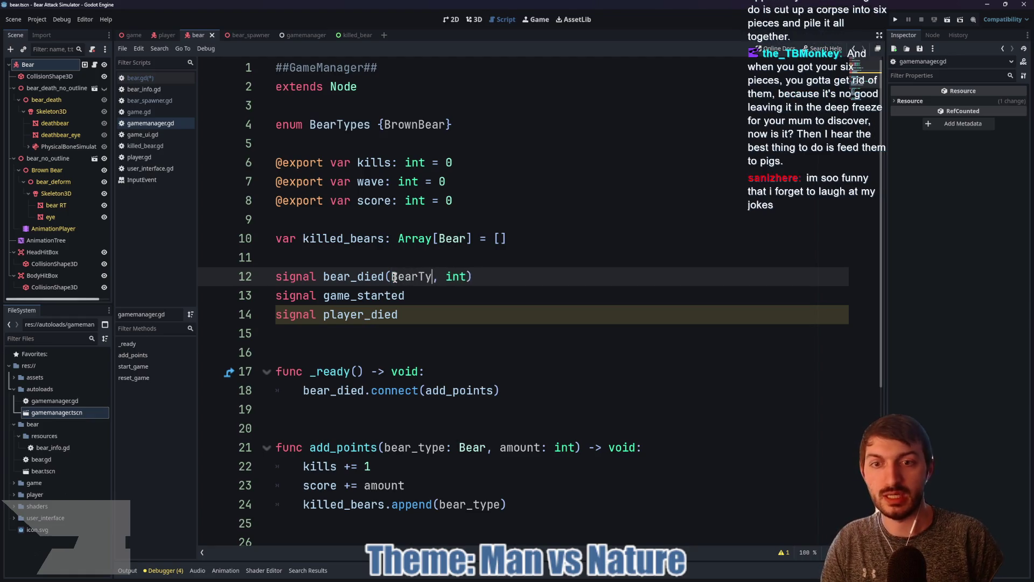
text(s)
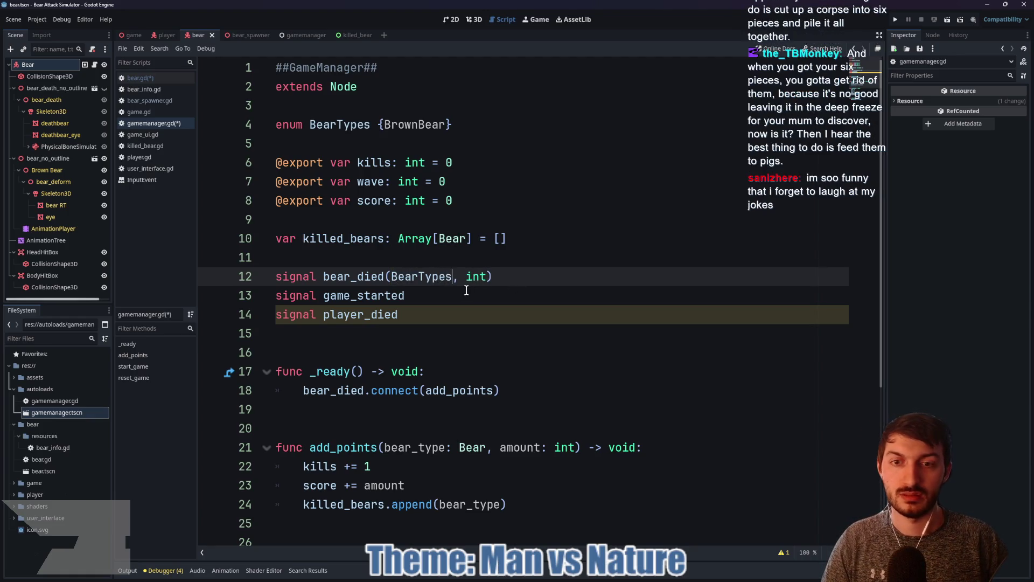
click(464, 318)
key(ctrl+s)
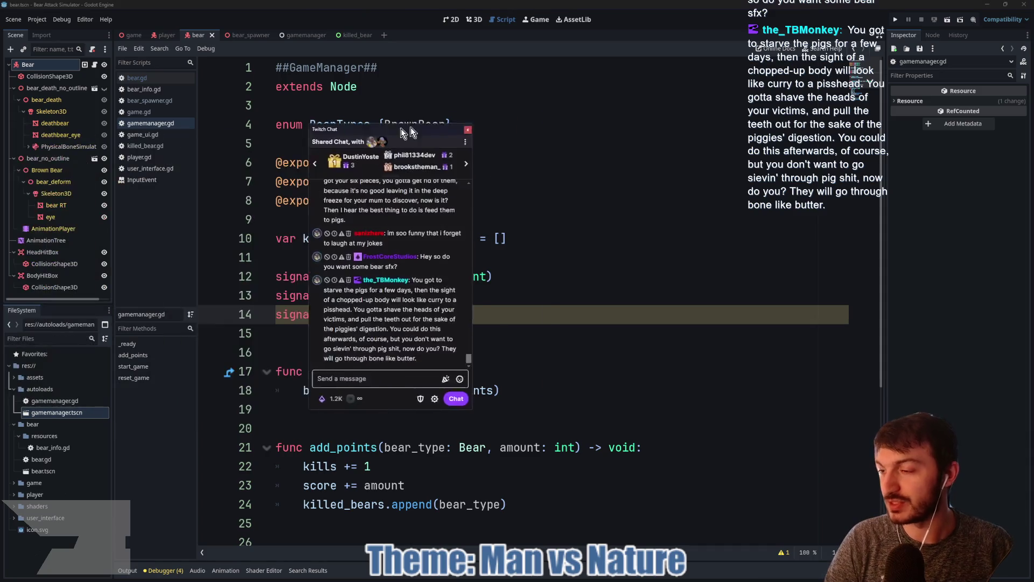
Read the Twitch chat popup, move it off the editor, and bring the browser forward.
drag(401, 128, 465, 114)
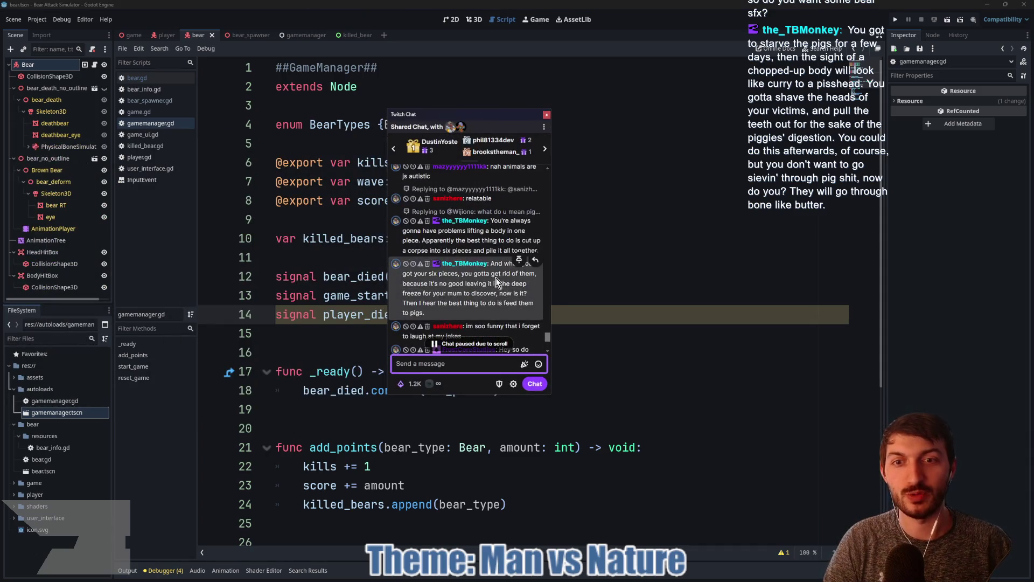
scroll(496, 271, up, 3)
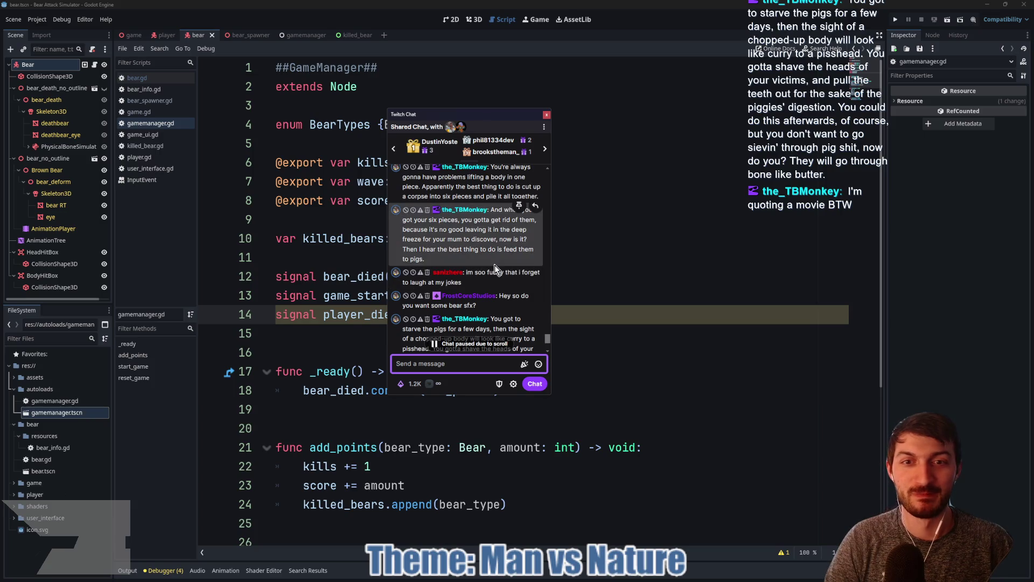
scroll(495, 268, down, 5)
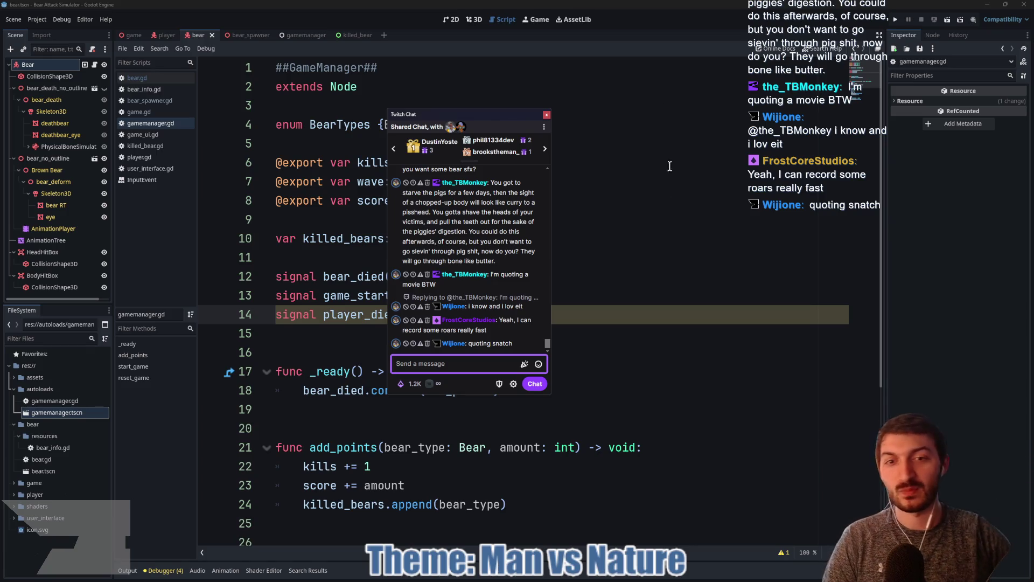
drag(481, 118, 1033, 140)
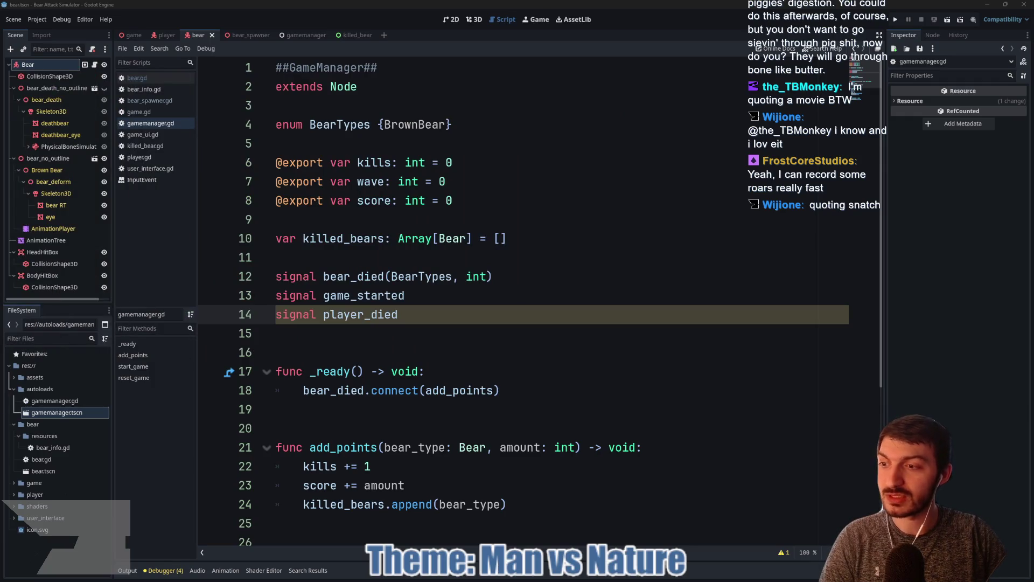
click(424, 316)
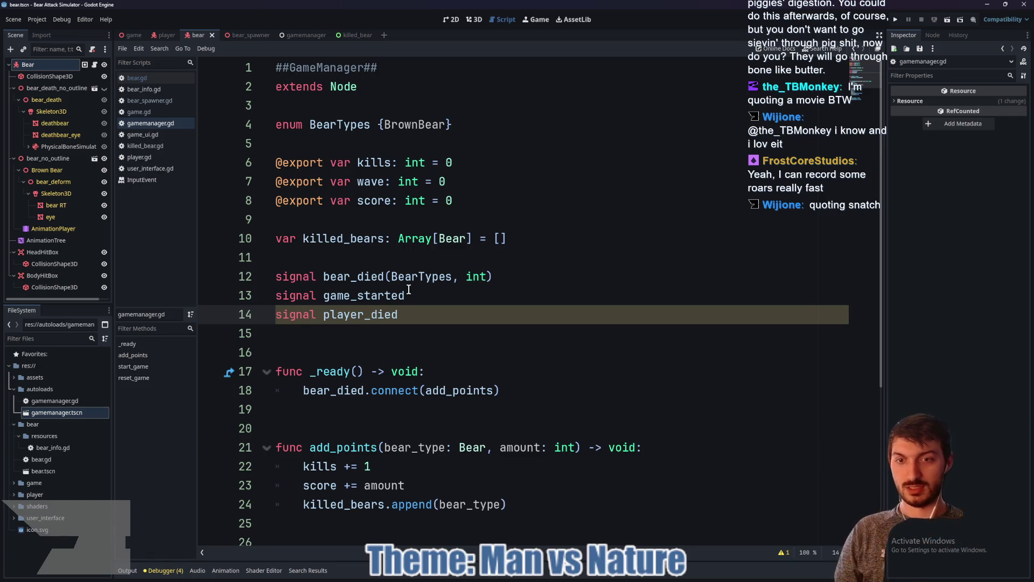
click(418, 333)
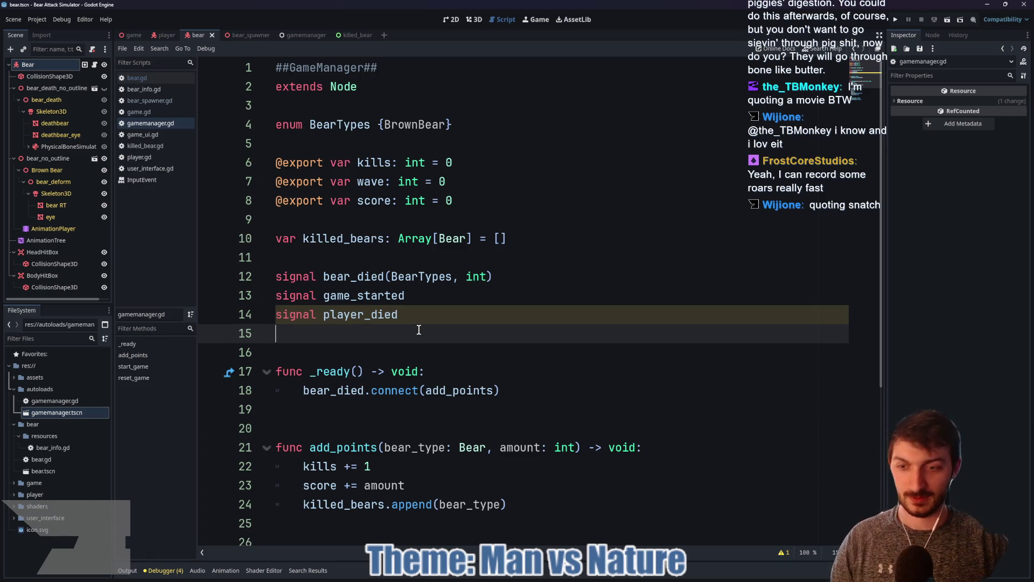
click(553, 577)
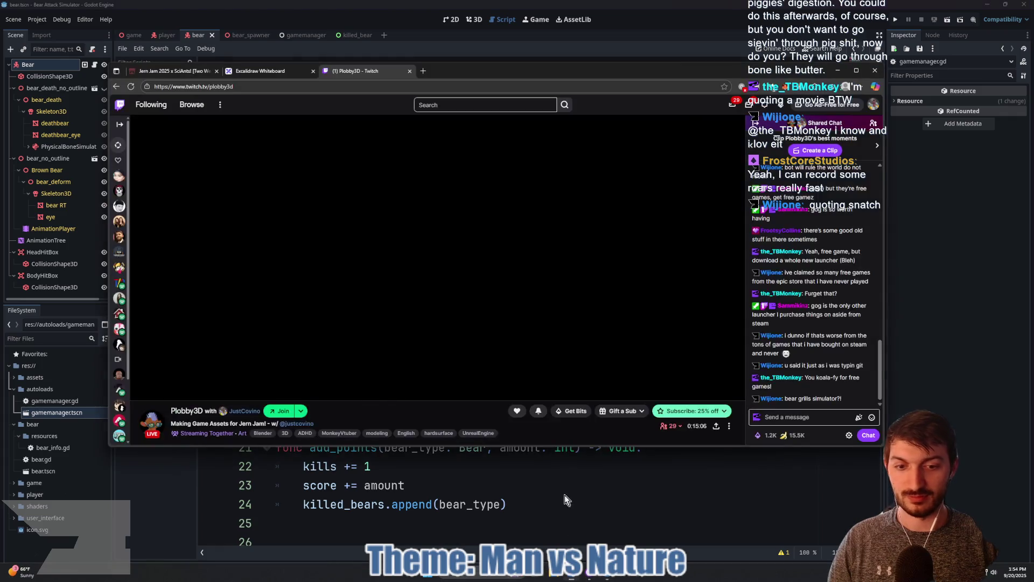
Search 'bear roaring' in a new tab and open the bear sound effects video.
click(422, 75)
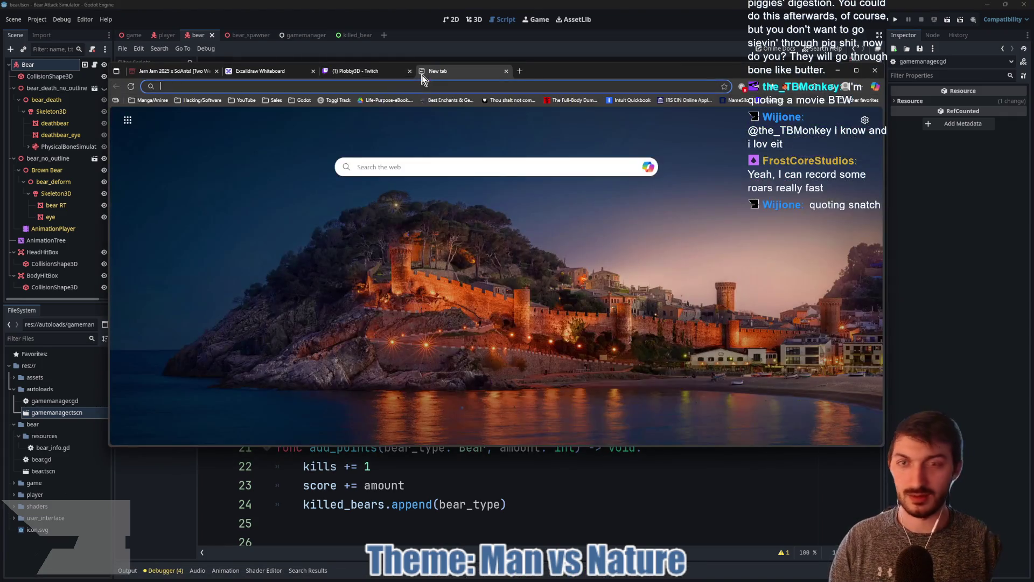
text(bear roaring)
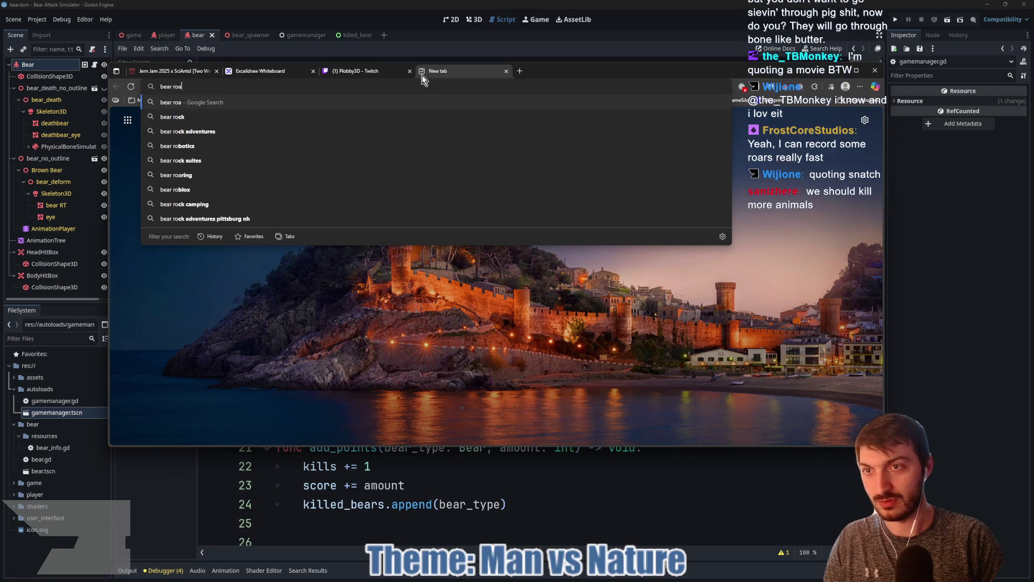
key(Return)
click(305, 188)
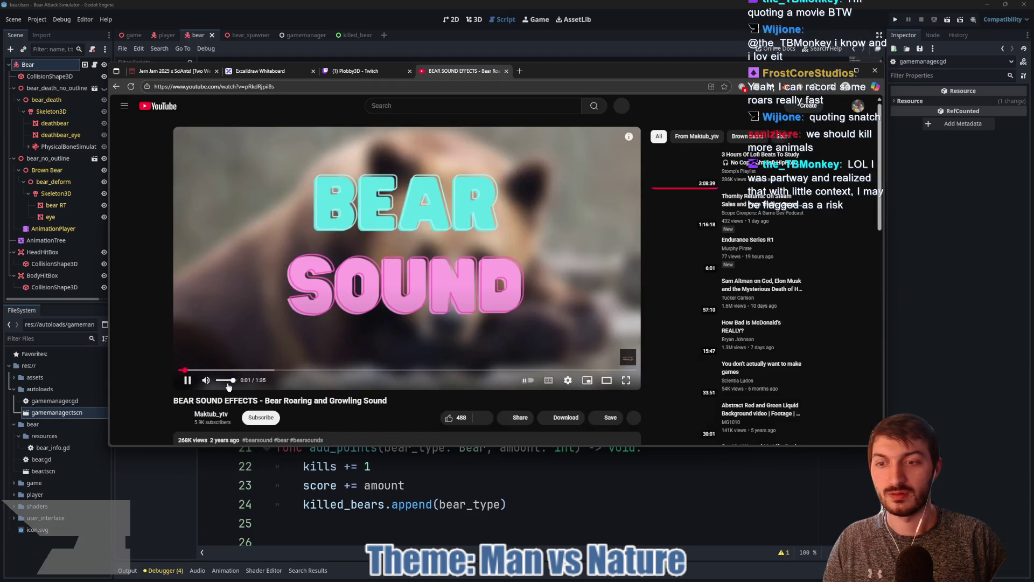
Play the bear roaring video to about 0:11, then close its tab and return to Godot.
click(607, 382)
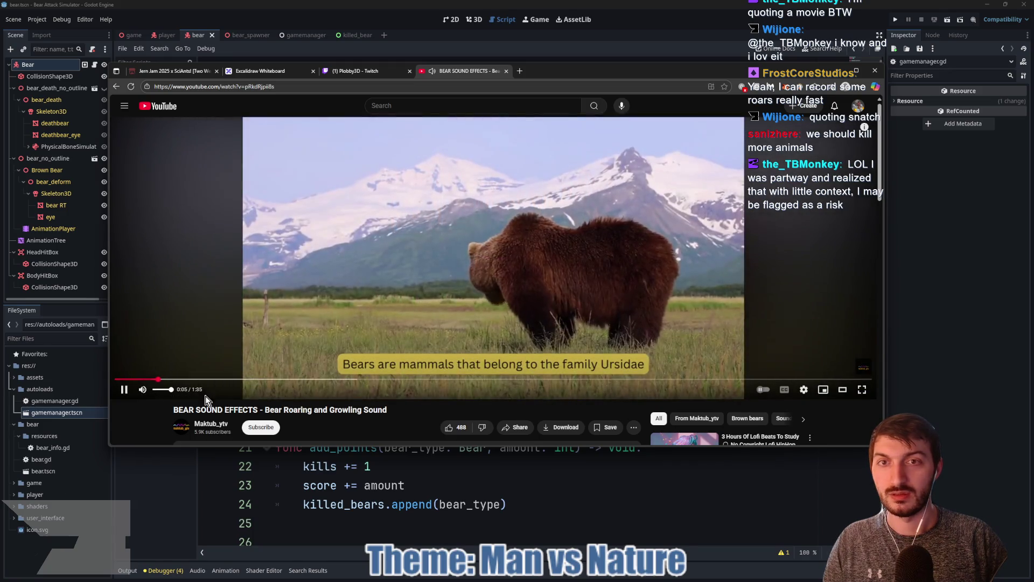
click(371, 267)
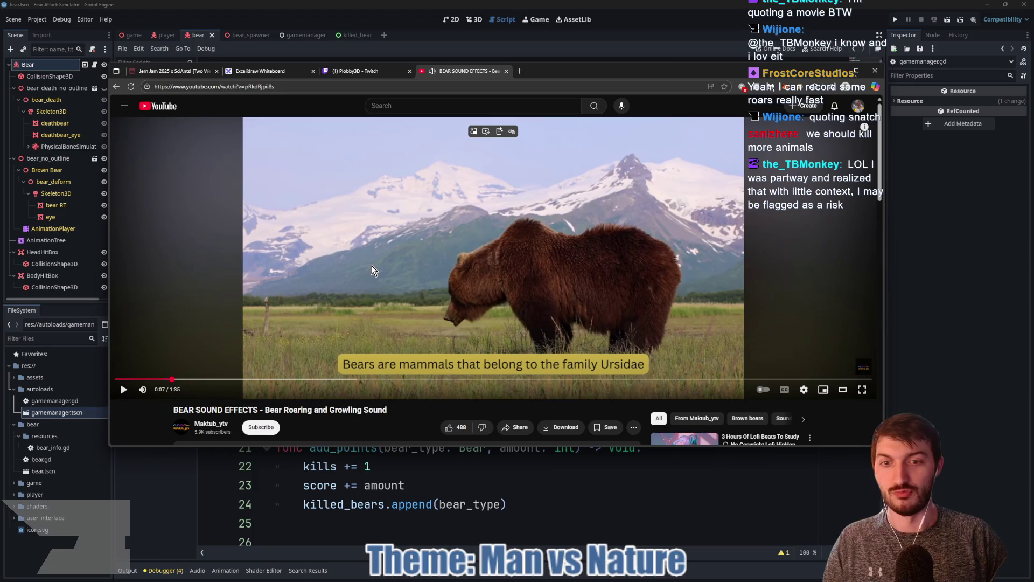
click(370, 267)
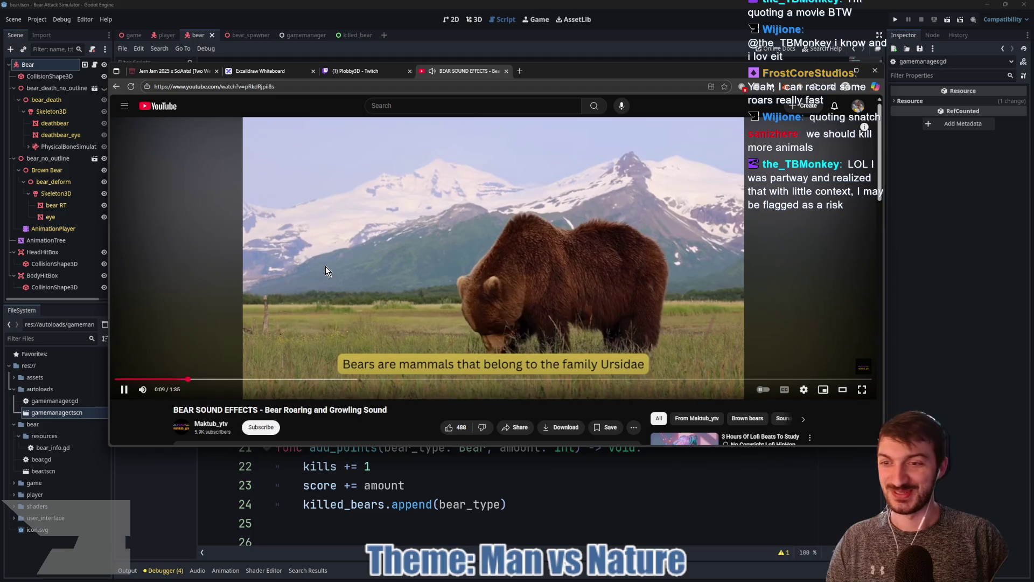
click(308, 290)
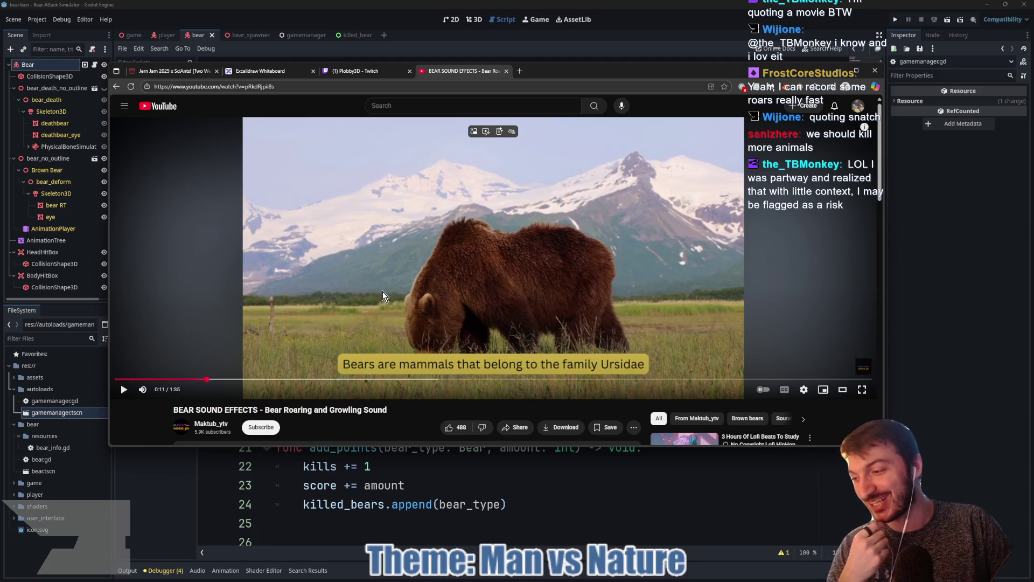
click(507, 73)
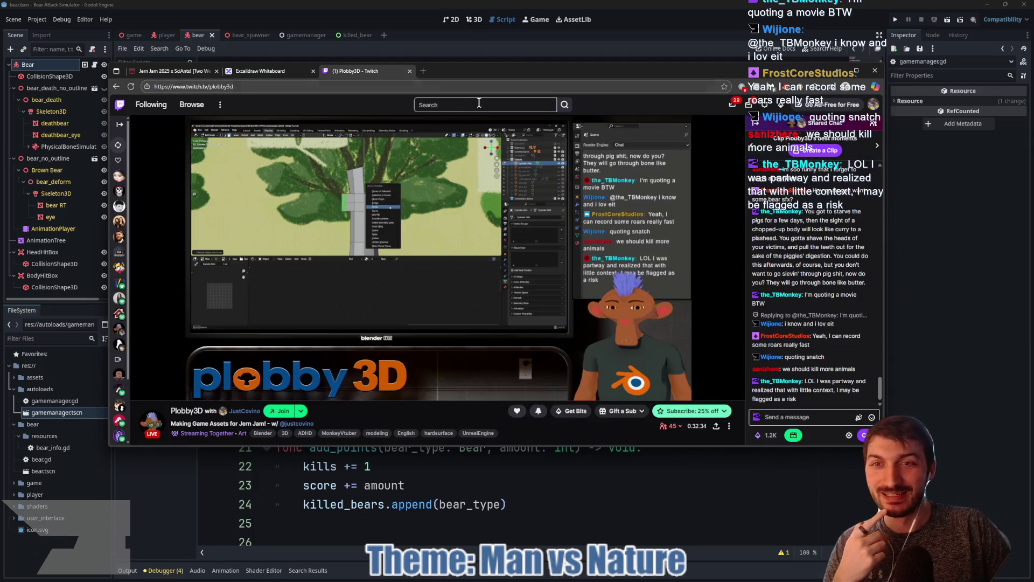
click(1007, 324)
click(433, 308)
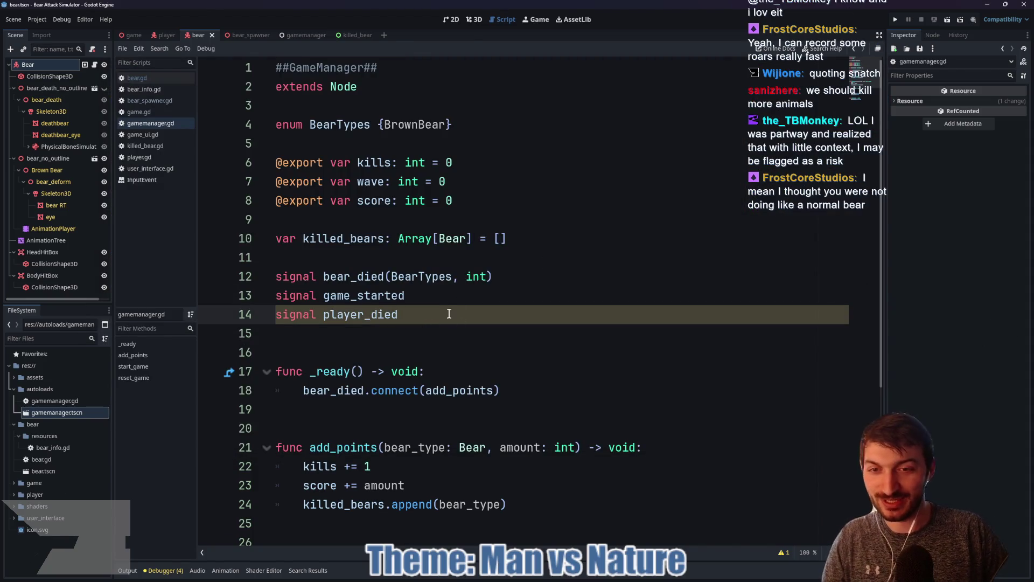
scroll(450, 312, down, 4)
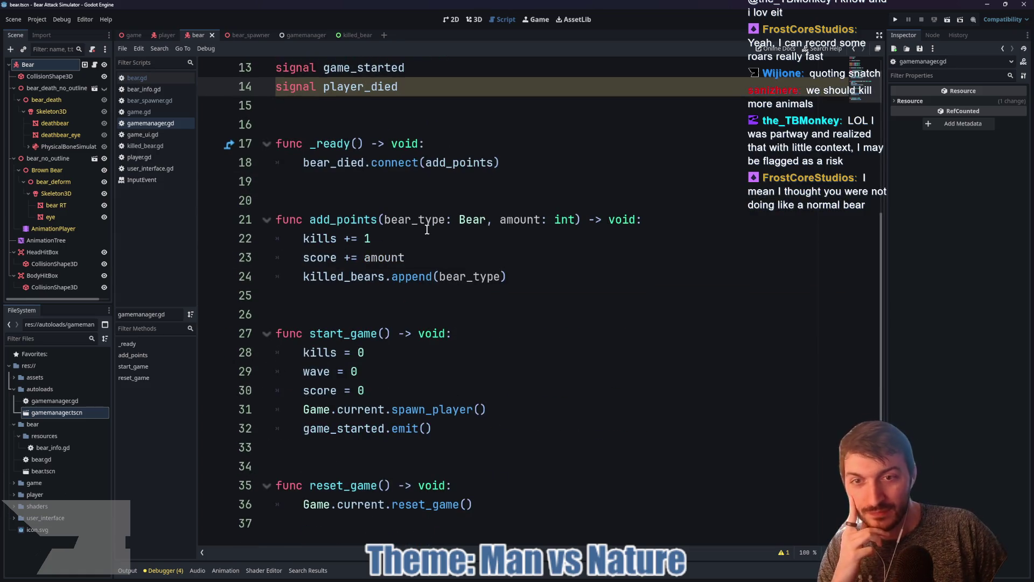
double_click(459, 219)
text(Bear)
key(Return)
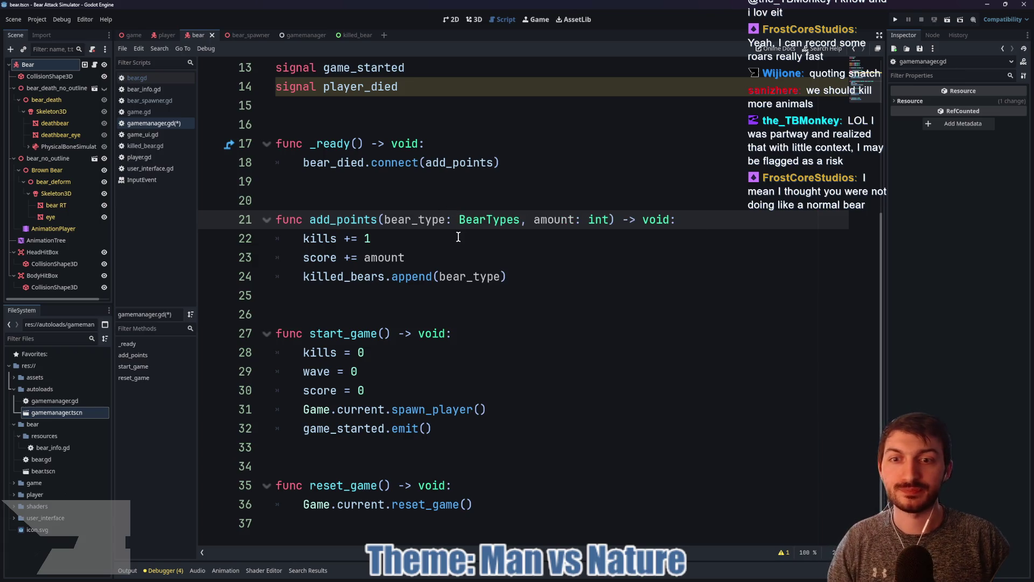
click(458, 237)
key(ctrl+s)
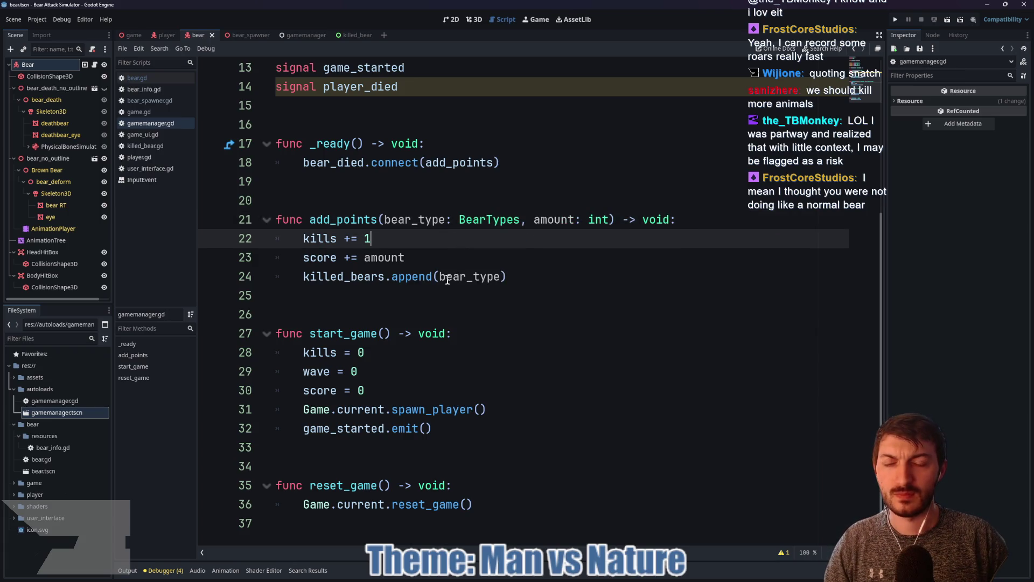
mouse_move(447, 280)
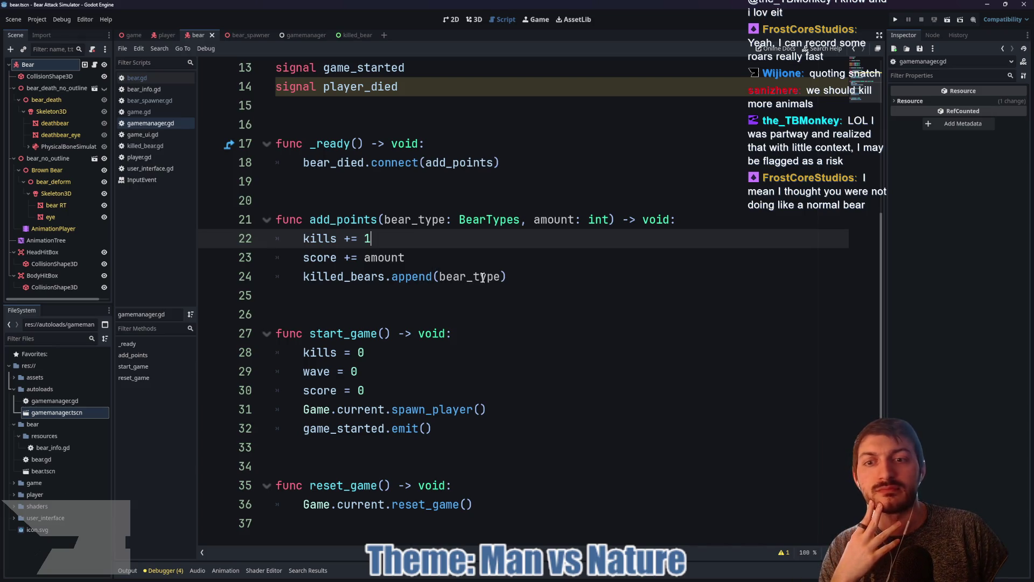
click(464, 279)
click(533, 277)
drag(512, 276, 296, 278)
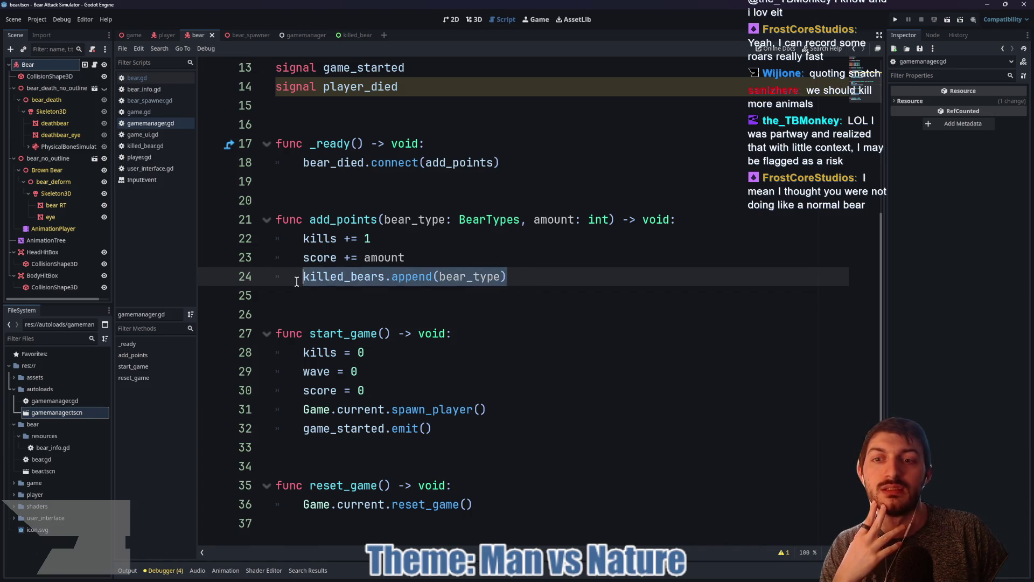
click(494, 278)
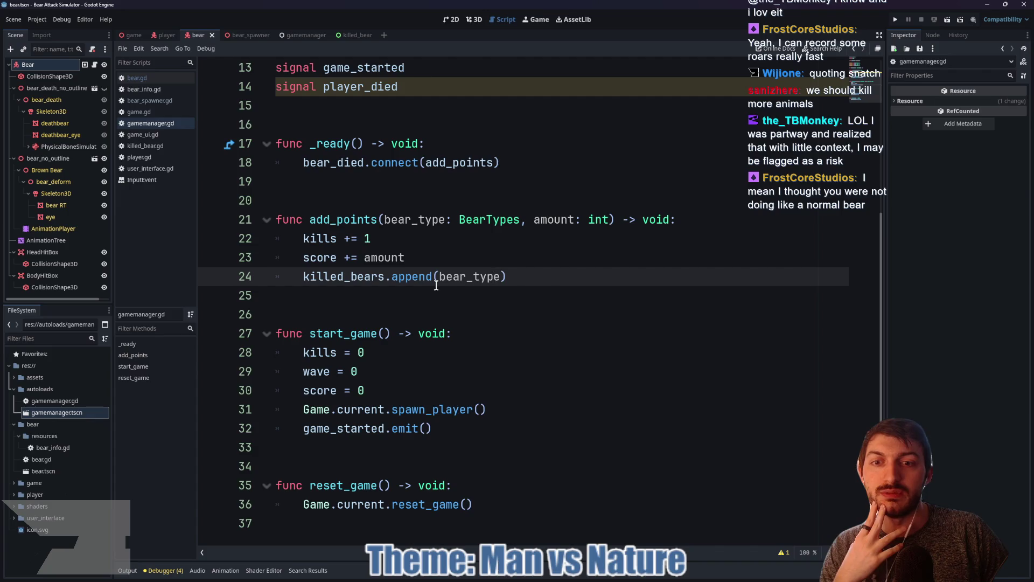
double_click(456, 277)
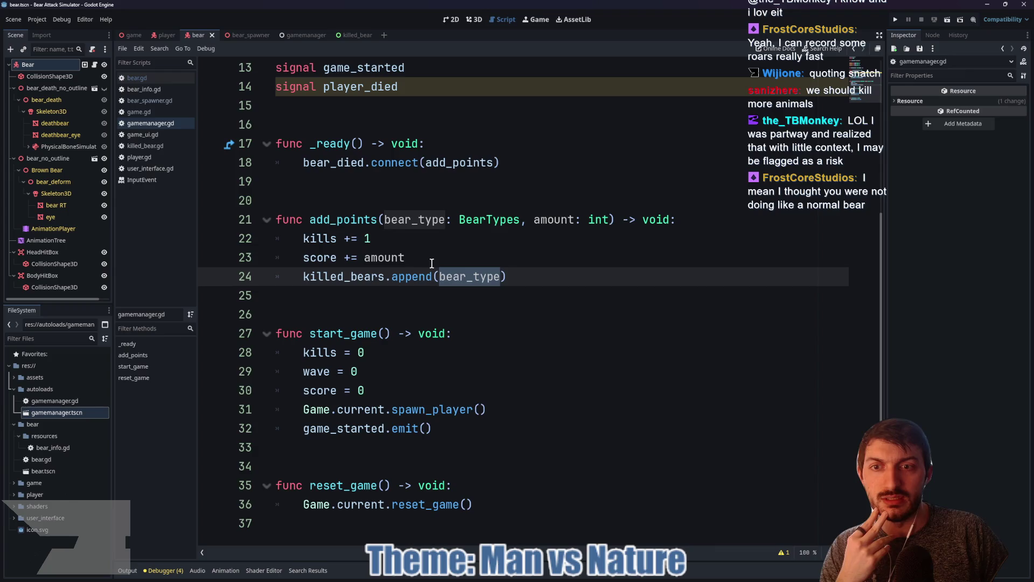
scroll(448, 262, up, 4)
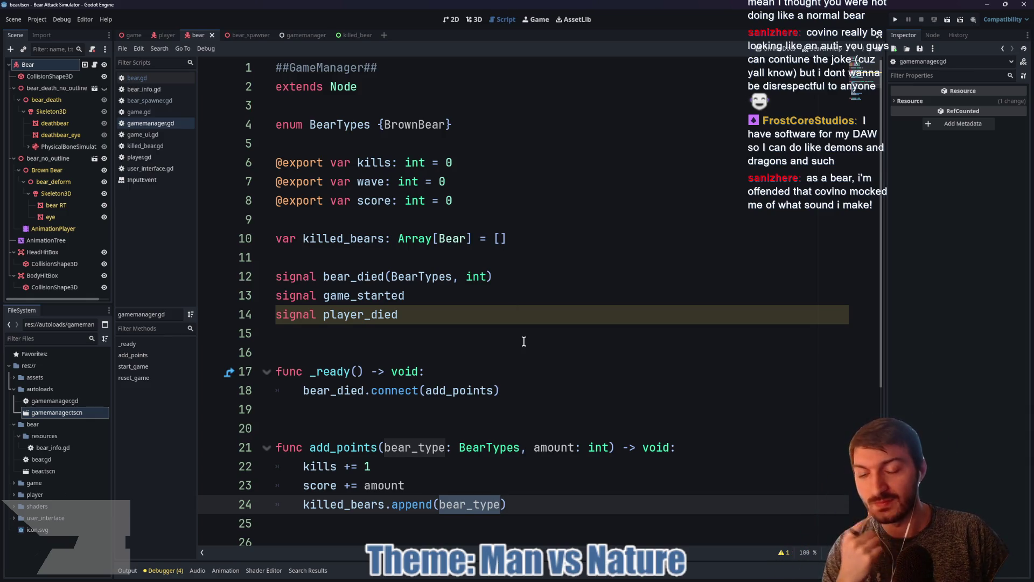
scroll(522, 344, down, 2)
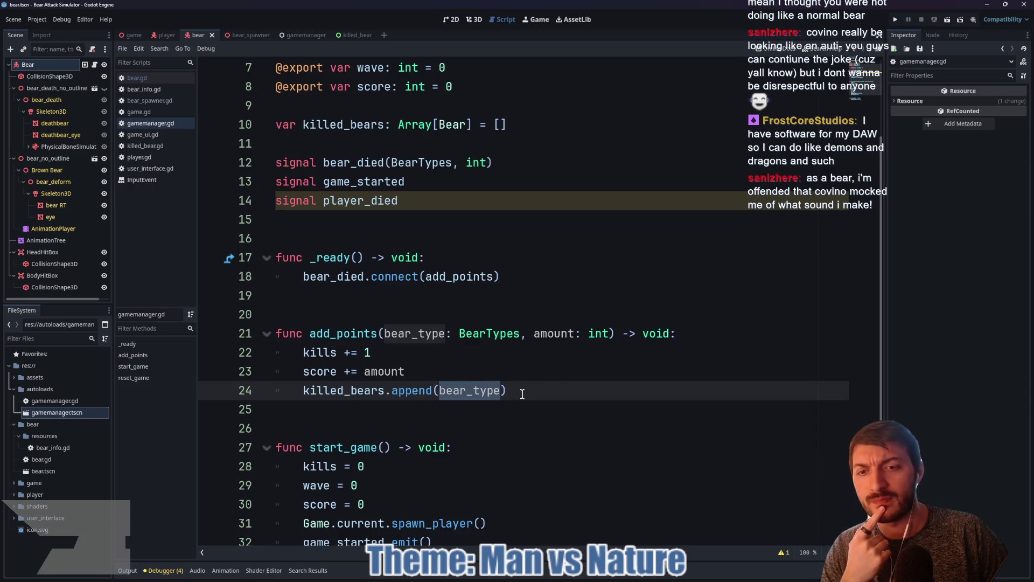
double_click(339, 392)
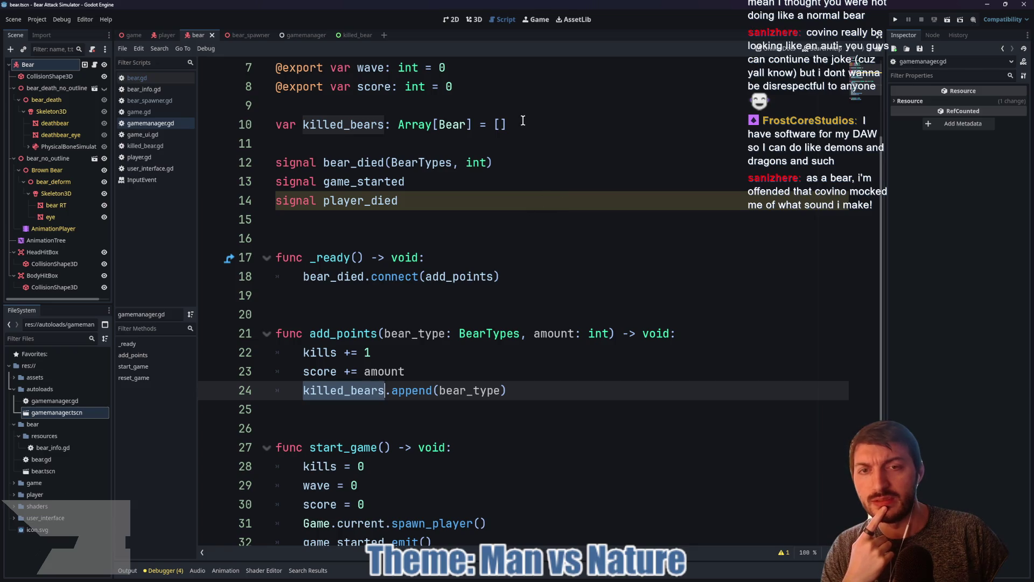
drag(520, 125, 236, 130)
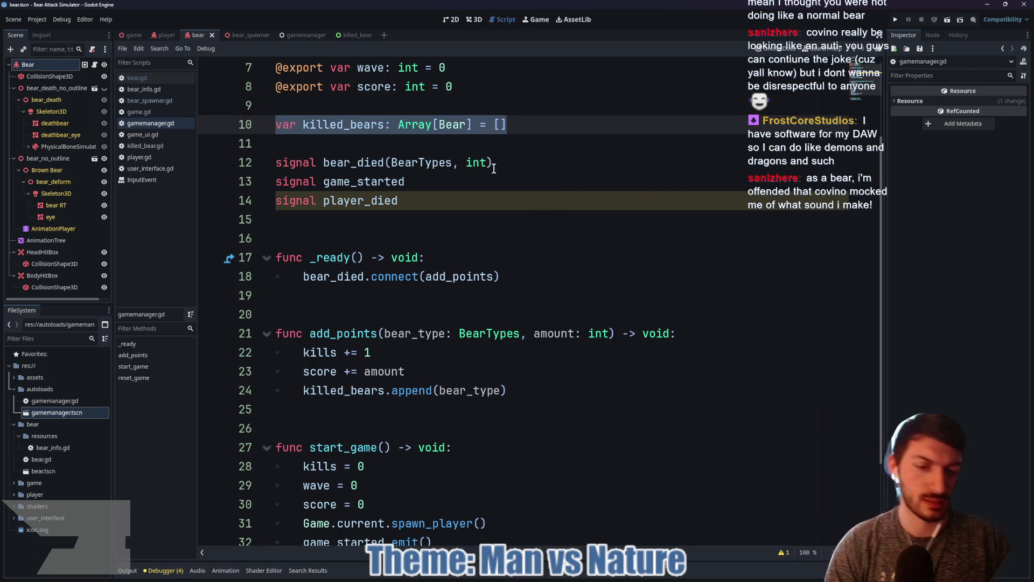
key(Delete)
Remove the leftover blank line and the killed_bears append line from gamemanager.gd.
key(BackSpace)
click(520, 371)
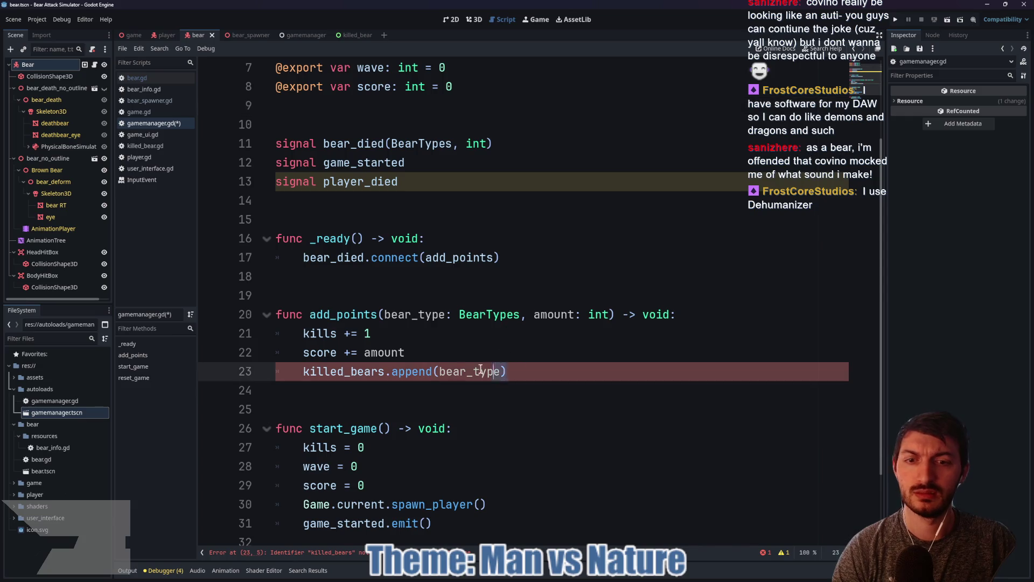
key(shift+Home)
key(BackSpace)
key(BackSpace)
Look over game_ui.gd from the game scene, then return to gamemanager.gd.
click(303, 35)
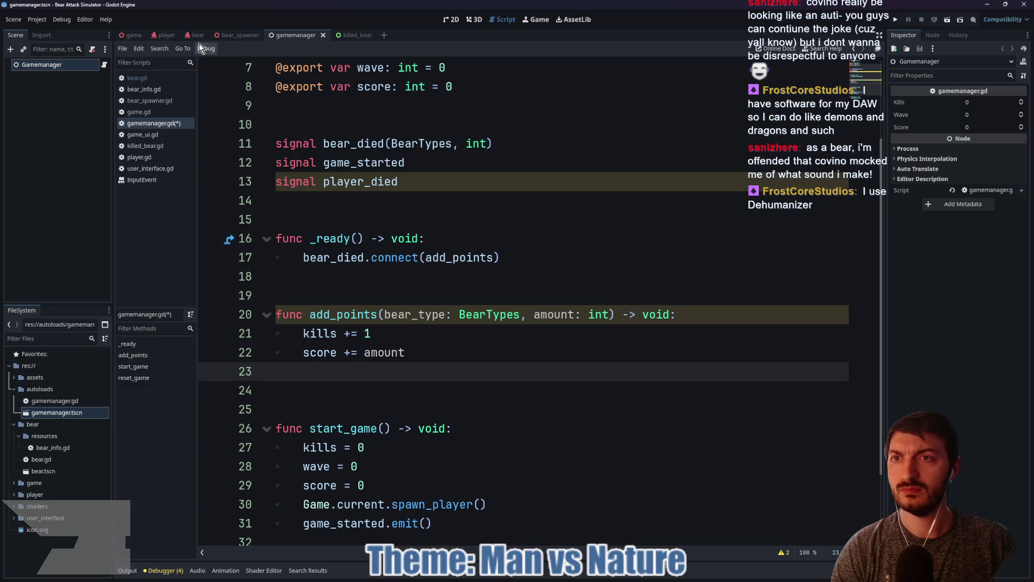
click(132, 35)
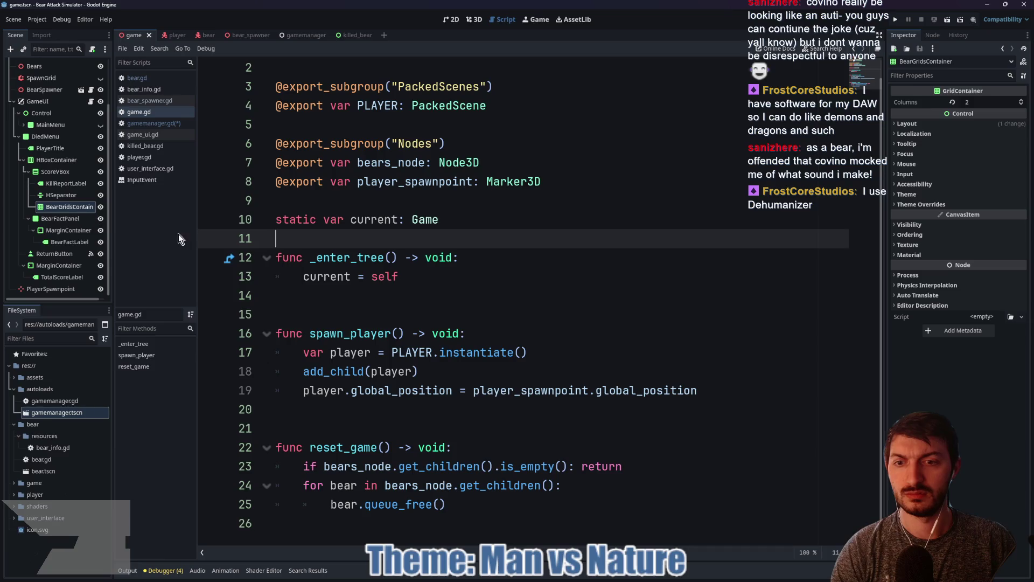
scroll(311, 220, up, 1)
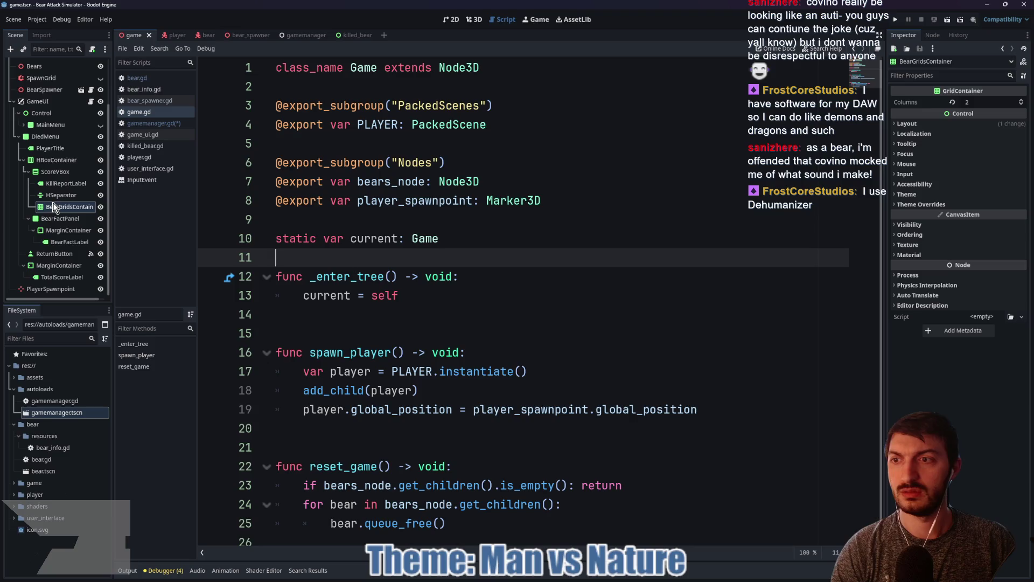
click(141, 134)
scroll(365, 244, up, 4)
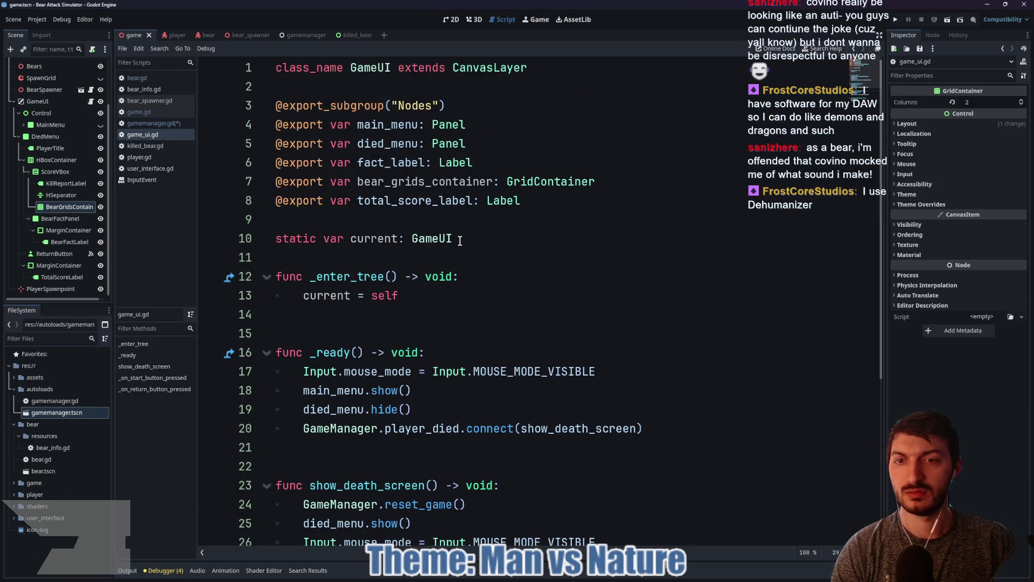
click(300, 35)
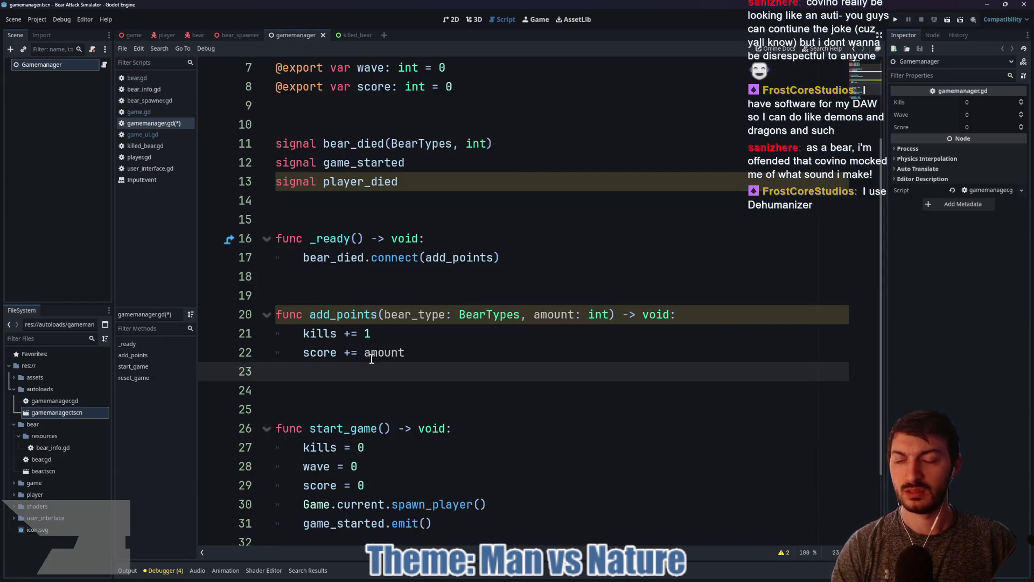
Add GameUI.current.add_bear_killed(bear_type) to add_points, save, and select the call.
key(Tab)
text(G)
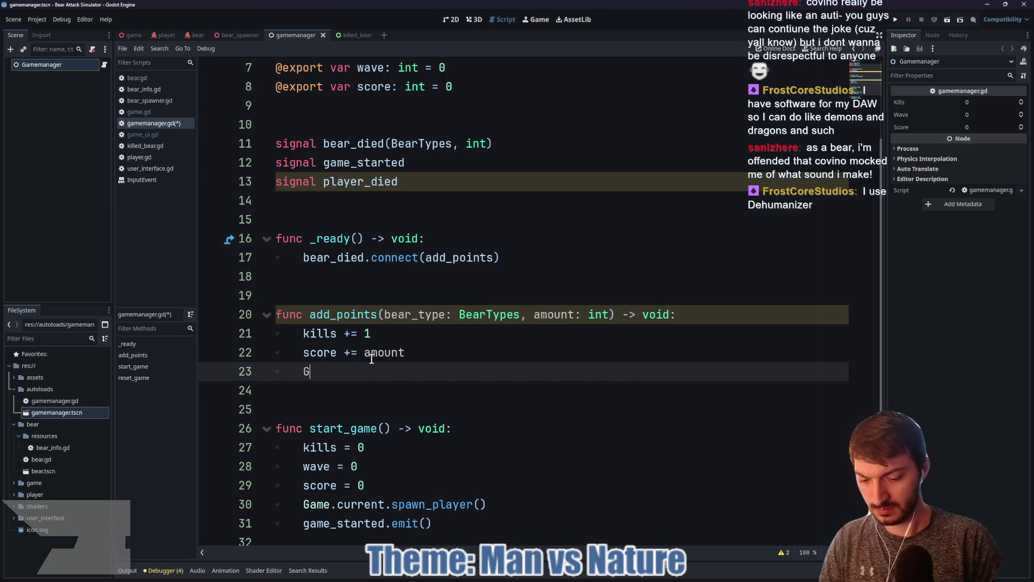
text(ameUI.cur)
key(Return)
text(.)
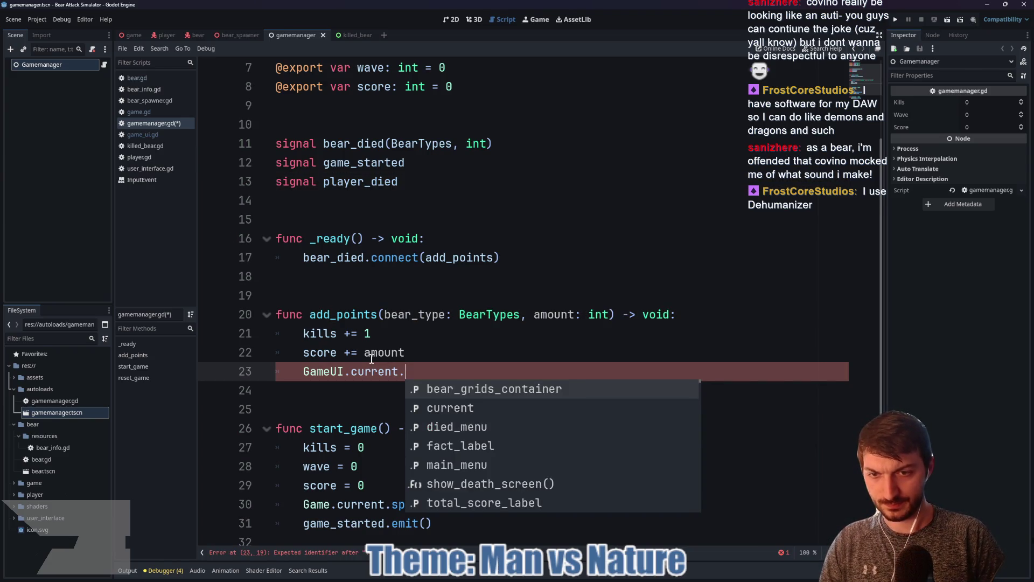
text(add_bear)
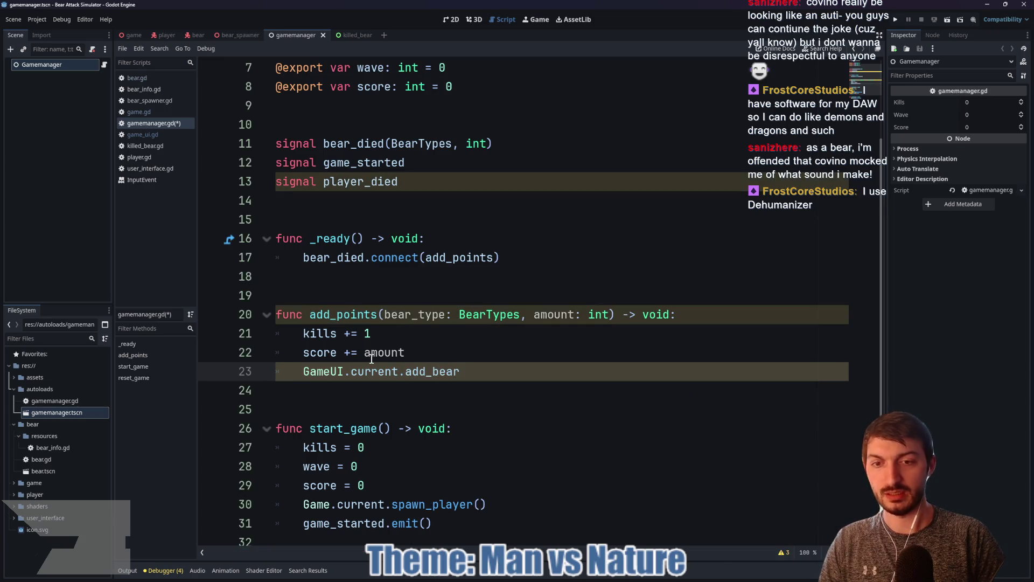
text(killed())
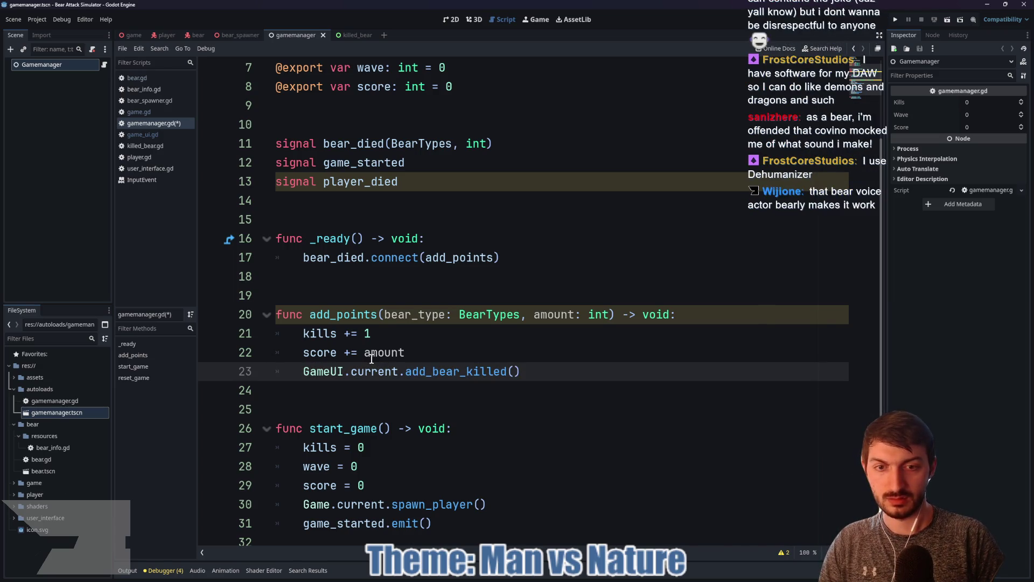
text(bear_)
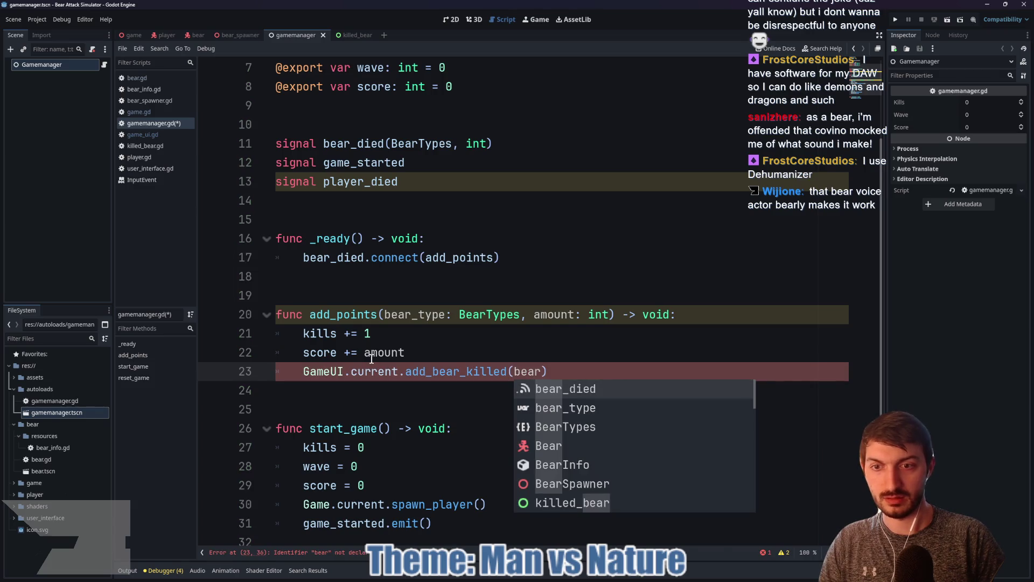
text(type)
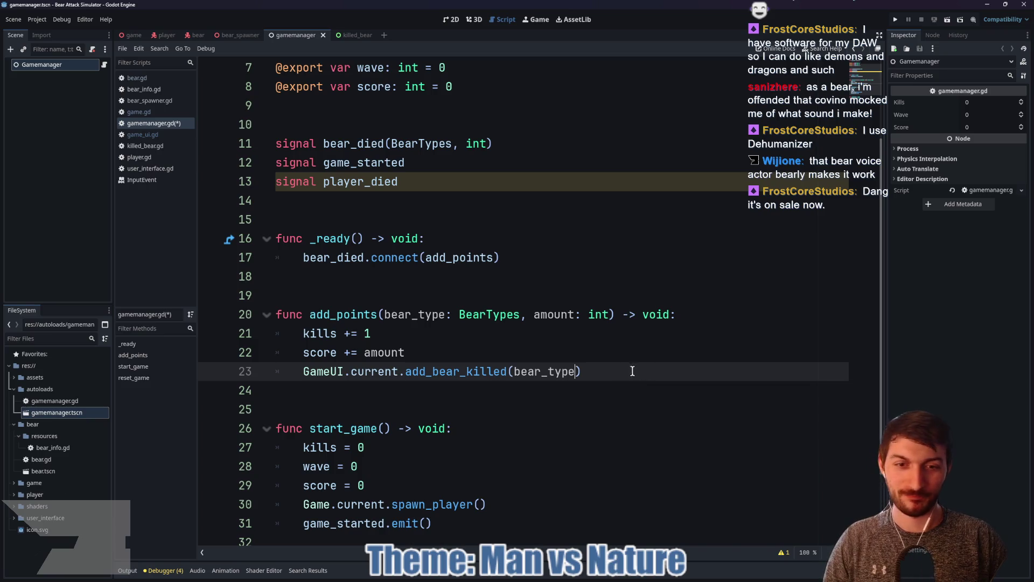
key(ctrl+s)
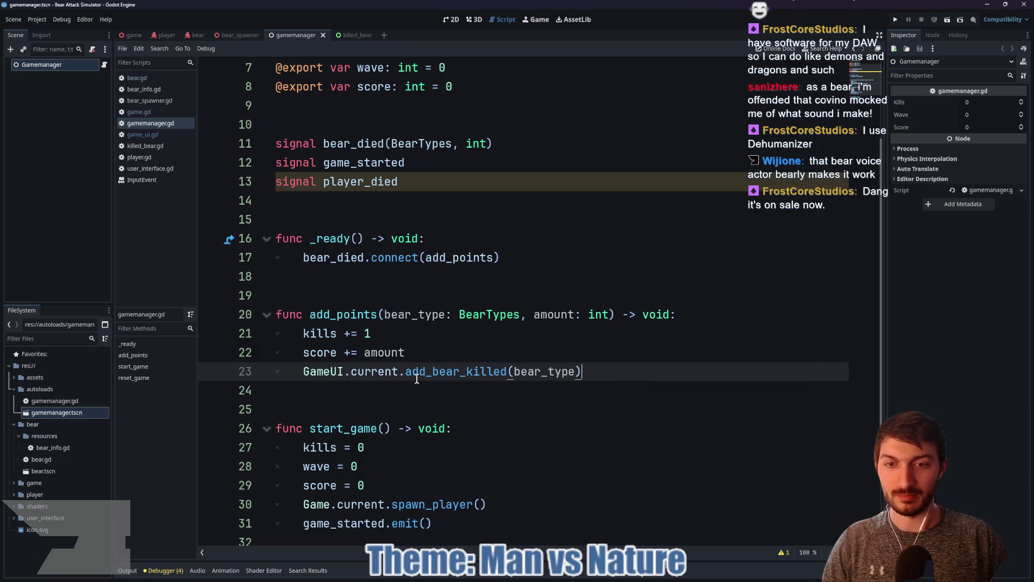
drag(405, 371, 579, 371)
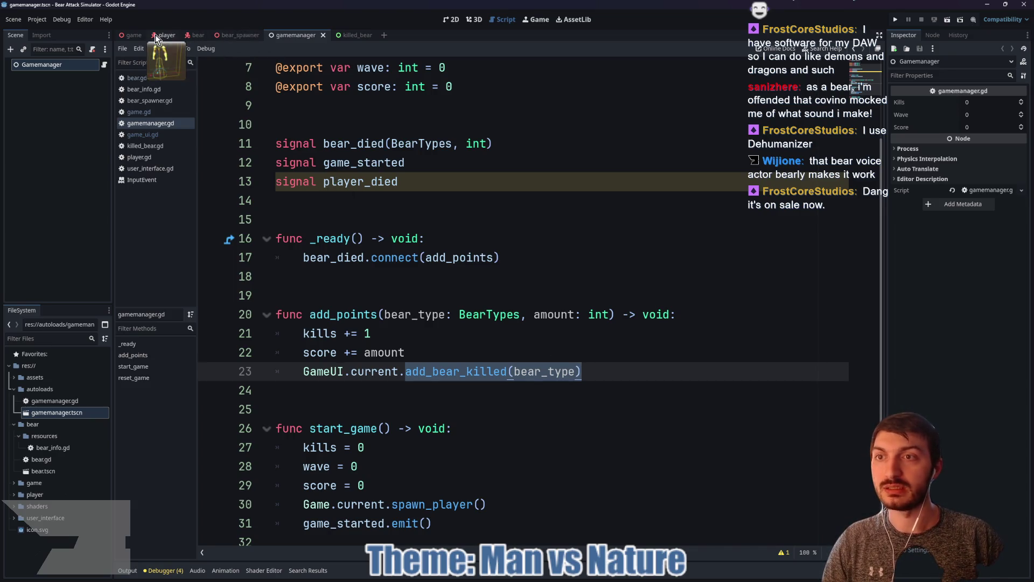
In game_ui.gd, paste the add_bear_killed(bear_type) call below show_death_screen.
click(132, 35)
click(91, 102)
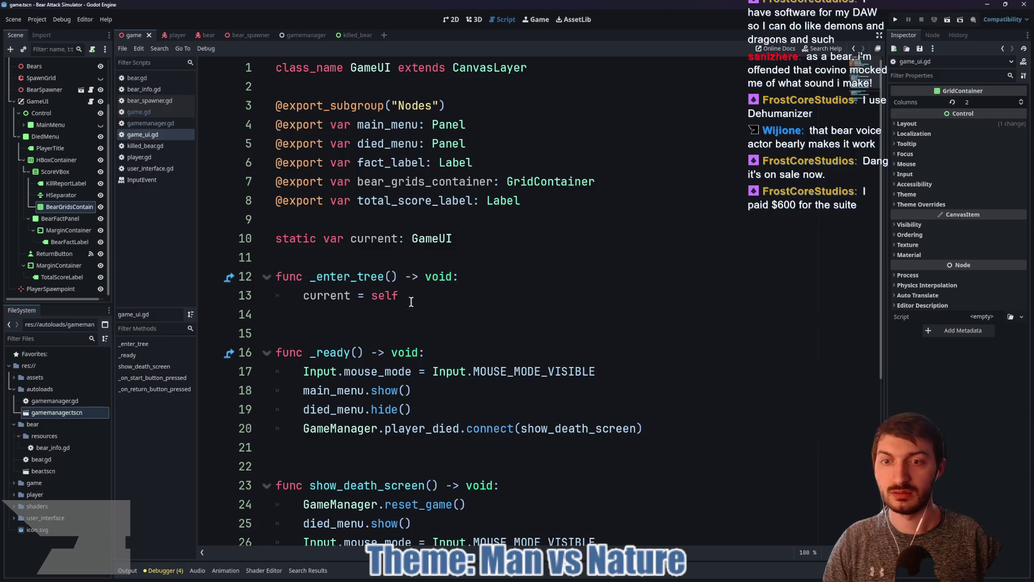
scroll(407, 337, down, 4)
click(357, 315)
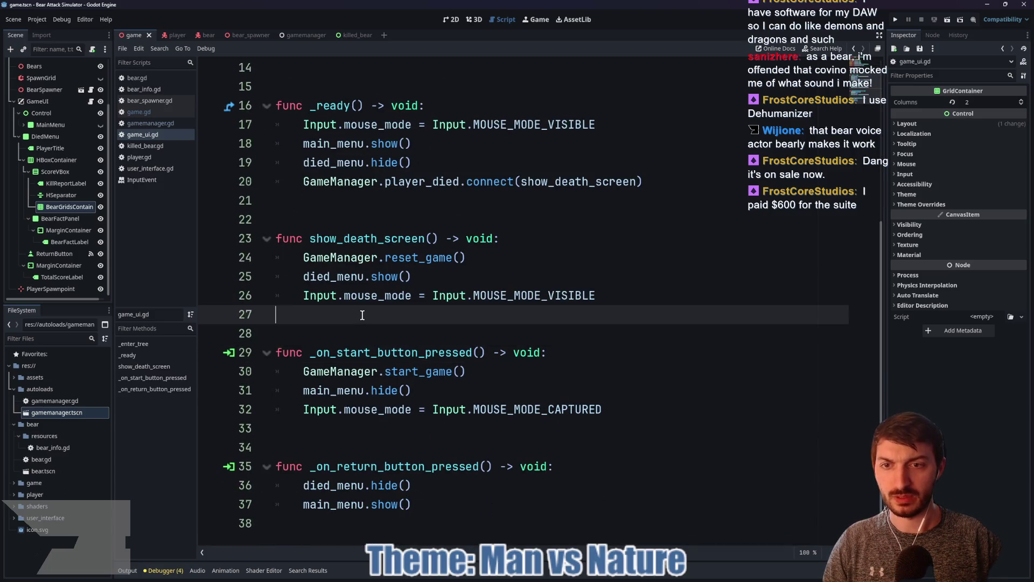
key(Return)
key(Return)
key(Up)
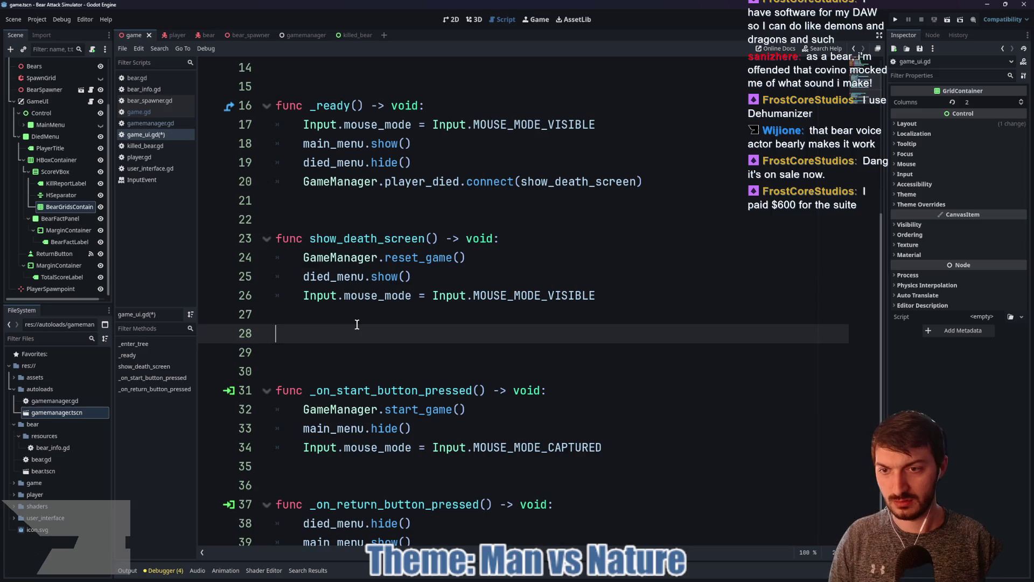
text(add_bear_killed(bear_type))
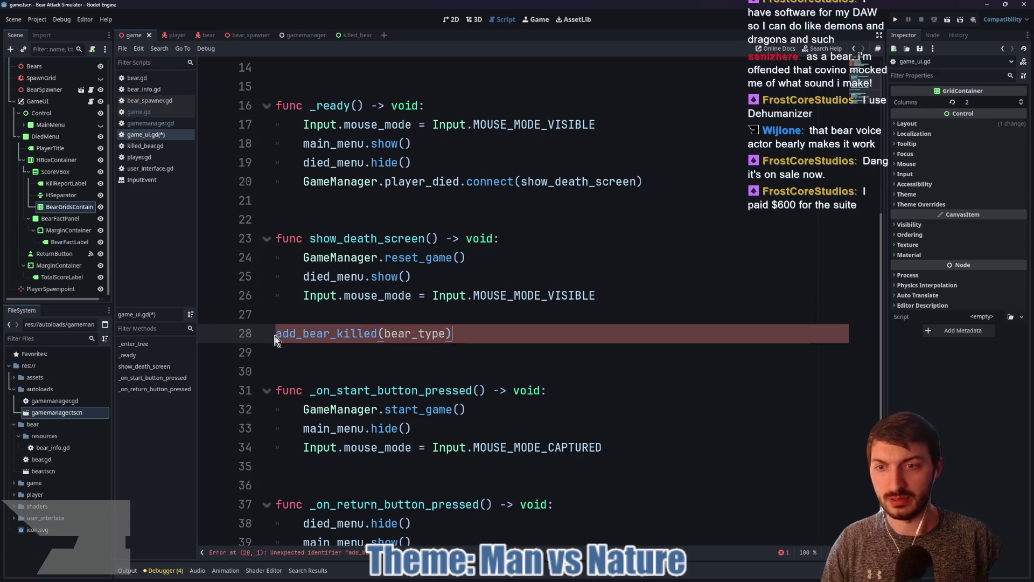
Turn it into the header 'func add_bear_killed(type: GameManager.BearTypes) -> void:'.
click(276, 334)
text(func)
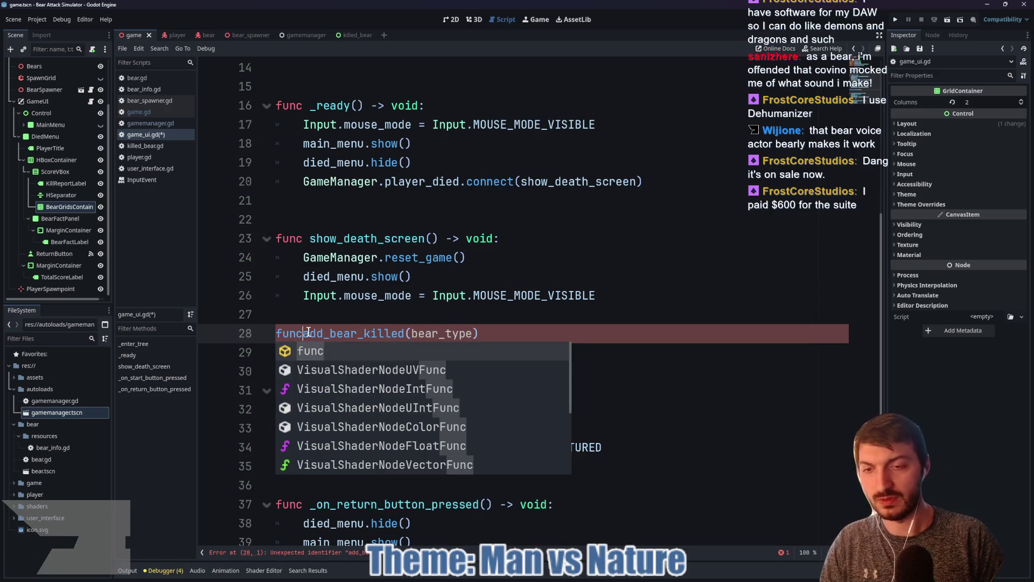
drag(477, 333, 418, 333)
text(type: Bear)
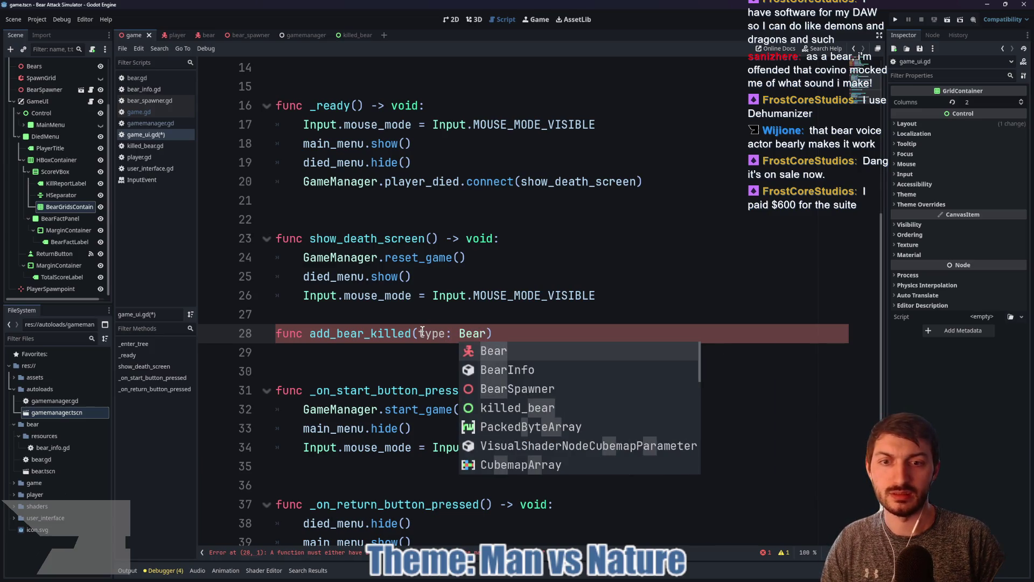
text(Types)
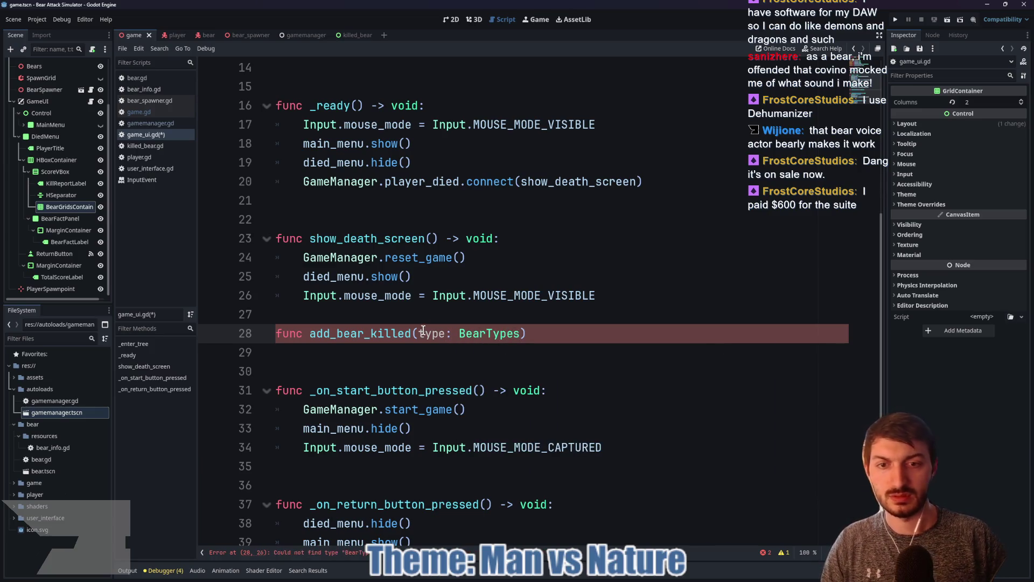
key(ctrl+Left)
text(GameManager.)
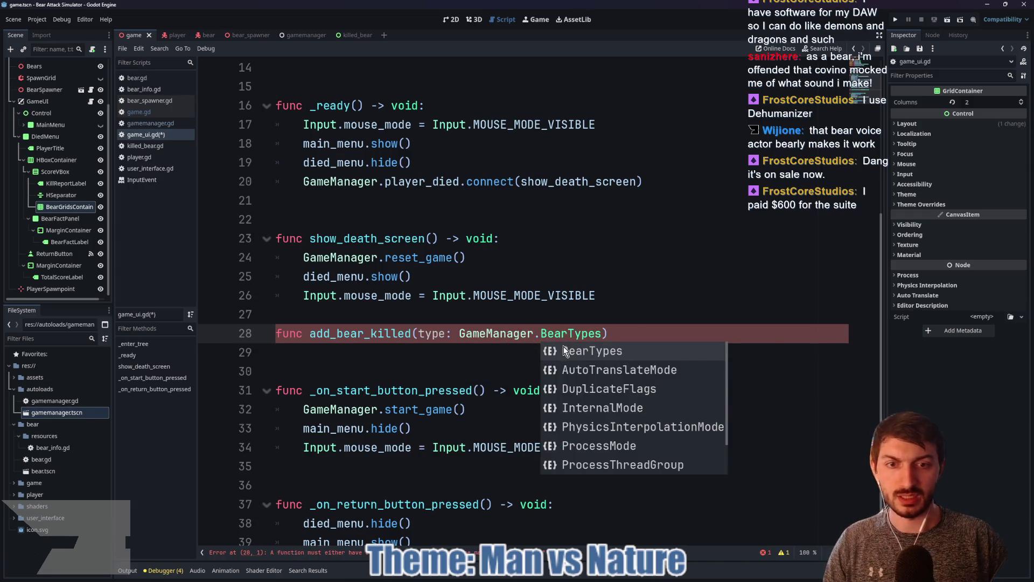
click(633, 328)
text(-> void:)
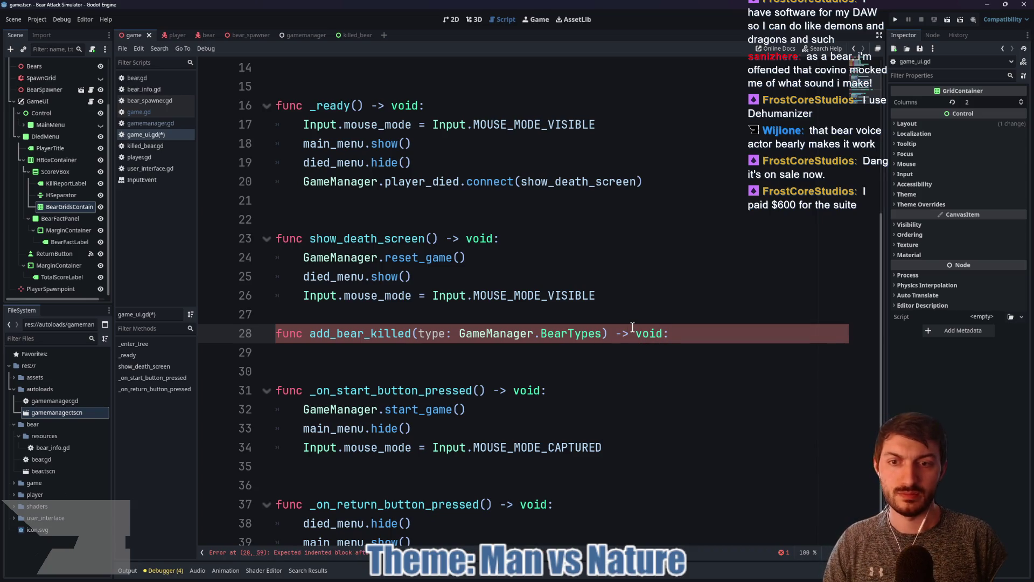
Add 'match type:' with an empty GameManager.BearTypes.BrownBear case.
key(Return)
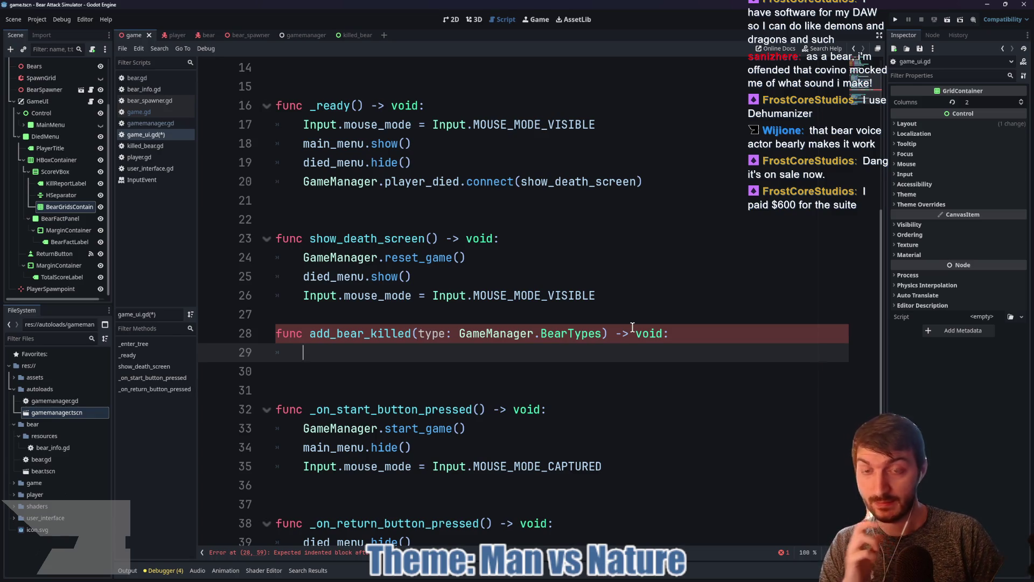
text(match ty)
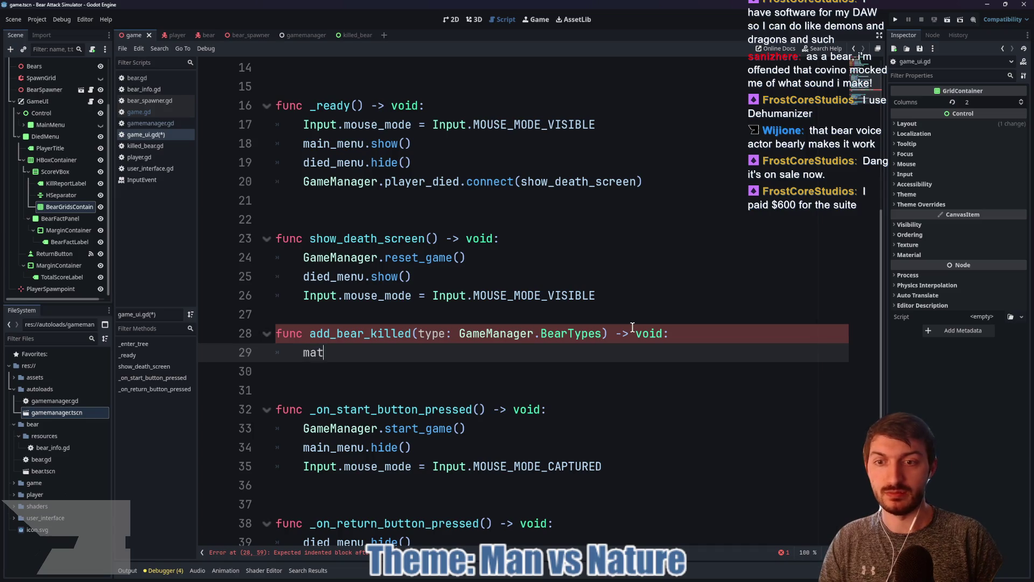
text(pe)
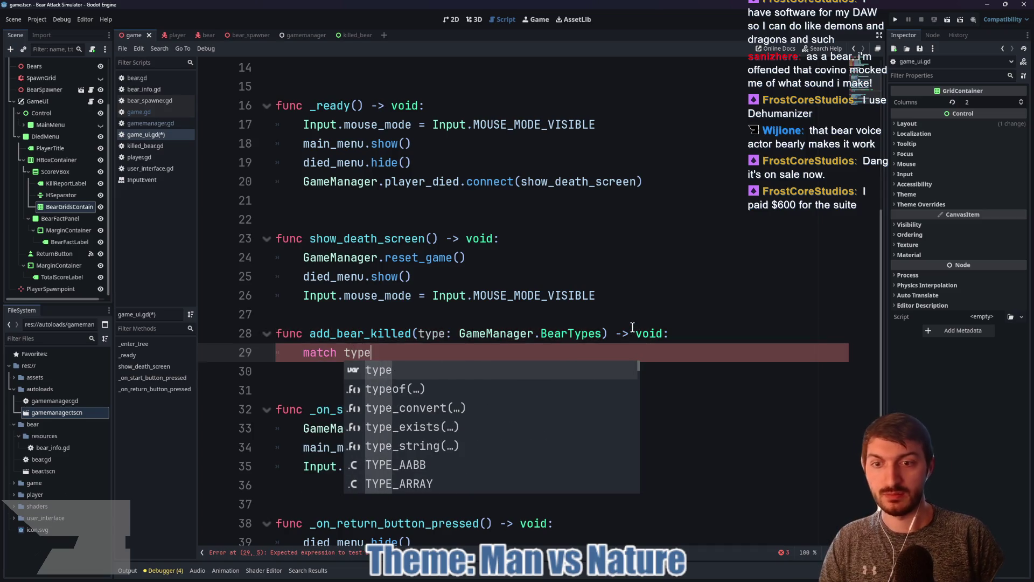
text(:)
key(Return)
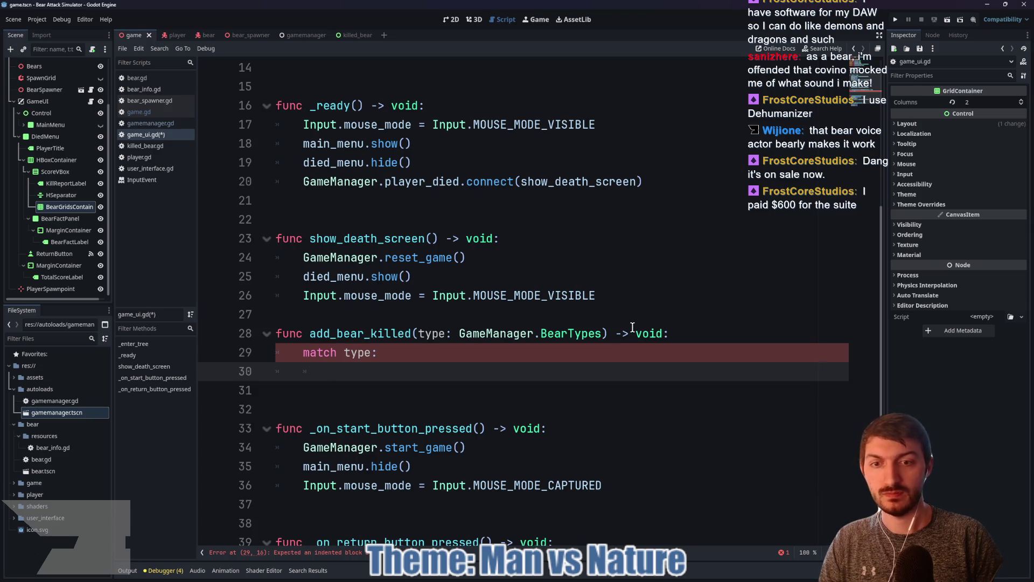
text(GameManager.)
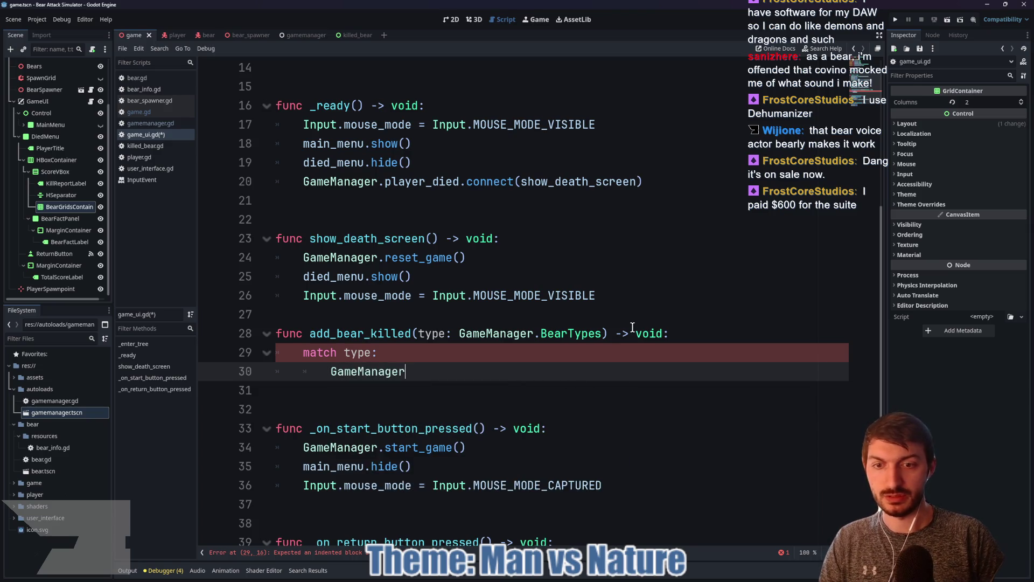
text(BearTypes.)
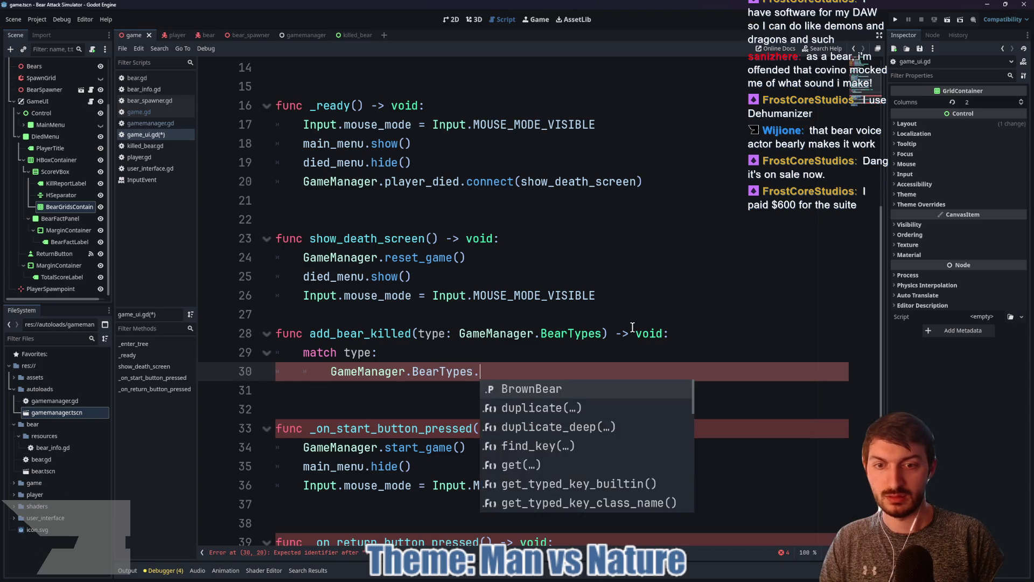
key(Return)
text(:)
key(Return)
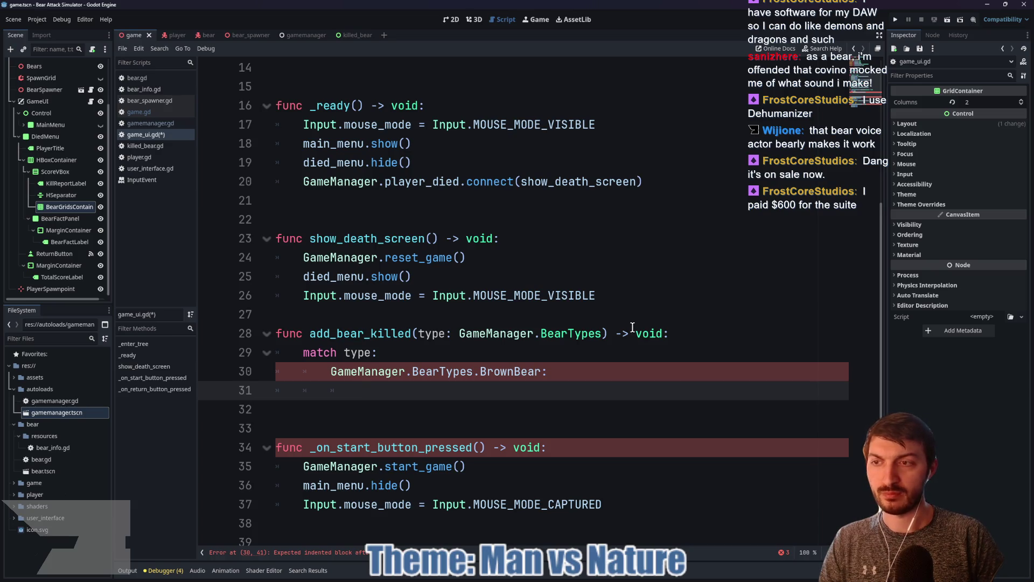
scroll(413, 409, down, 2)
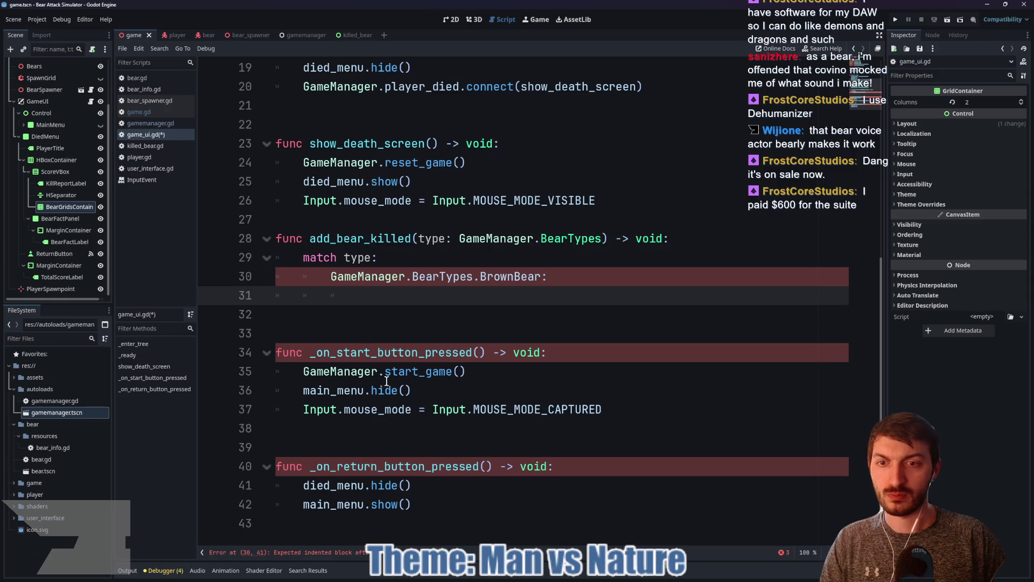
click(318, 336)
Add the function header 'func check_type_exists() -> bool:' below add_bear_killed.
key(Return)
key(Return)
key(Up)
key(Up)
text(func check_)
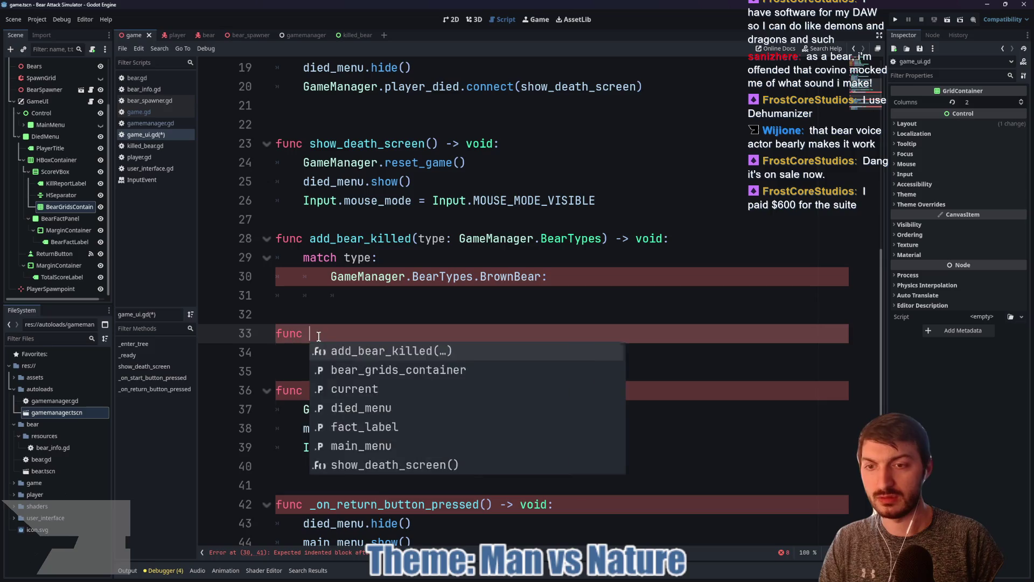
text(bear_)
key(BackSpace)
key(BackSpace)
key(BackSpace)
text(type_exists())
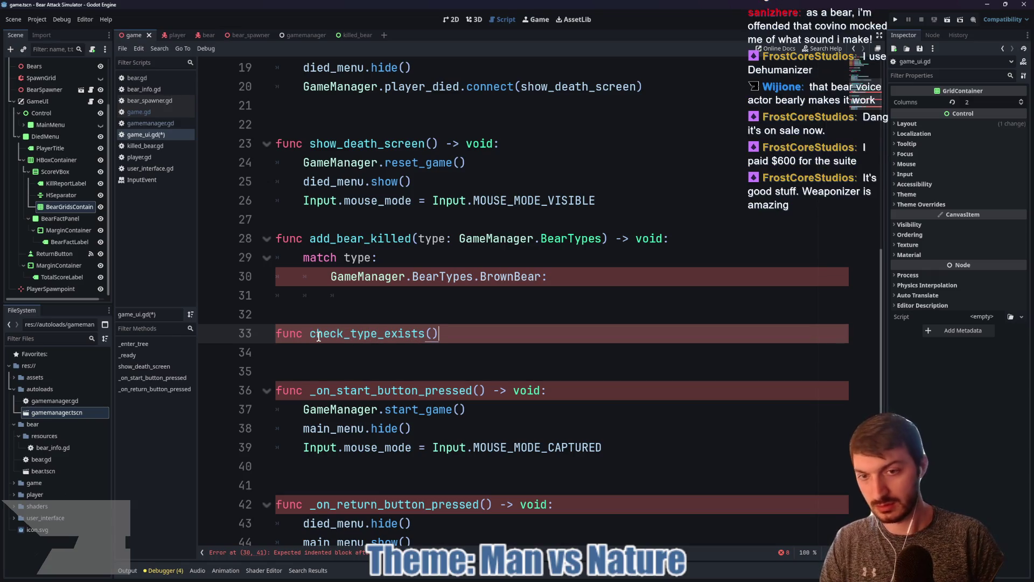
text( -> boo)
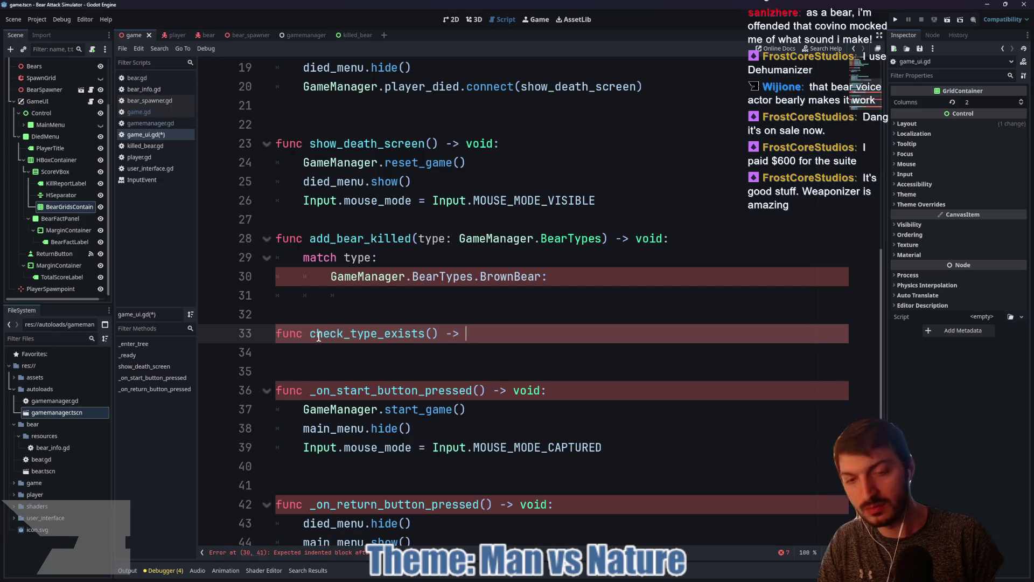
text(l:)
key(Return)
Begin the body with an if on bear_grids_container, discarding return and for attempts.
text(return)
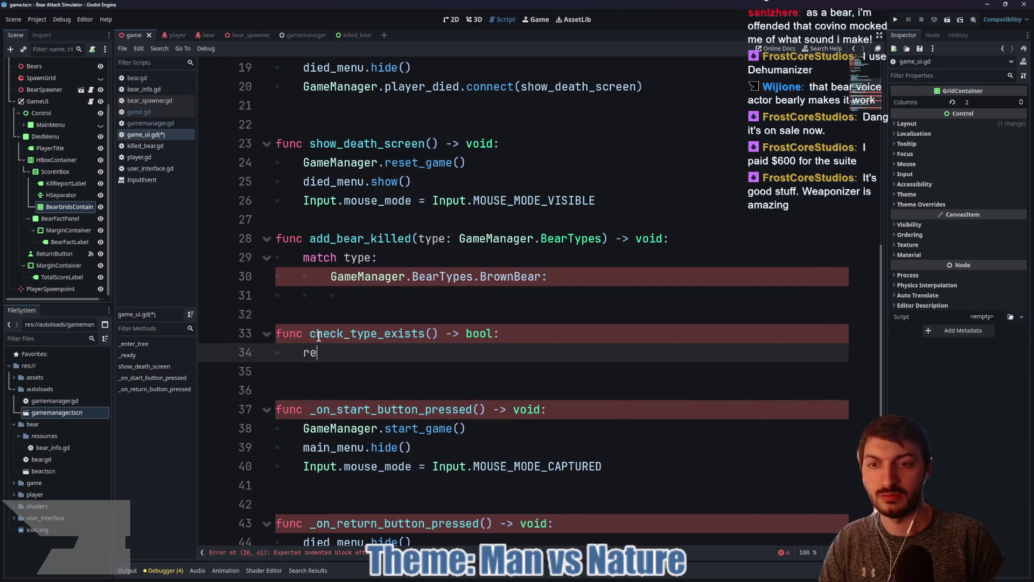
key(BackSpace)
key(BackSpace)
key(BackSpace)
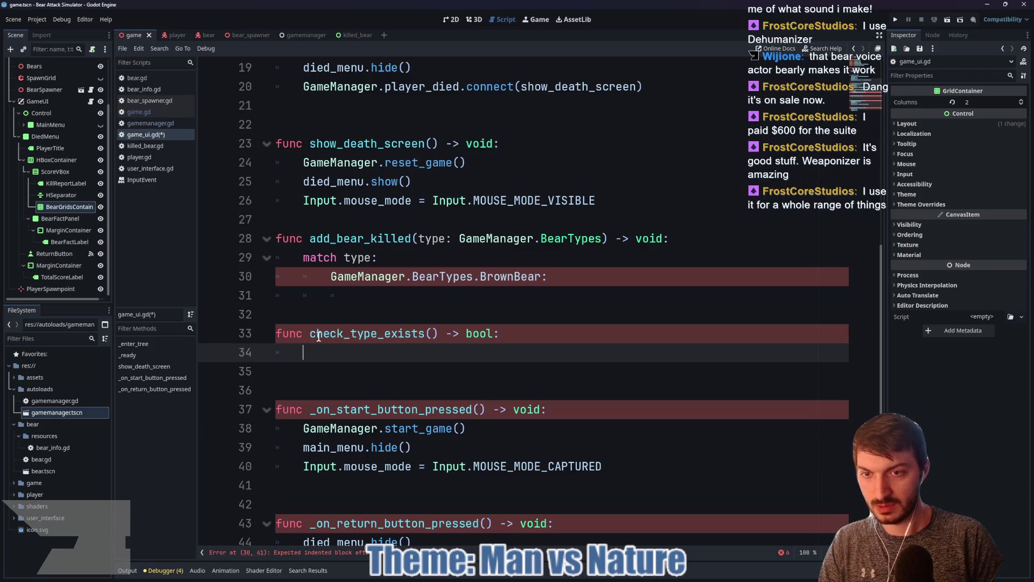
text(for)
key(BackSpace)
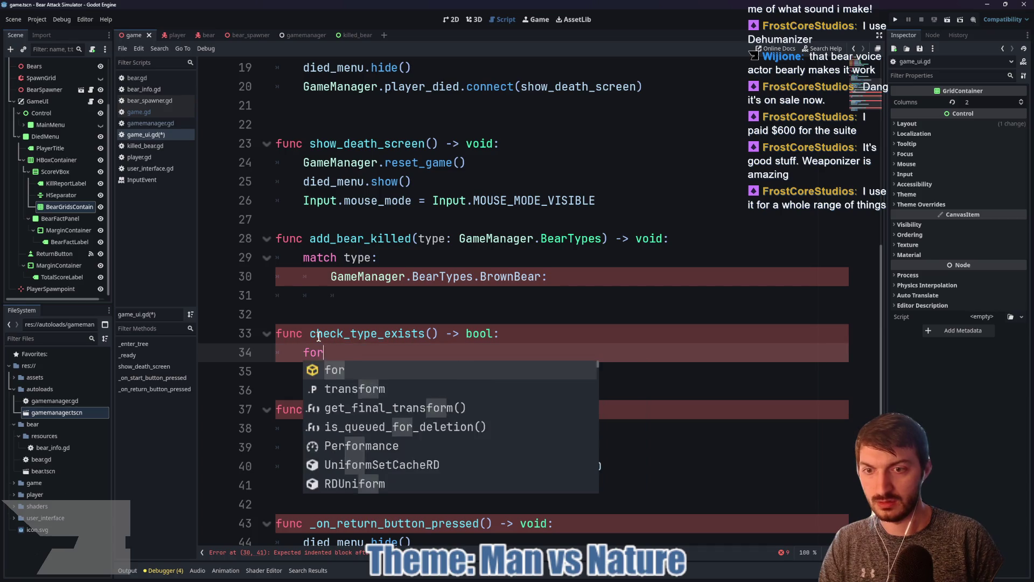
key(BackSpace)
key(BackSpace)
key(BackSpace)
text(if)
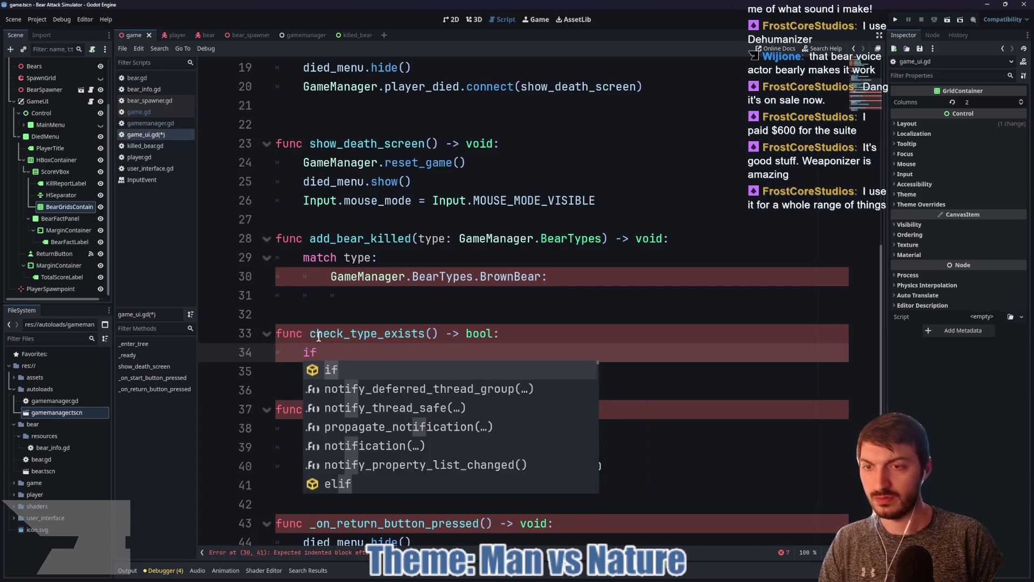
text( bea)
key(Return)
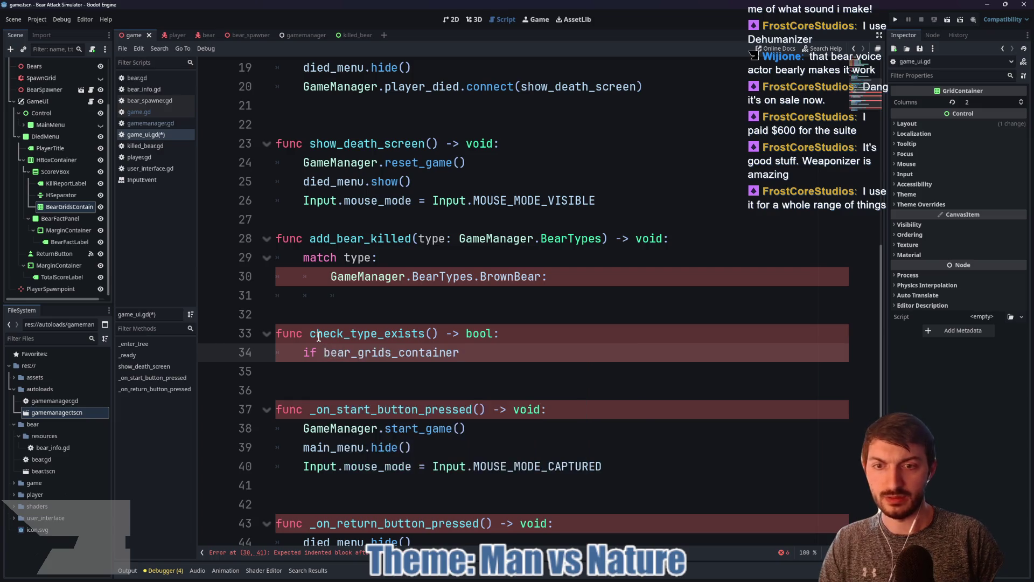
Complete it as 'if bear_grids_container.get_children().is_empty(): return false'.
text(.is)
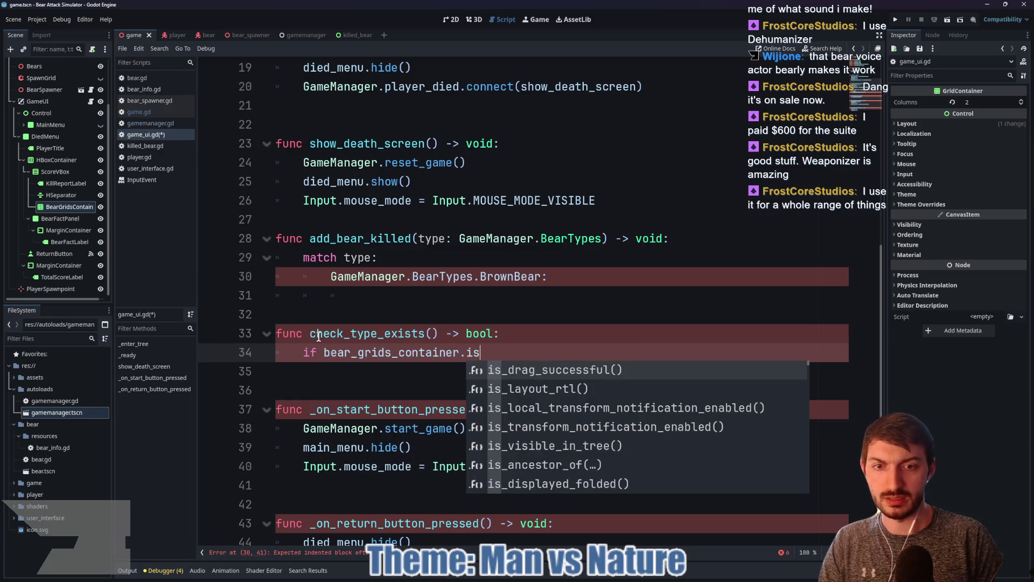
text(_emp)
key(BackSpace)
key(BackSpace)
key(BackSpace)
text(get_child)
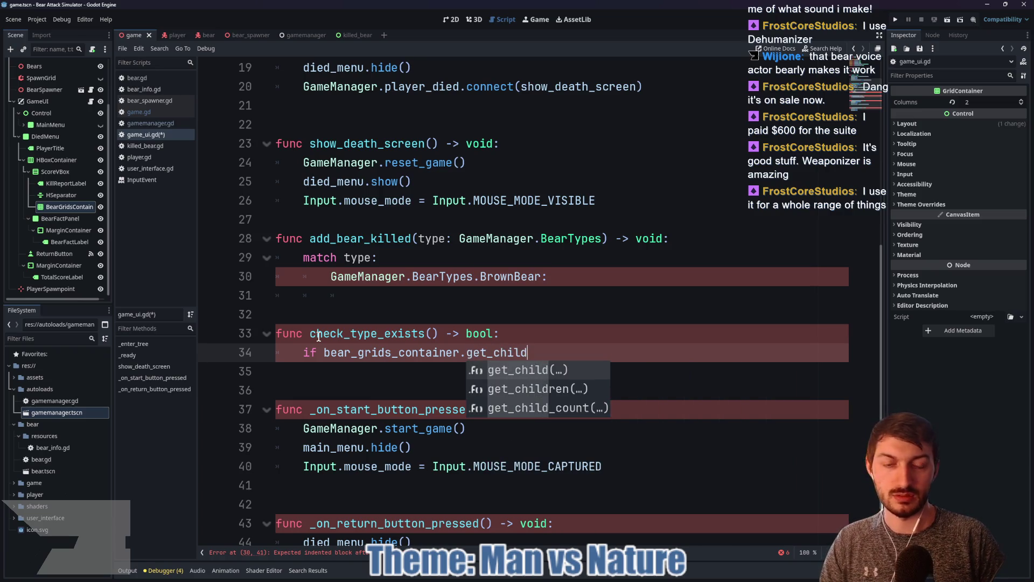
key(Down)
key(Return)
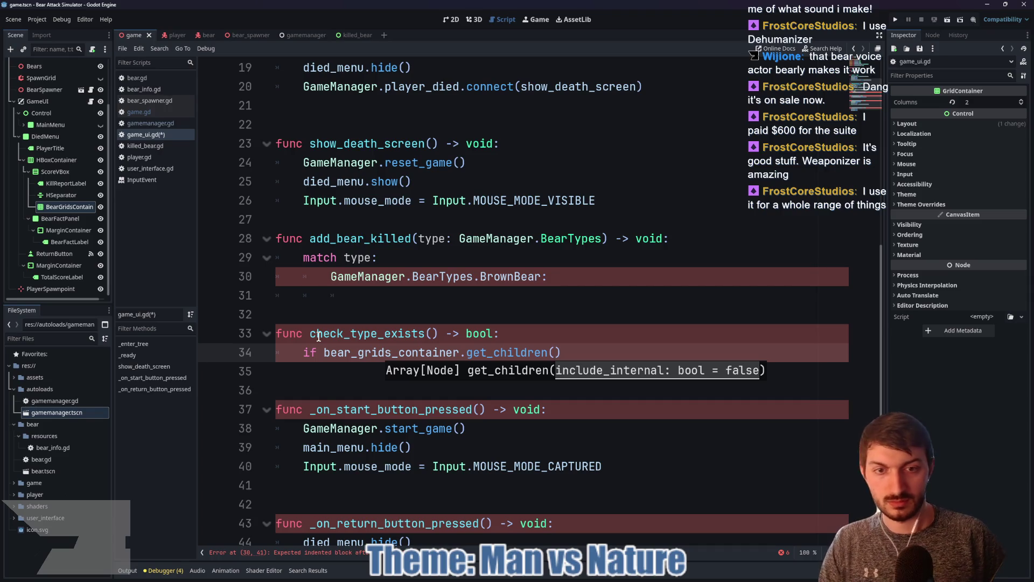
text(.is)
key(Return)
text(: return false)
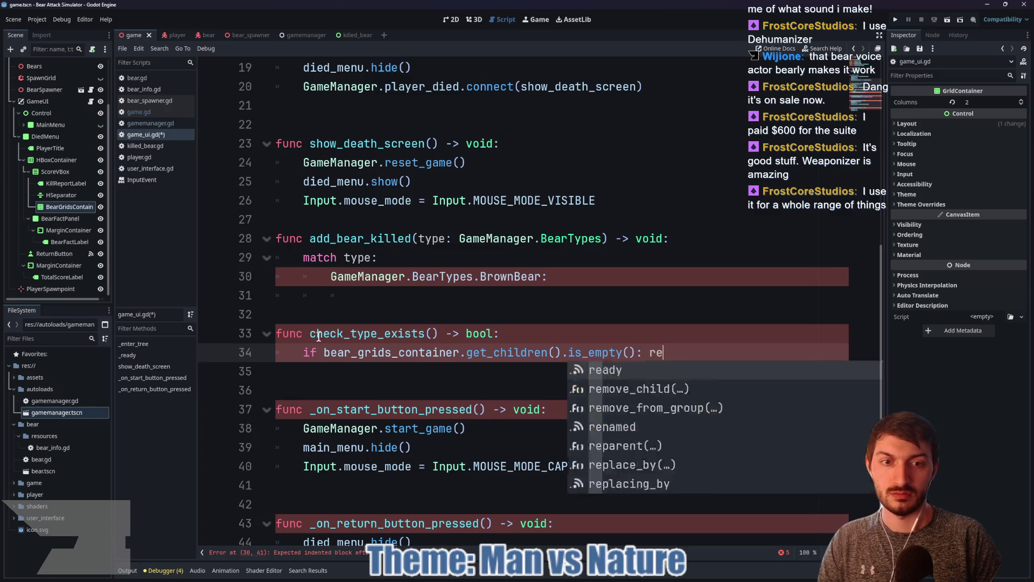
key(Return)
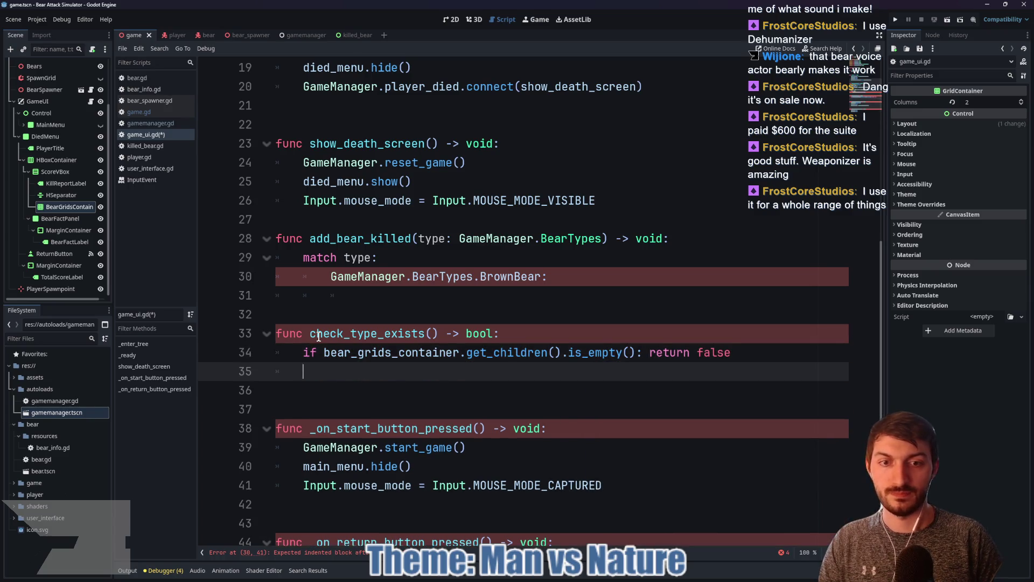
Write the loop header 'for bear in bear_grids_container.get_children():' in check_type_exists.
text(for bear)
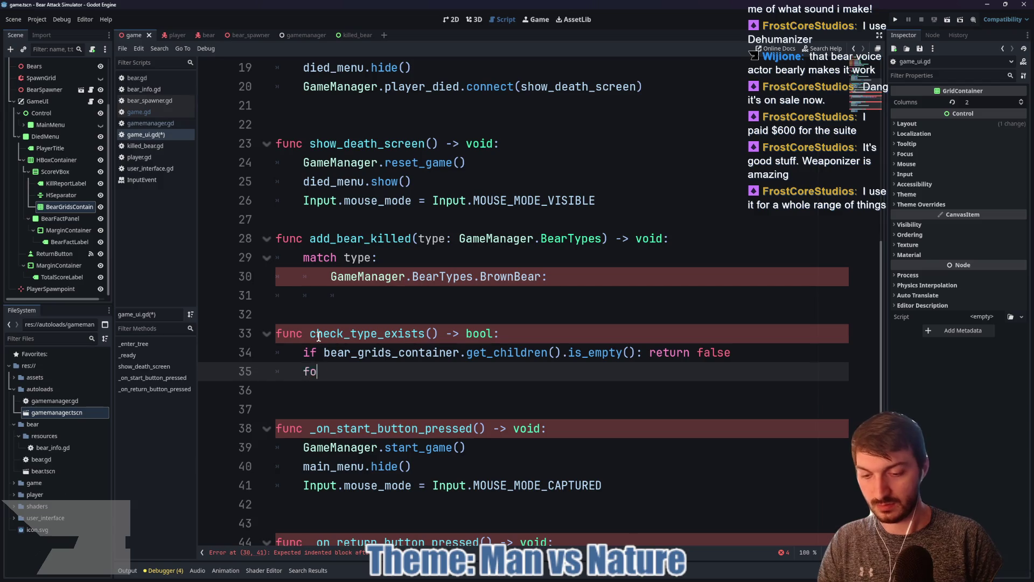
key(BackSpace)
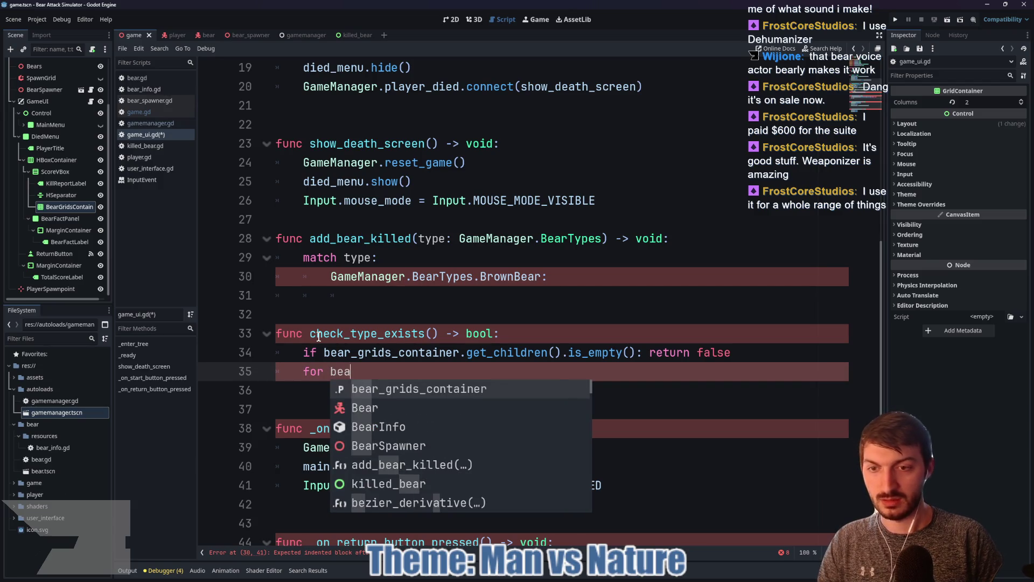
text(r_)
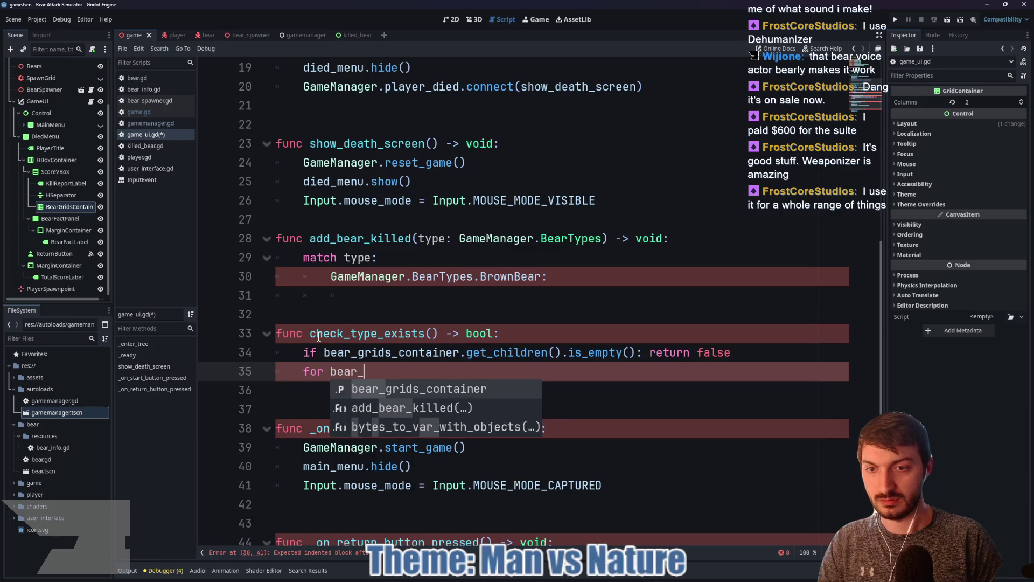
key(BackSpace)
text(in)
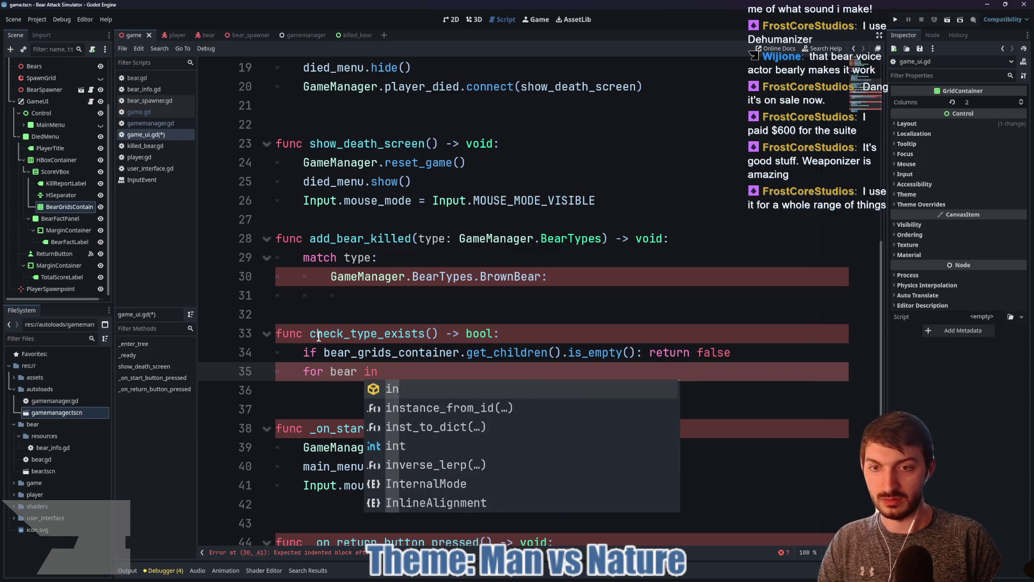
text( bea)
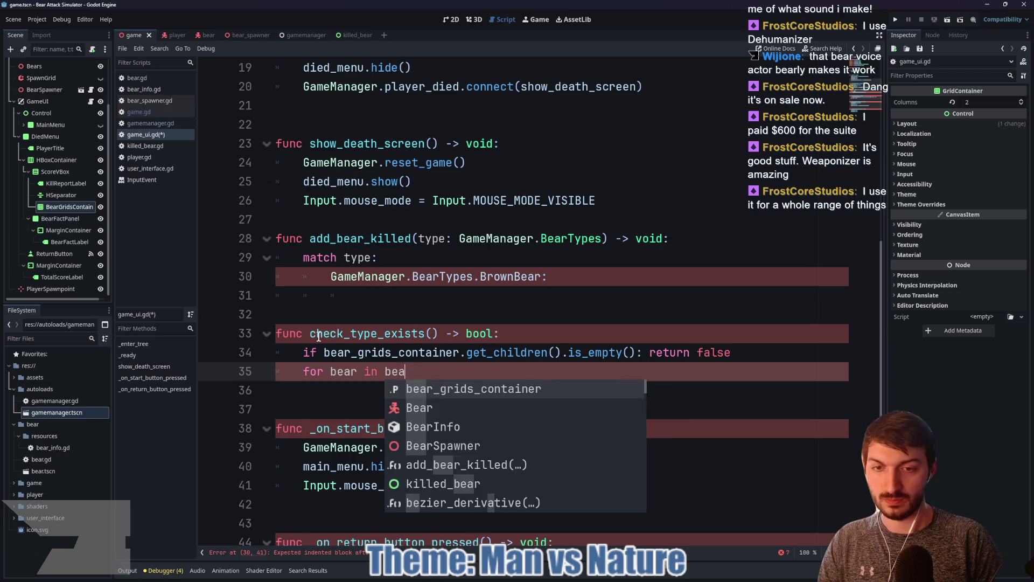
key(Return)
text(.get_ch)
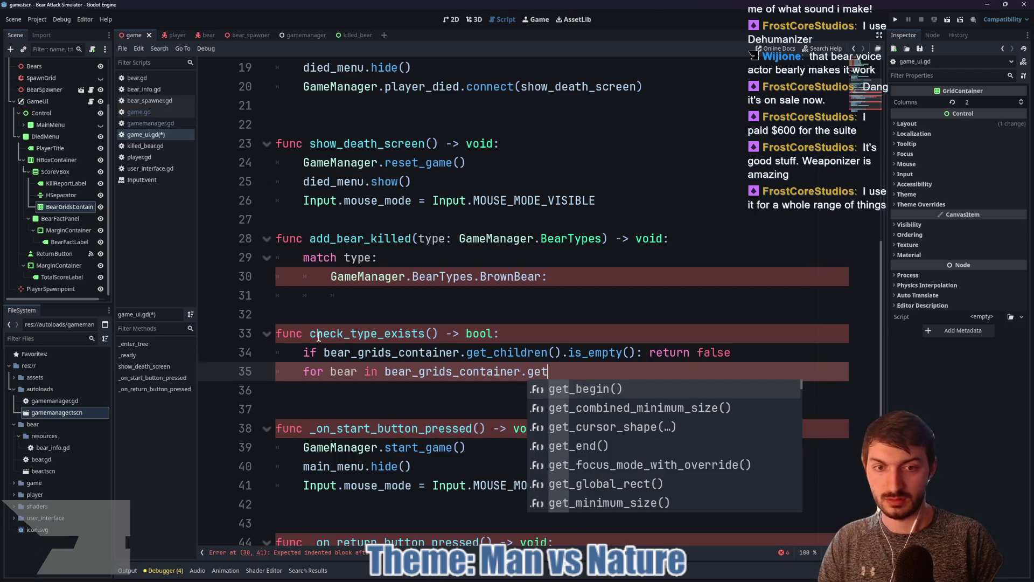
text(ildren)
key(Return)
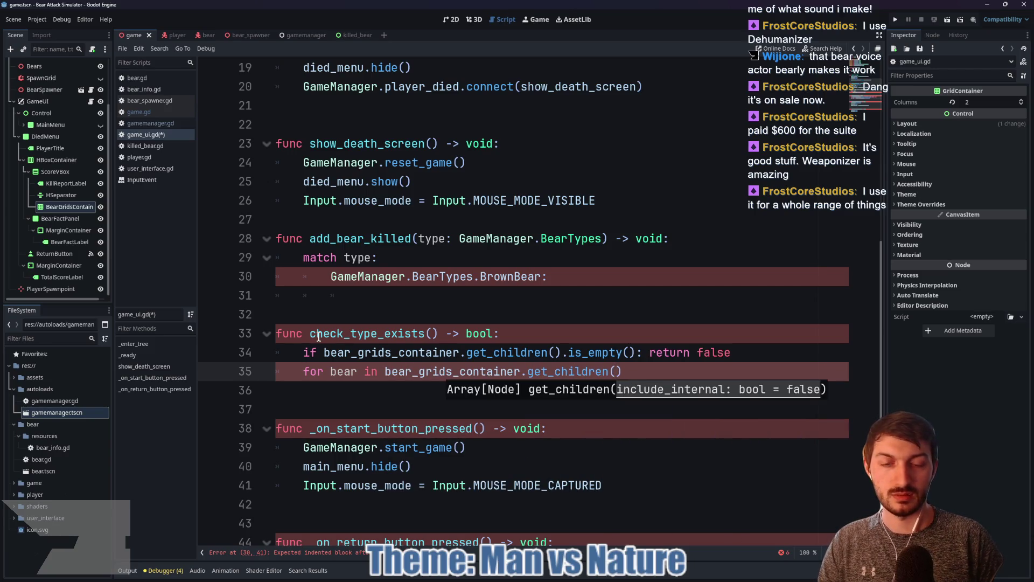
text(:)
Add an indented 'if bear.type == type' line inside the loop.
key(Return)
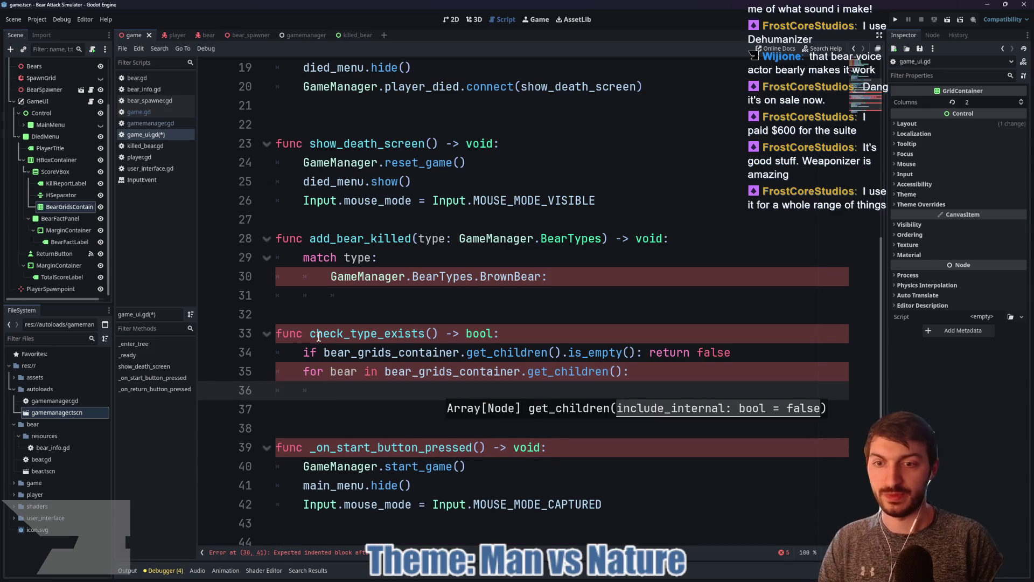
text(if bear.)
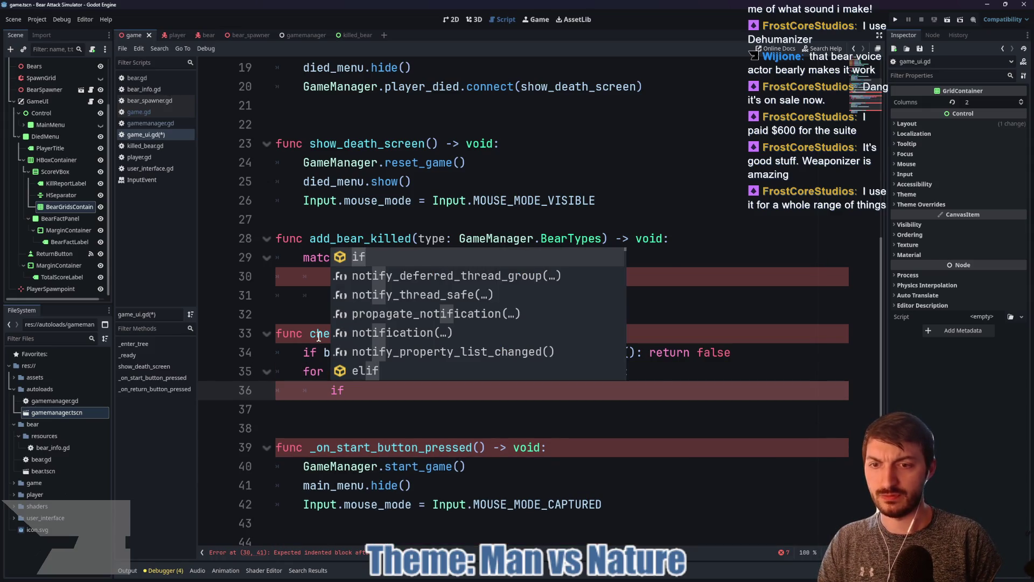
text(type)
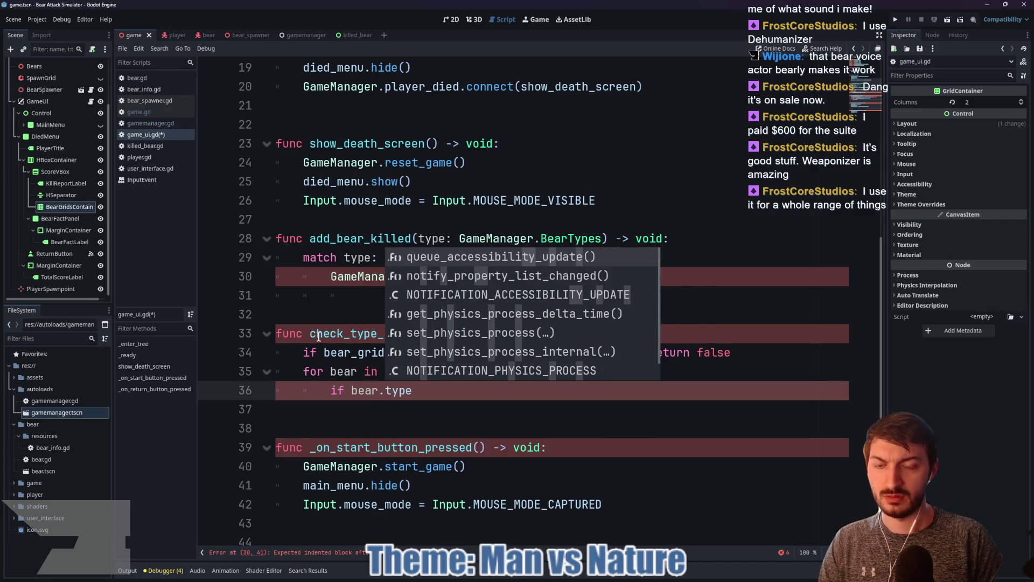
text( == Game)
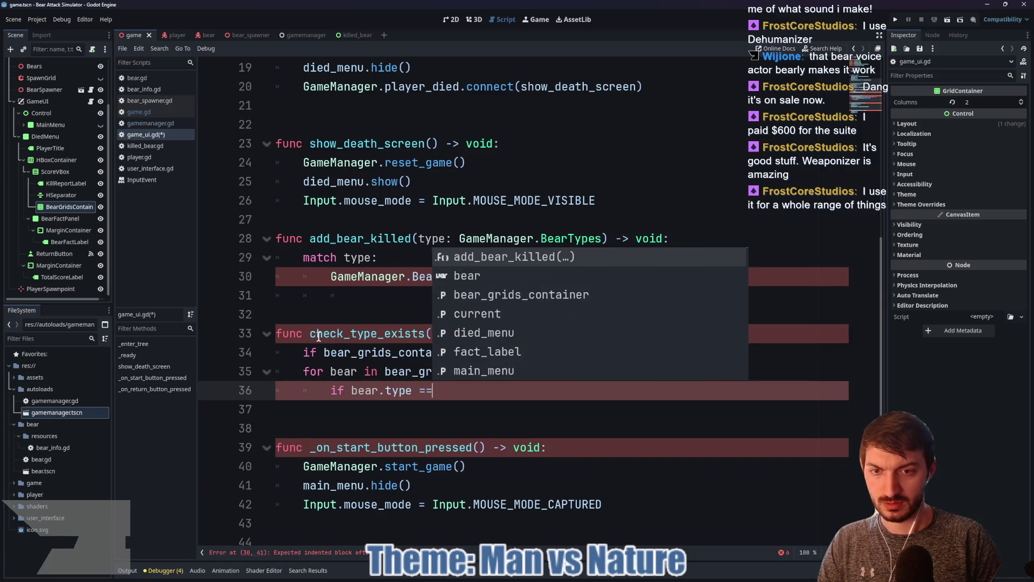
key(BackSpace)
key(BackSpace)
key(BackSpace)
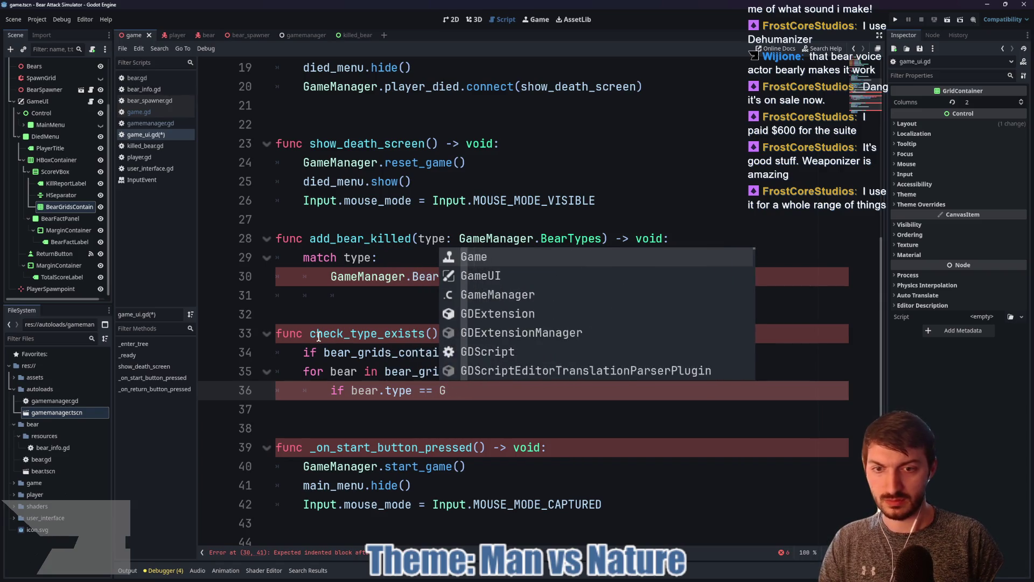
text(type)
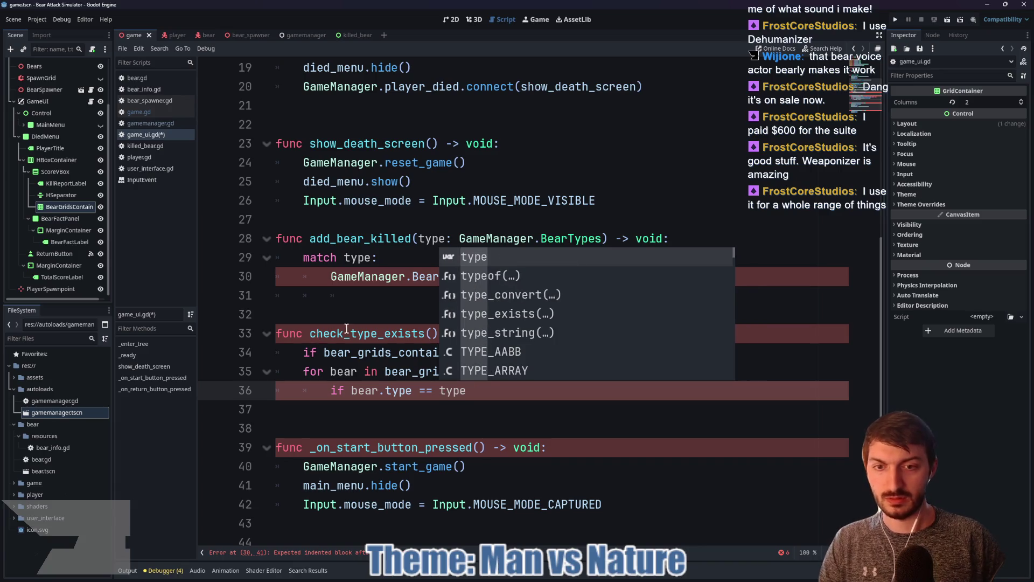
click(482, 392)
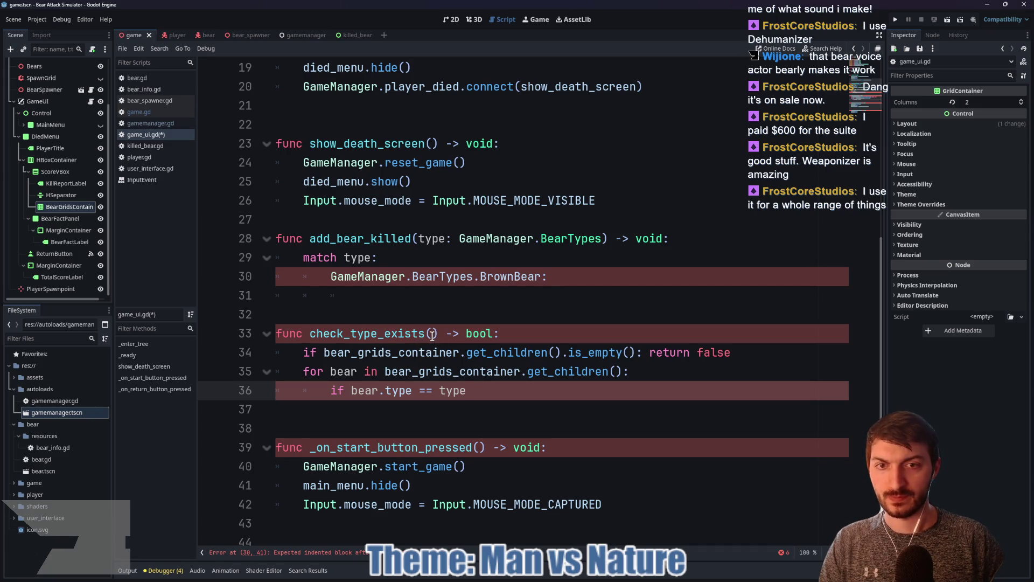
Give check_type_exists a 'type: GameManager.BearTypes' parameter and return true on a match.
click(432, 334)
text(type: Game)
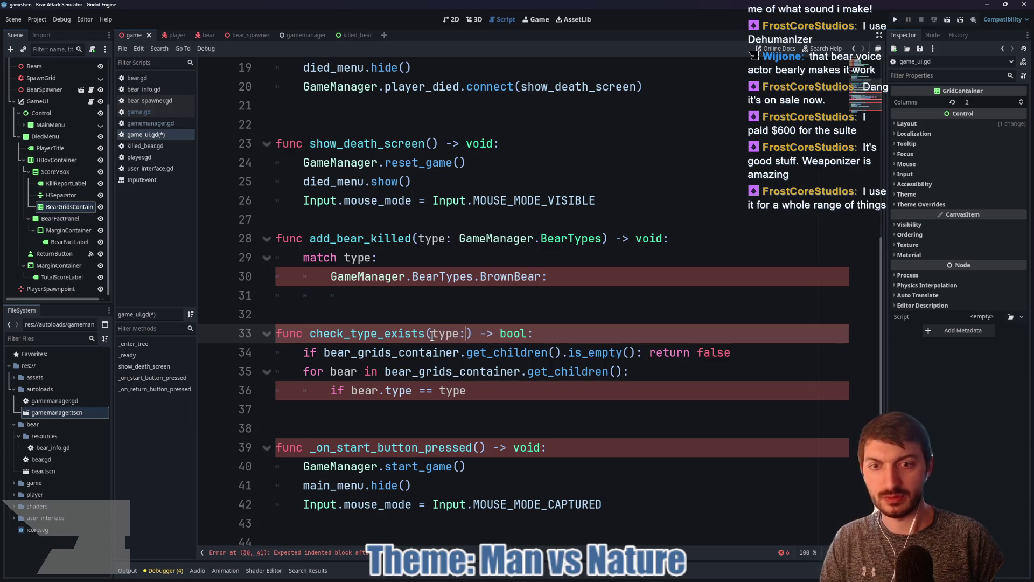
text(Manager.)
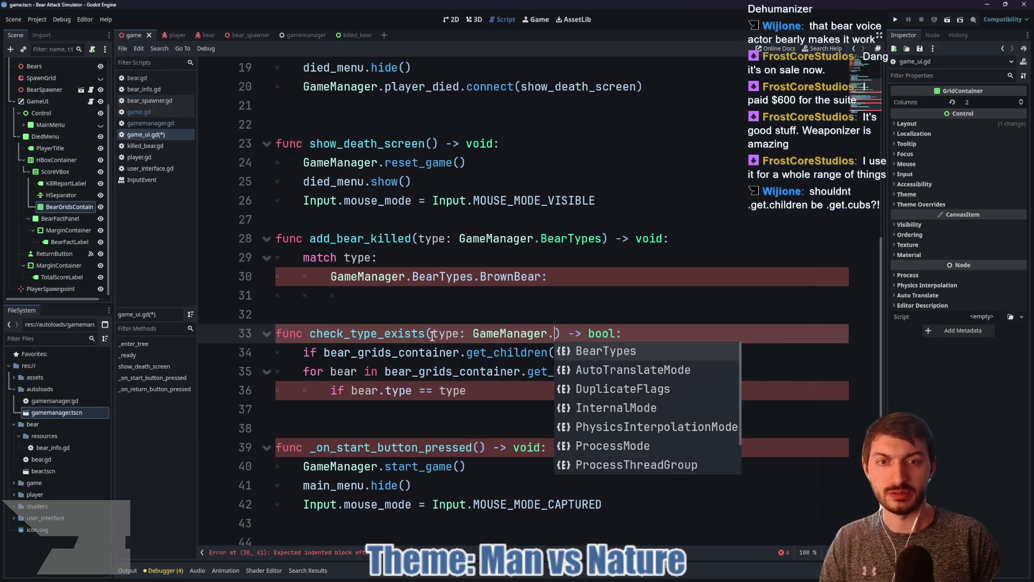
text(Bear)
key(Return)
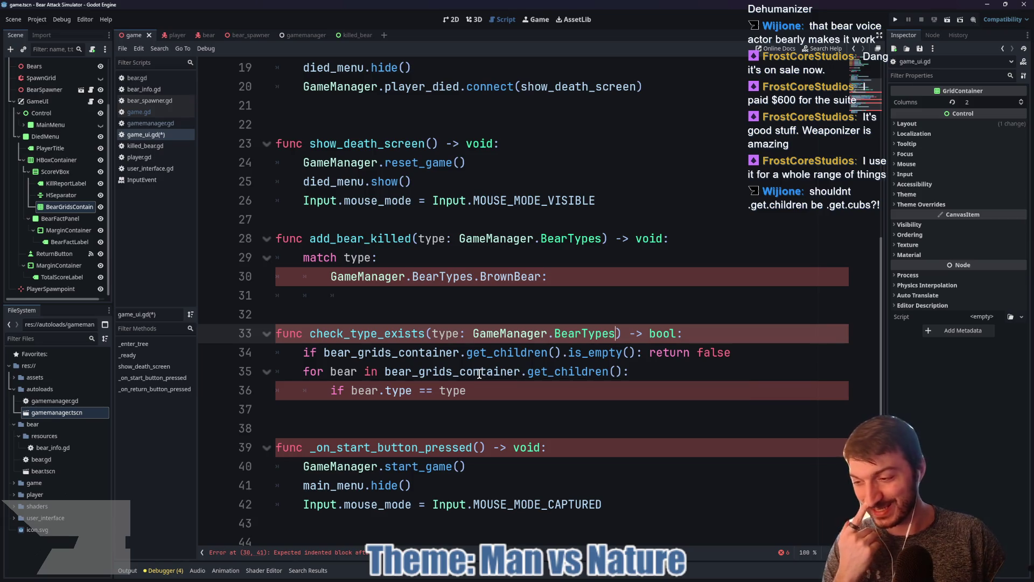
click(498, 385)
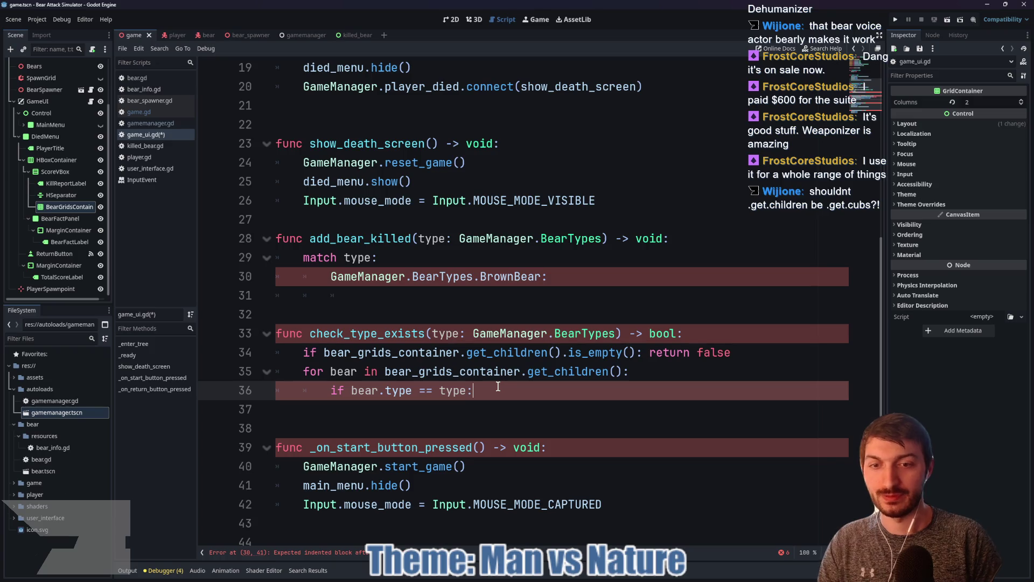
text(return)
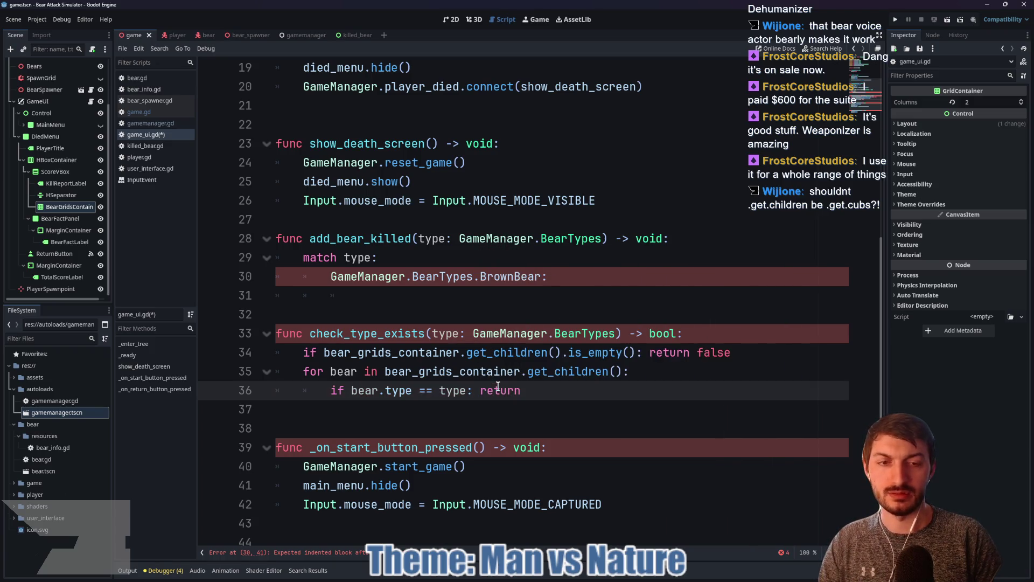
text( true)
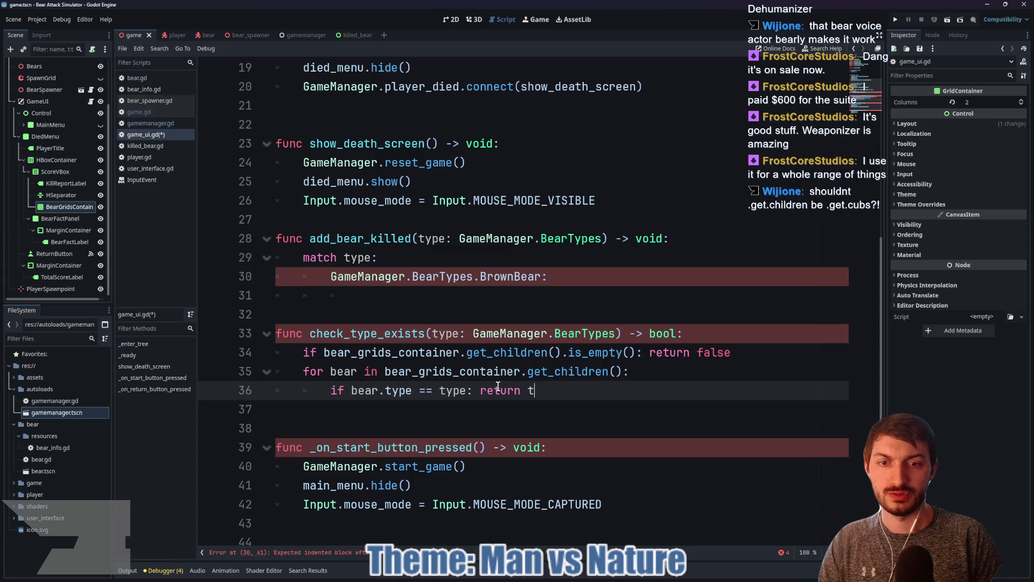
Return false after the loop and put pass under the BrownBear case.
click(525, 407)
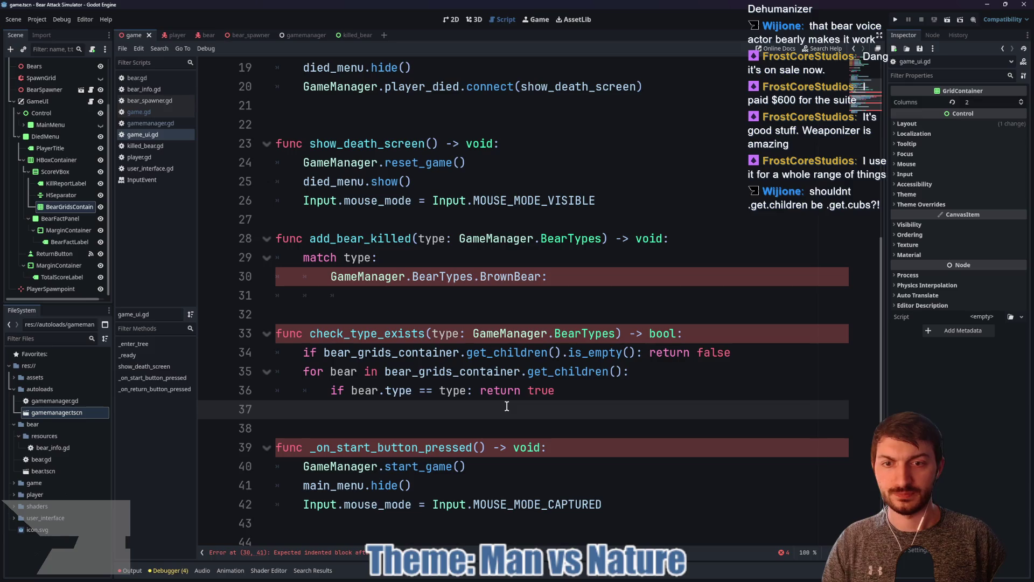
text(return)
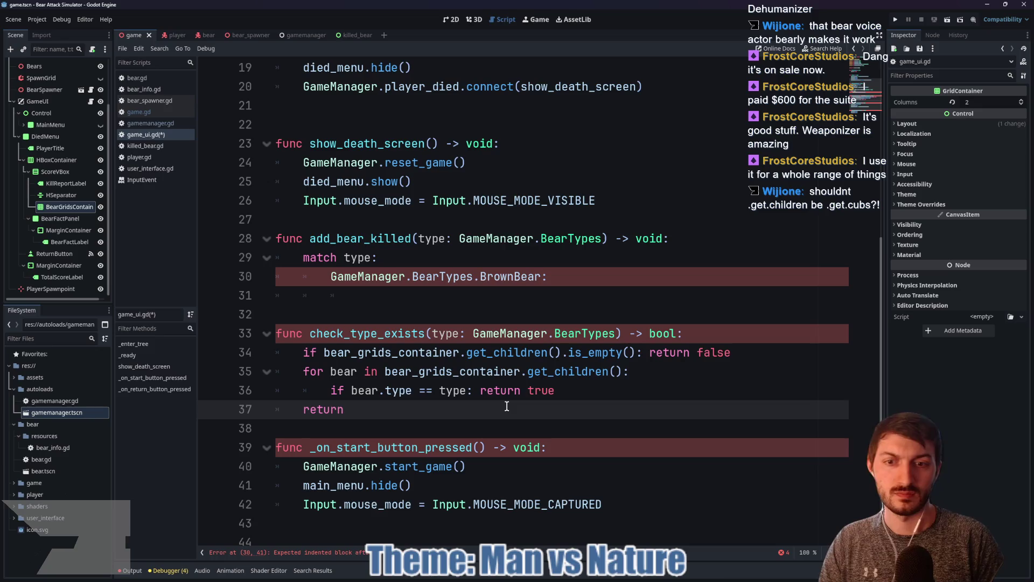
text( false)
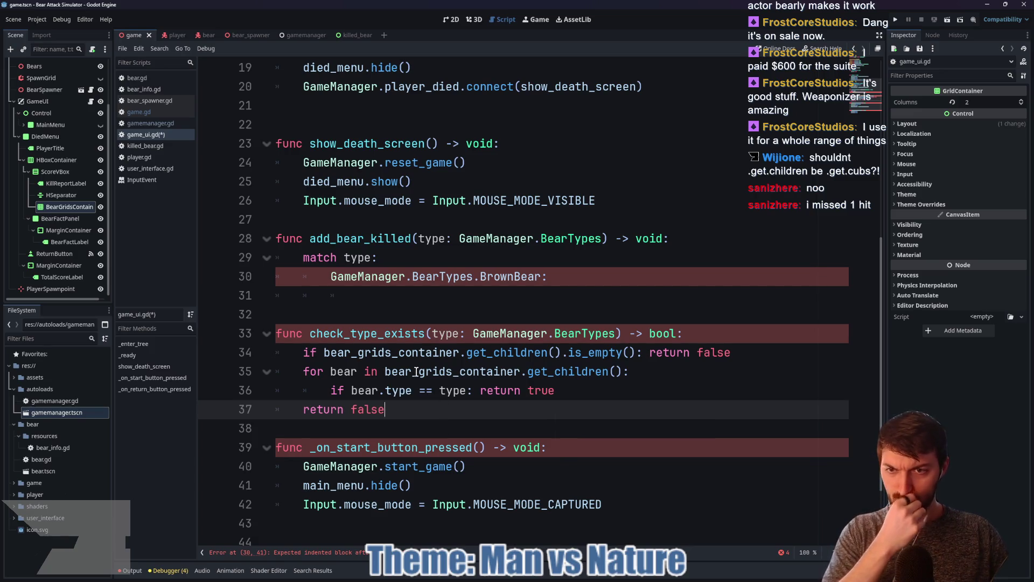
click(438, 299)
text(pass)
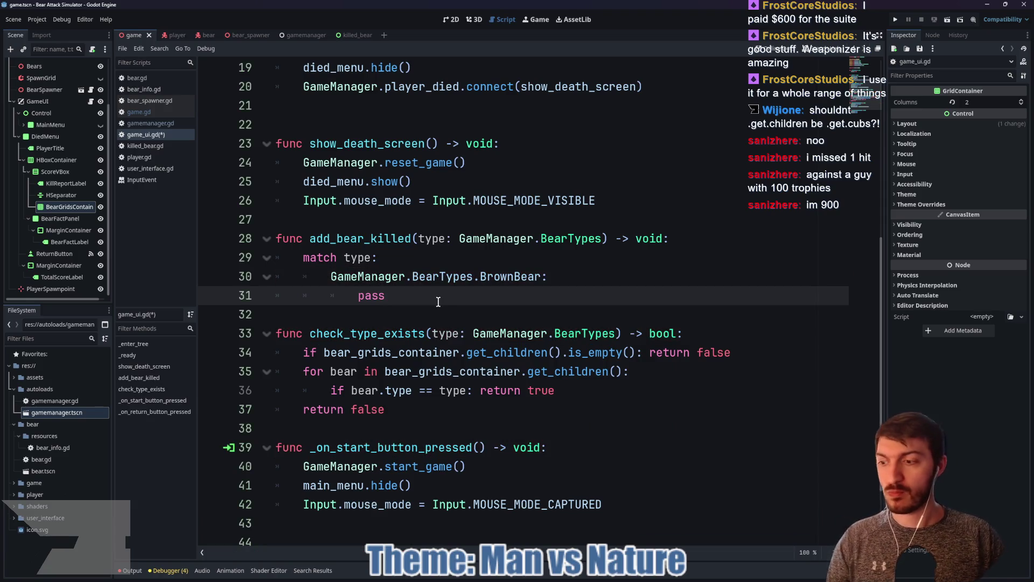
Insert a check_type_exists(type) call as the first line of add_bear_killed, above the match.
click(704, 238)
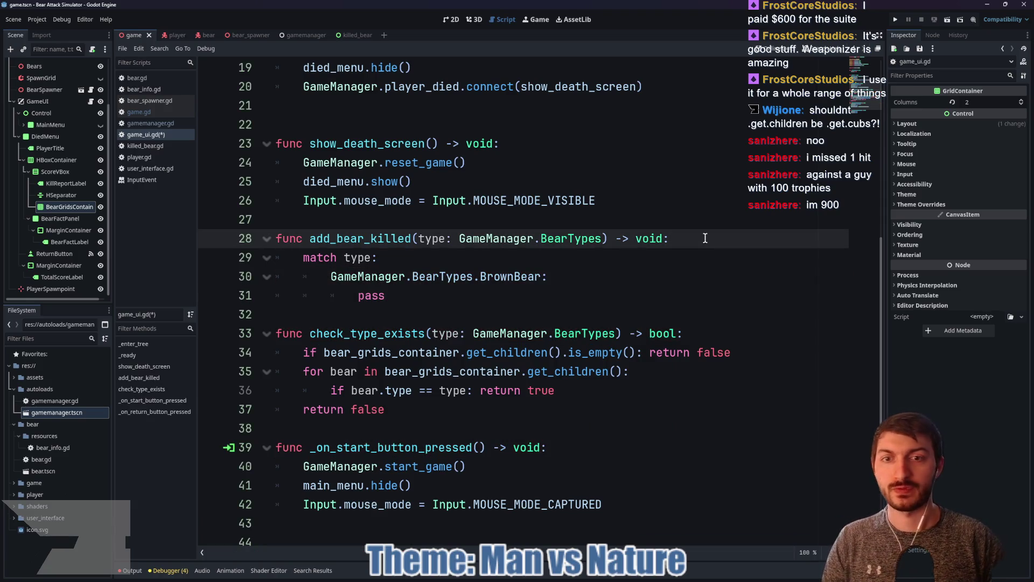
key(Return)
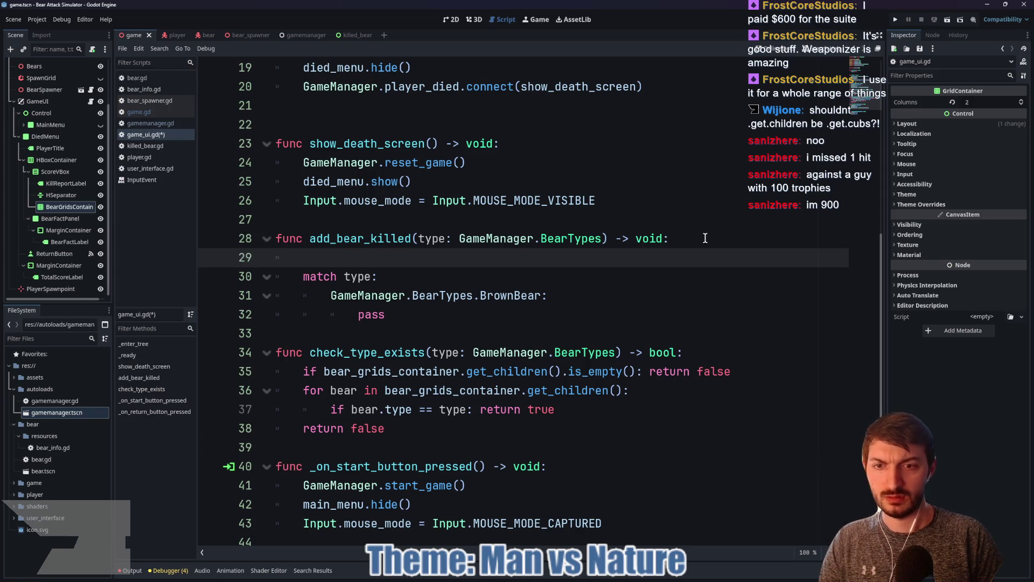
text(check)
key(Return)
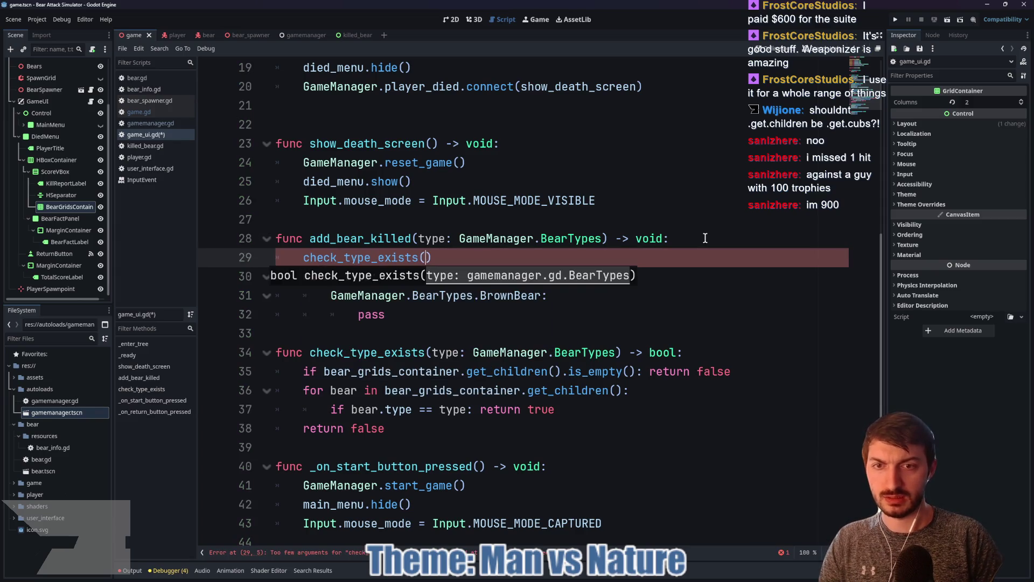
text(type)
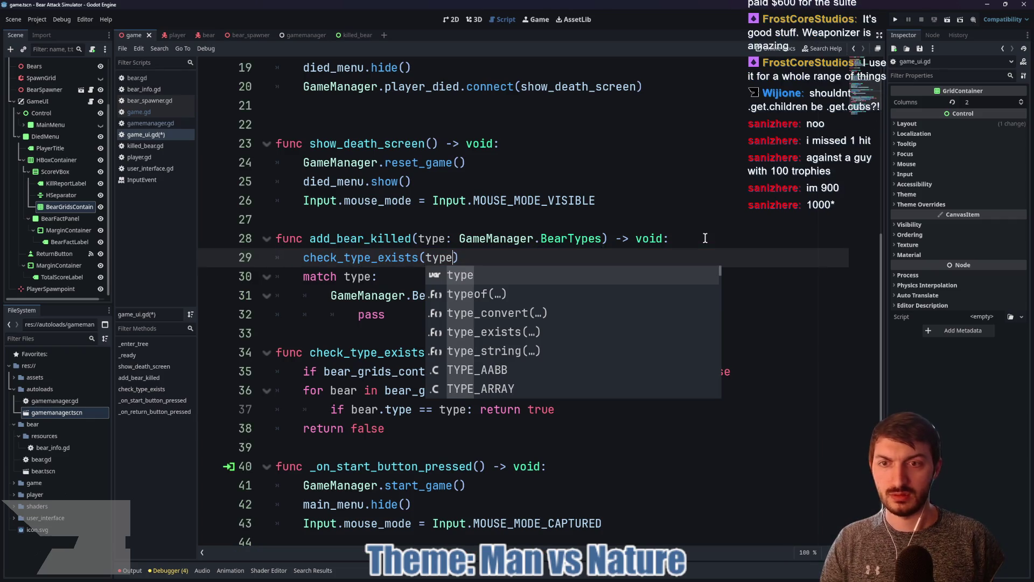
click(318, 257)
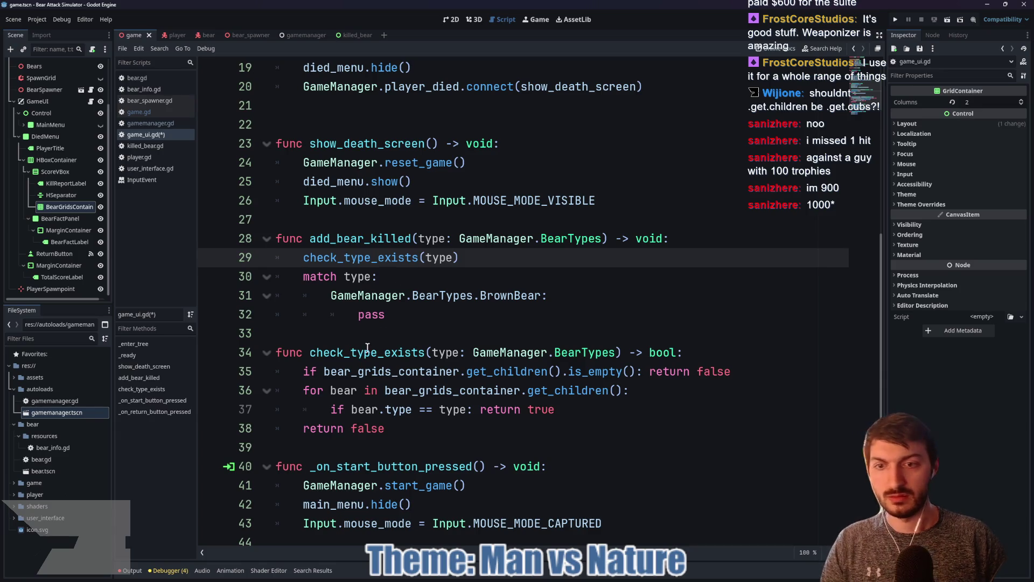
Rename check_type_exists to _type_exists in both its definition and the line 29 call.
drag(344, 352, 308, 352)
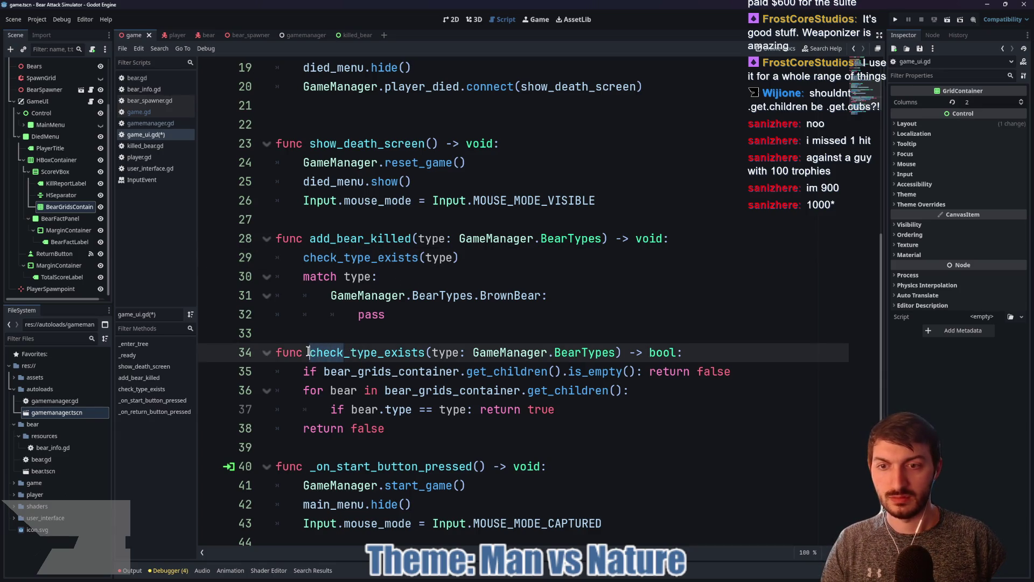
drag(338, 258, 305, 259)
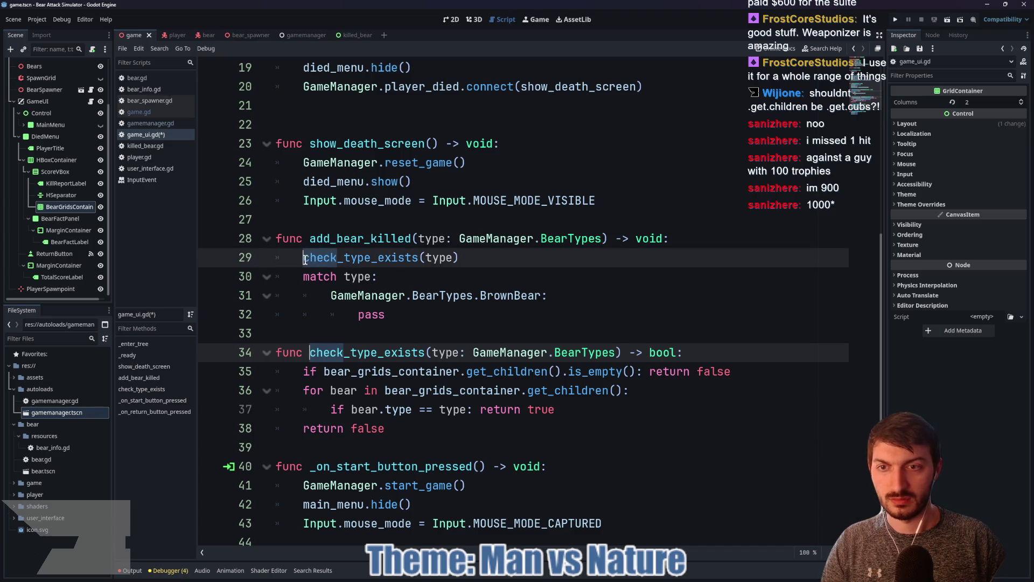
key(BackSpace)
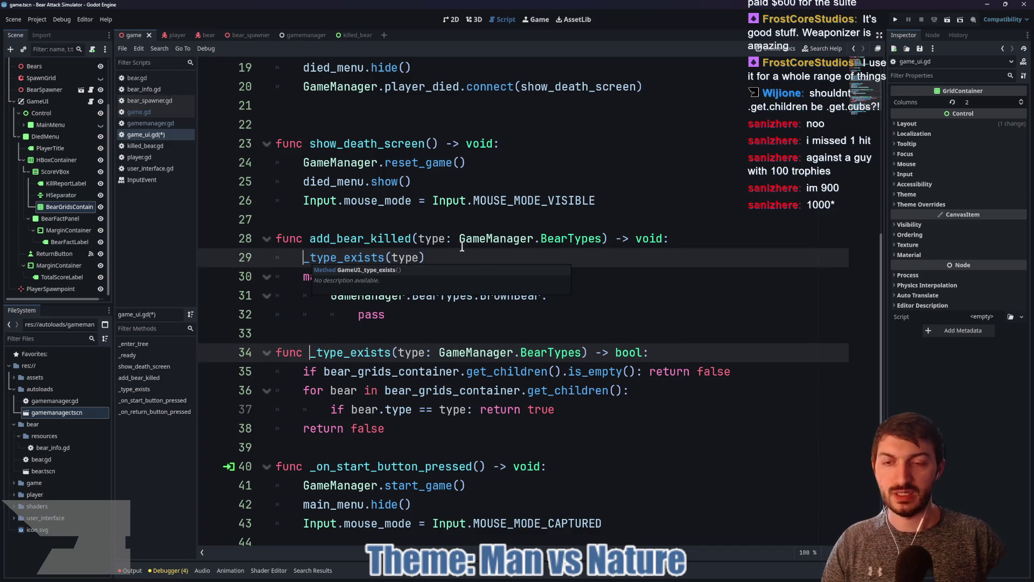
click(462, 246)
click(423, 258)
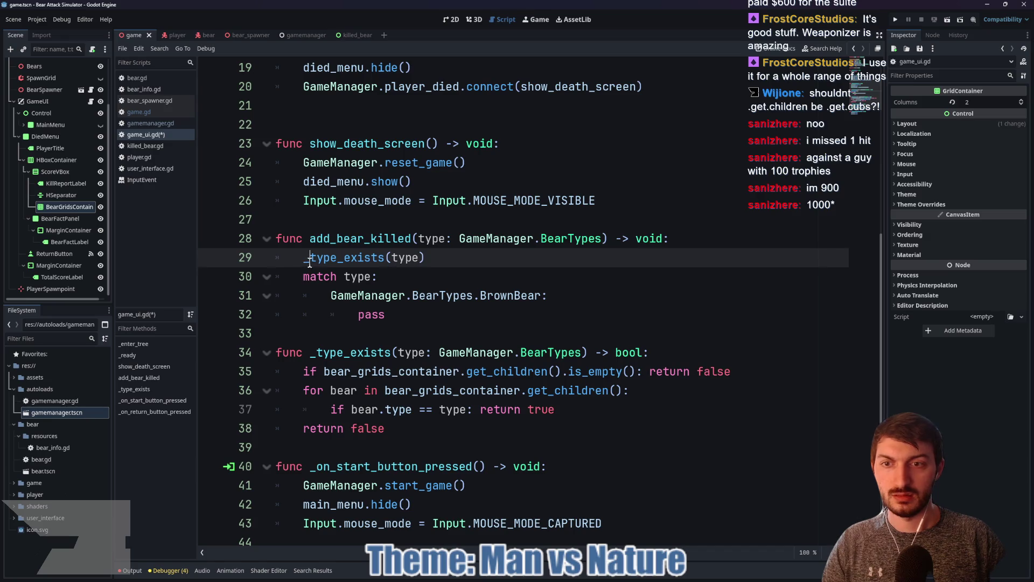
alt+click(323, 345)
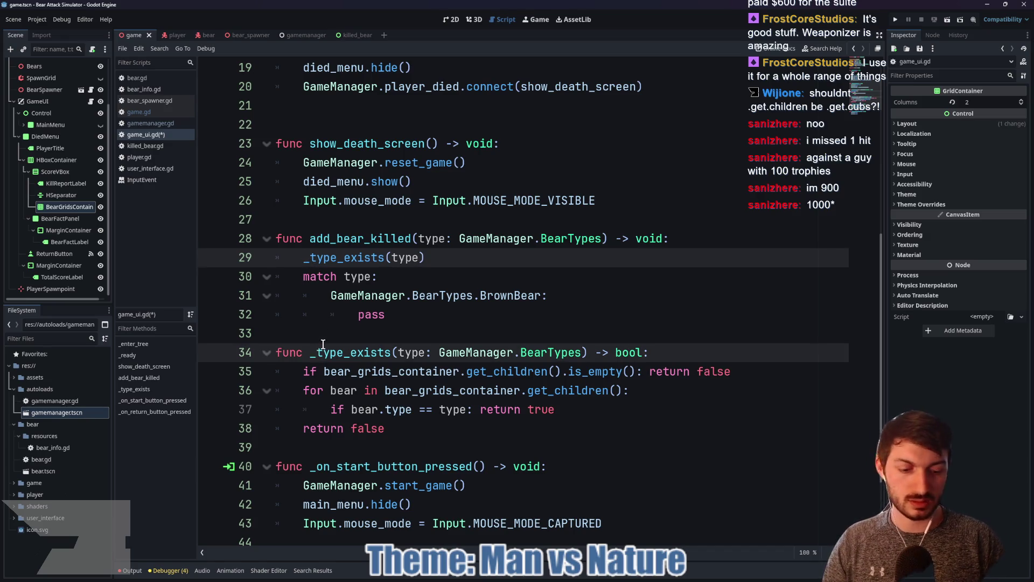
key(BackSpace)
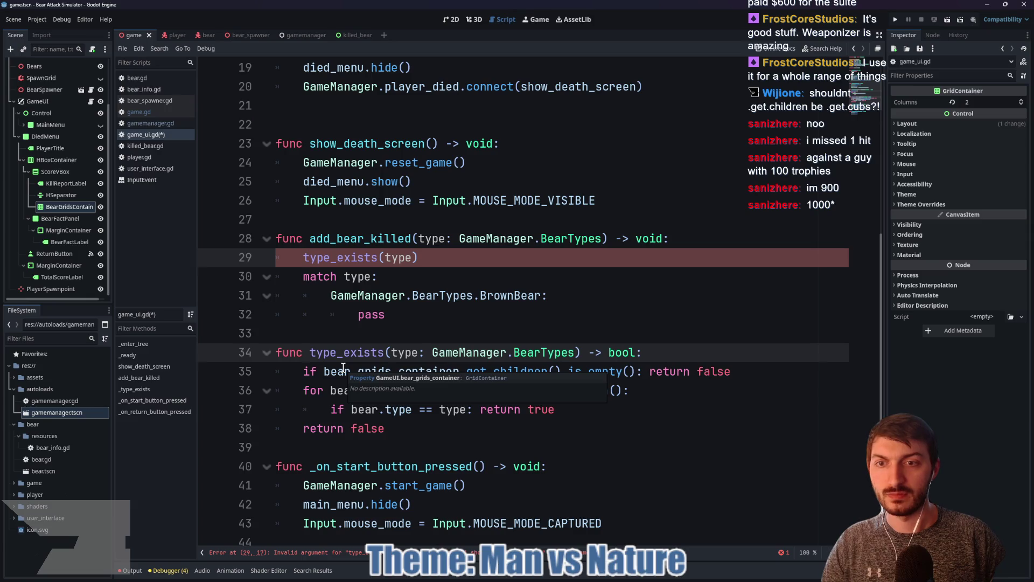
text(_)
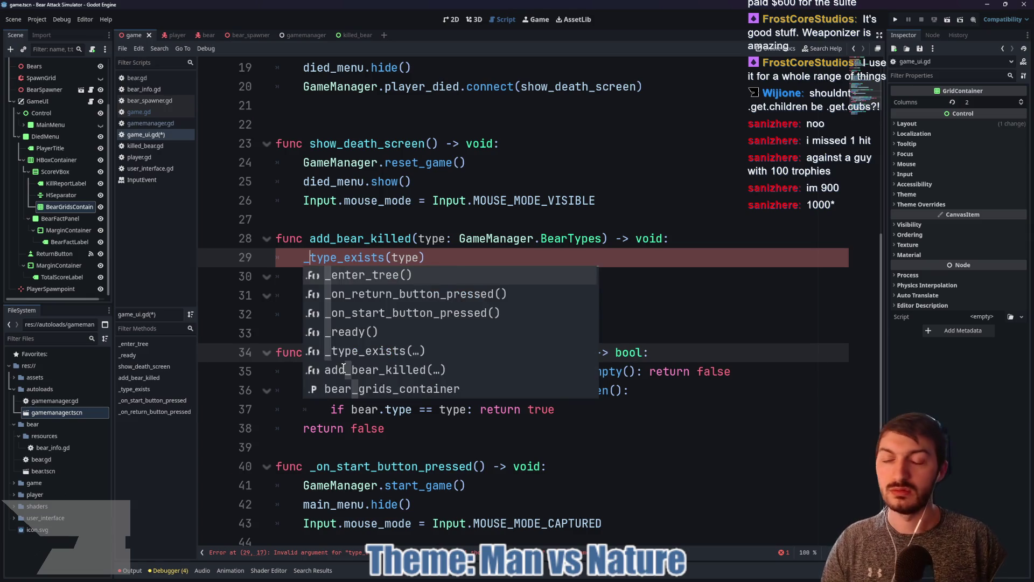
click(279, 330)
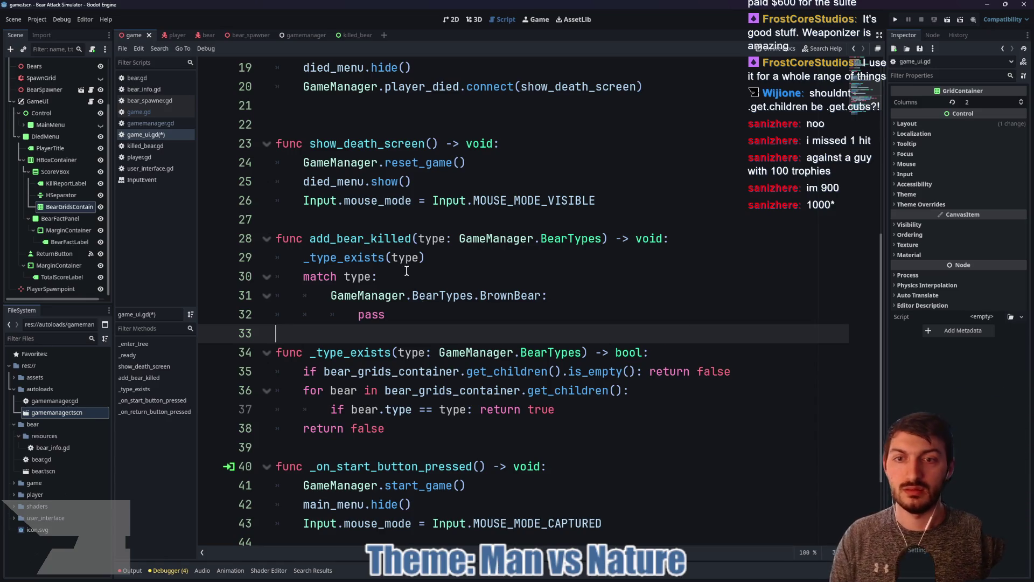
click(437, 259)
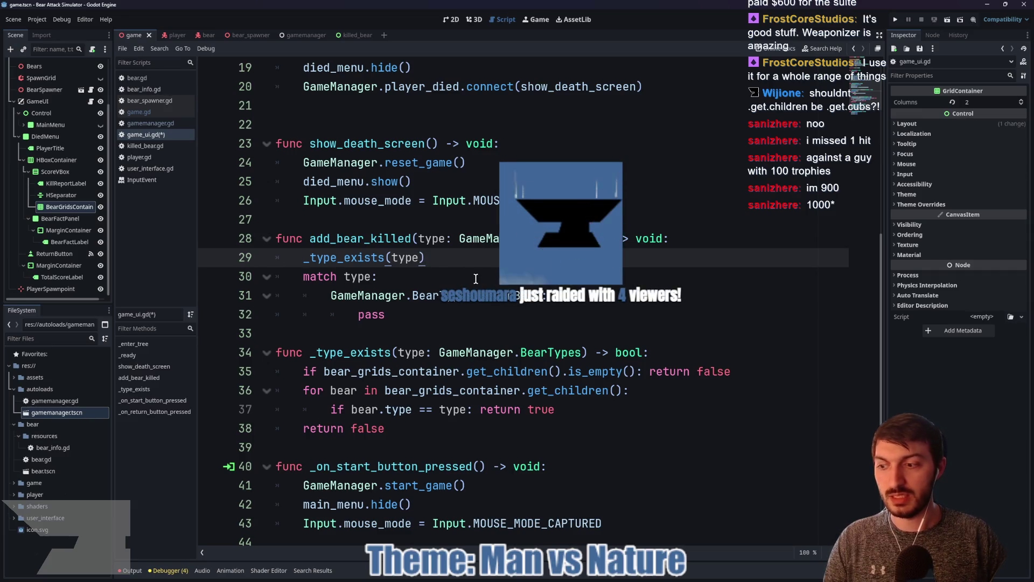
Save game_ui.gd after renaming the helper to _type_exists.
key(ctrl+s)
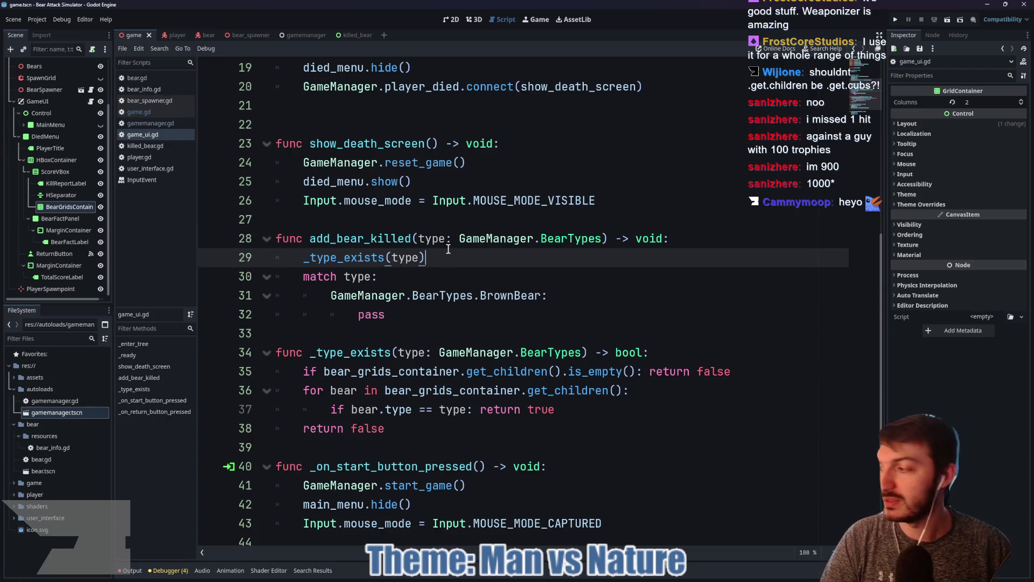
click(439, 259)
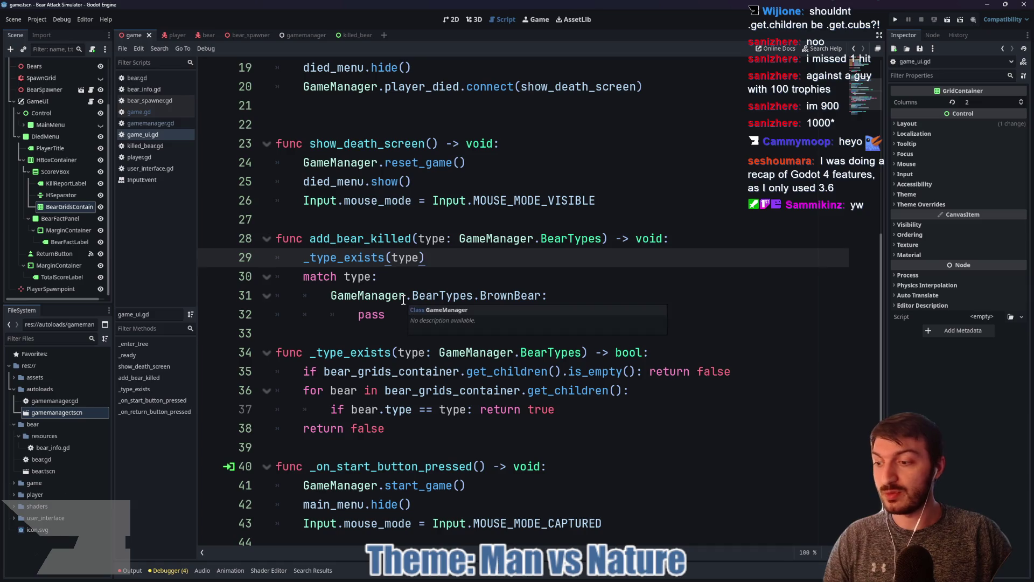
click(298, 253)
Turn the _type_exists(type) call into an if condition with an indented pass body.
text(if)
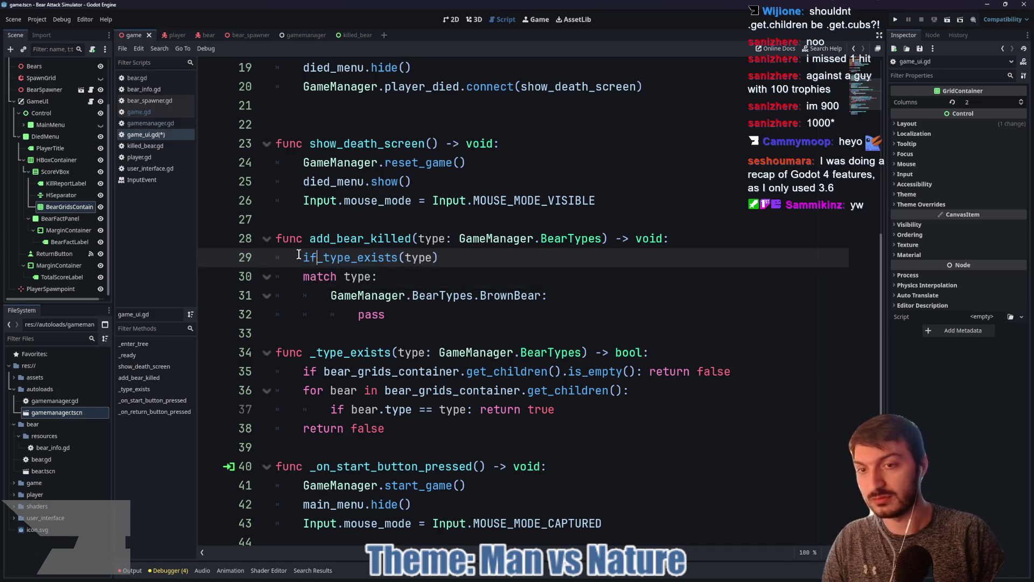
click(480, 251)
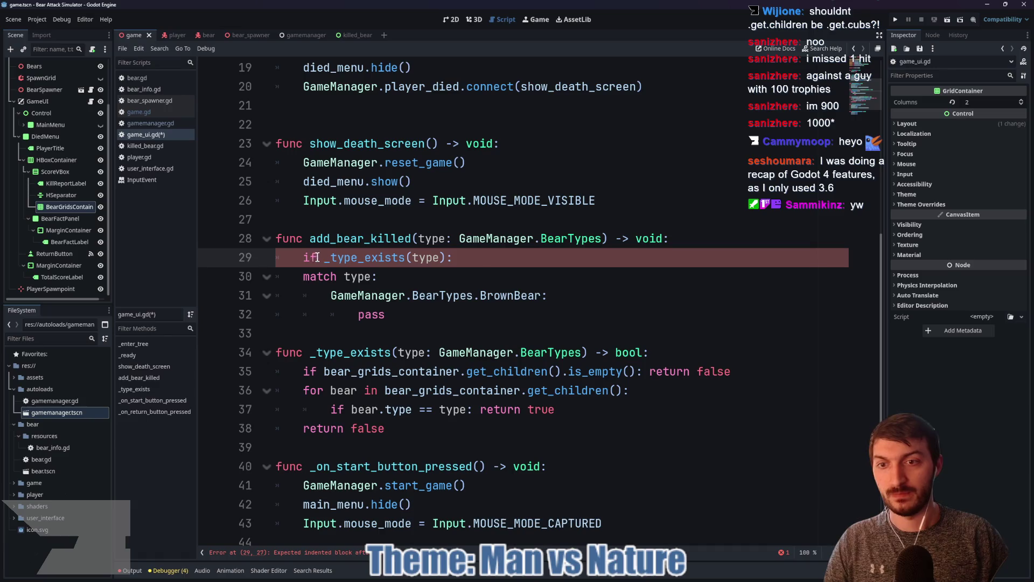
text(not)
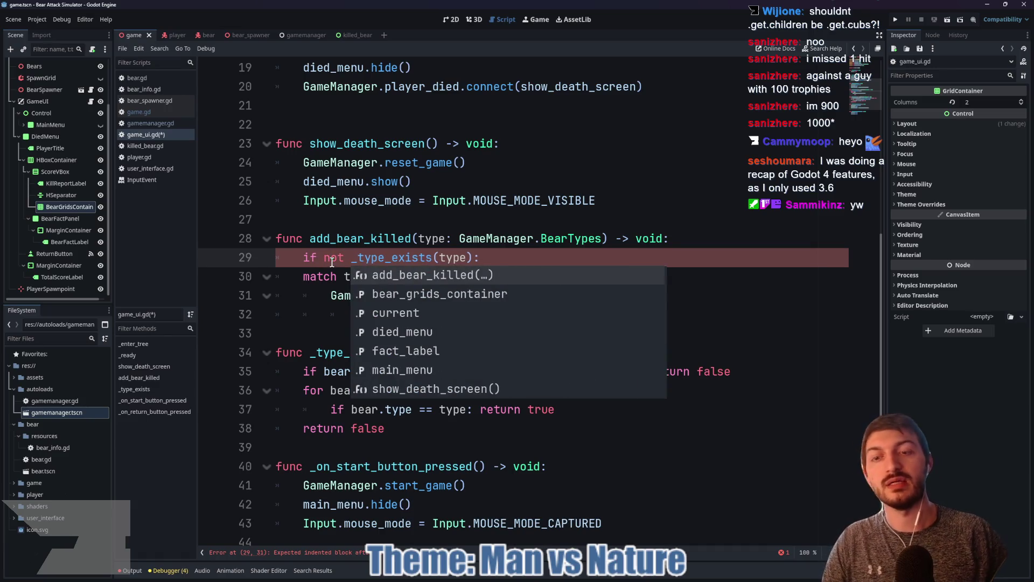
click(503, 258)
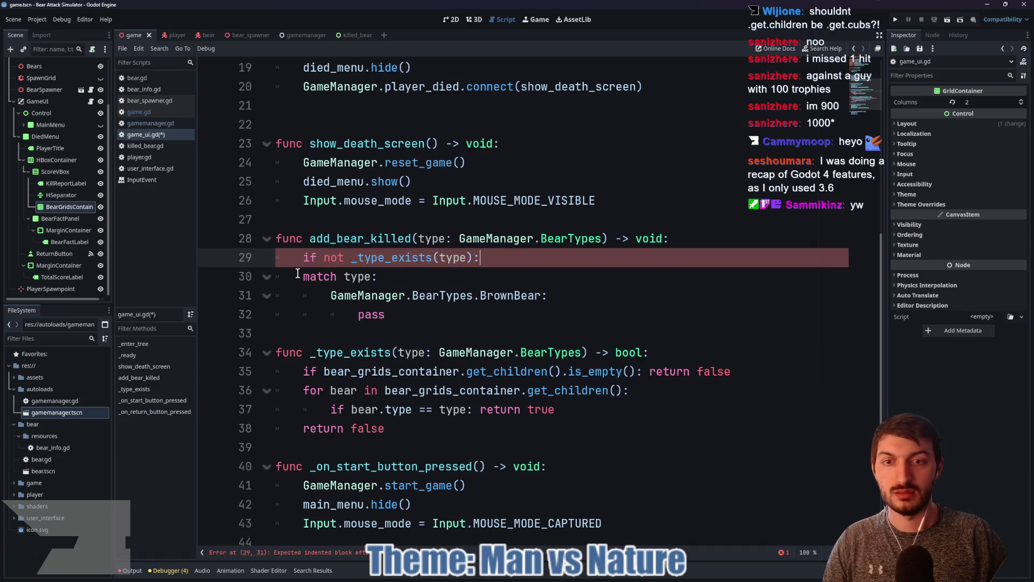
click(352, 256)
key(BackSpace)
key(BackSpace)
key(BackSpace)
key(BackSpace)
click(470, 258)
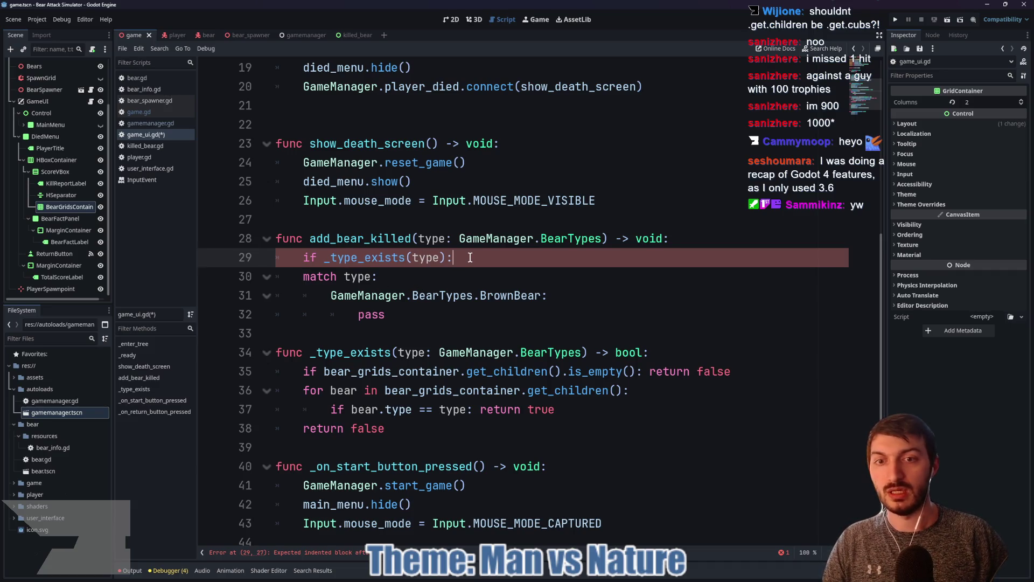
key(Return)
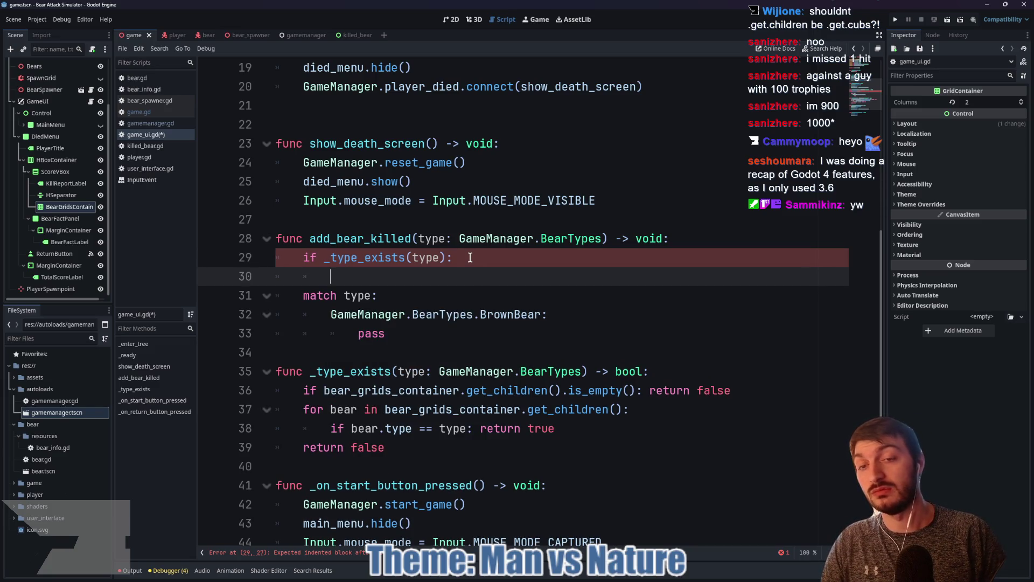
text(for)
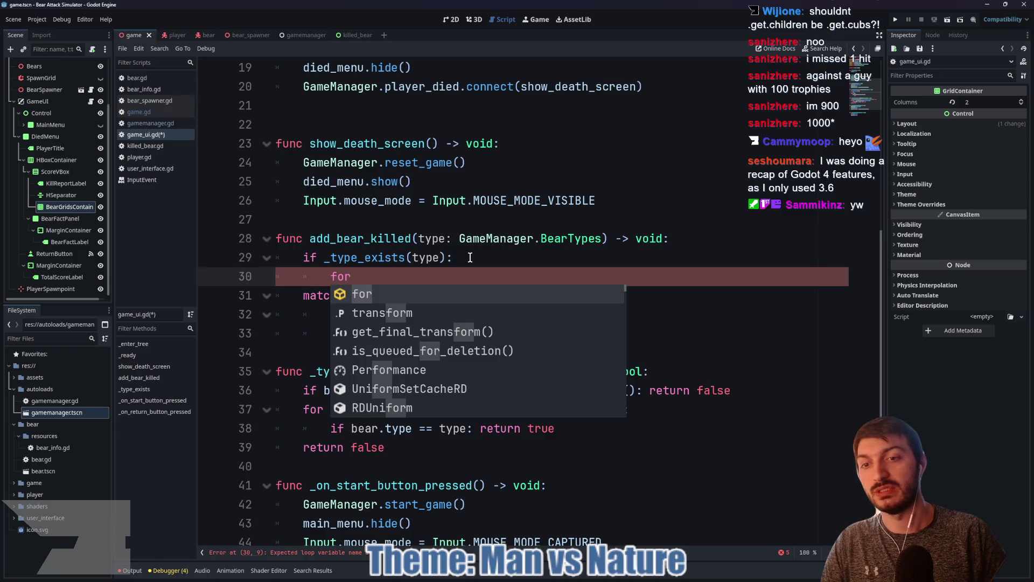
key(BackSpace)
key(BackSpace)
key(BackSpace)
text(pass)
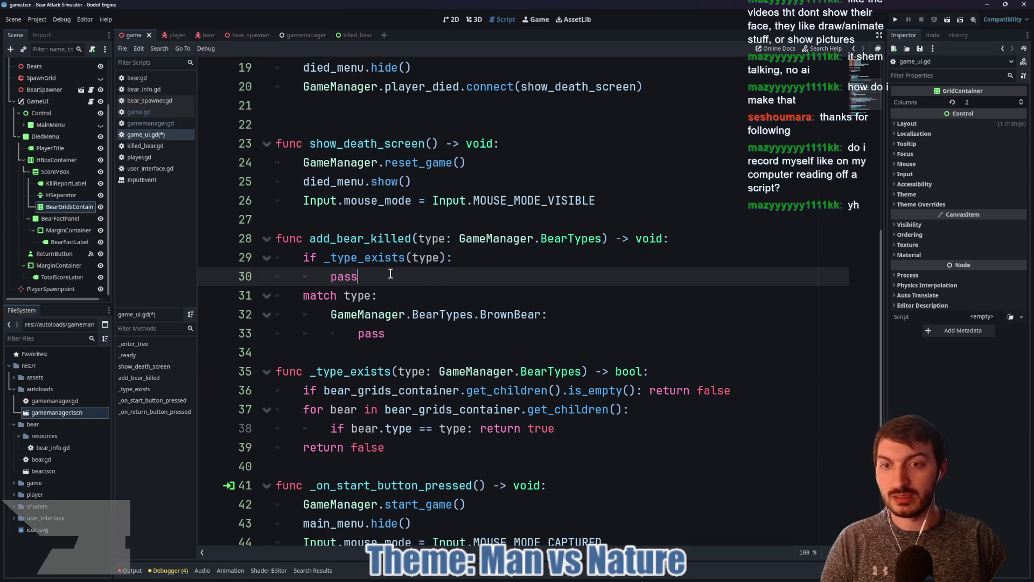
Save game_ui.gd and highlight the code surrounding the new if _type_exists block.
key(ctrl+s)
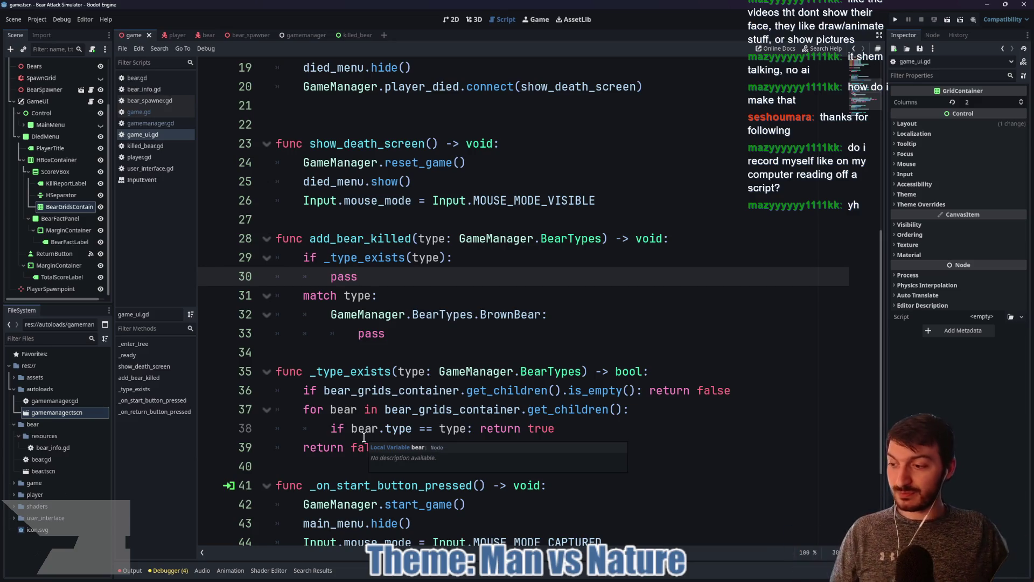
triple_click(392, 280)
click(384, 278)
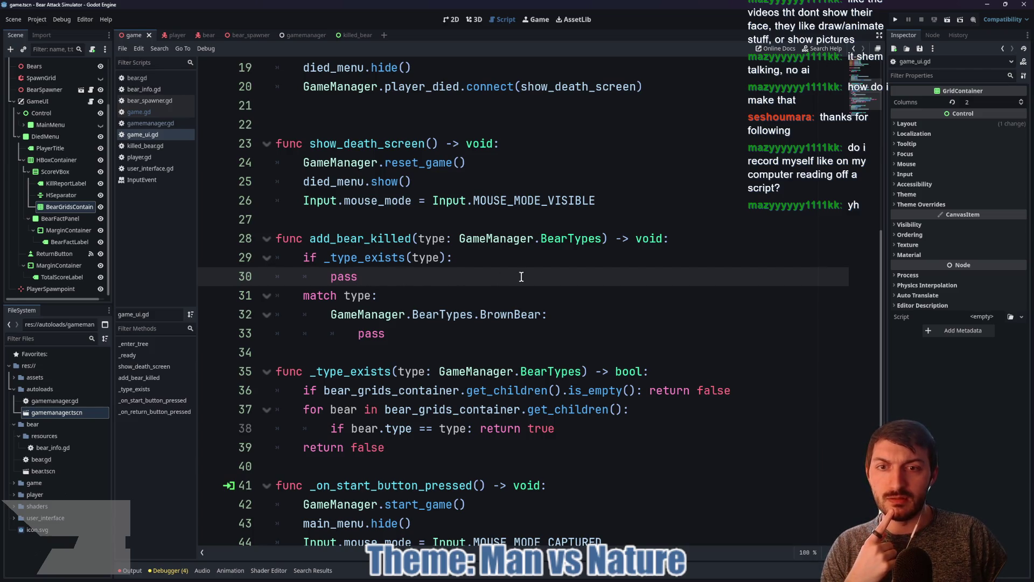
scroll(487, 275, down, 1)
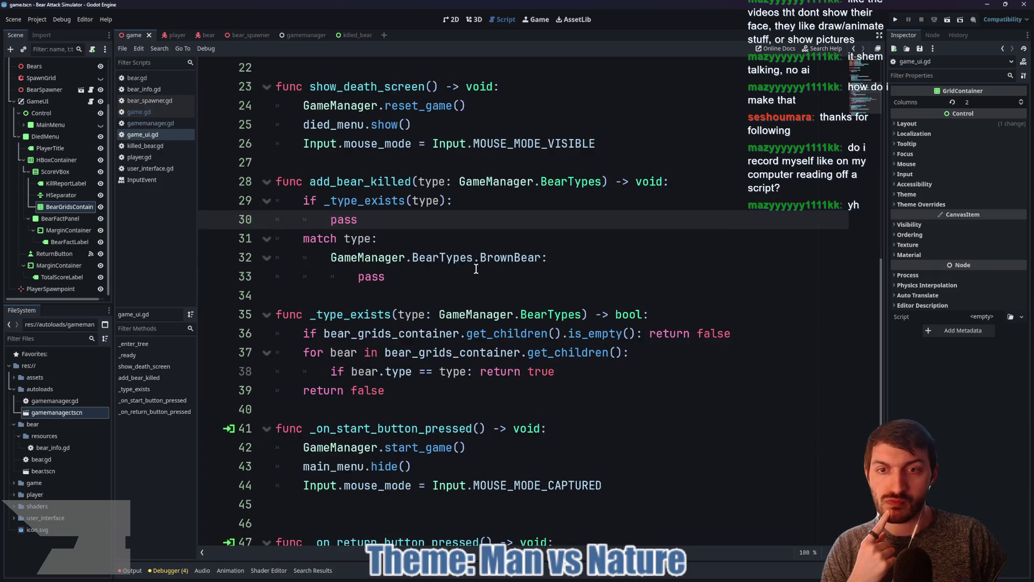
mouse_move(358, 219)
mouse_down()
mouse_move(332, 219)
mouse_move(302, 143)
mouse_up()
click(381, 221)
Walk through add_bear_killed by highlighting its header, if line and pass body.
drag(382, 218, 275, 177)
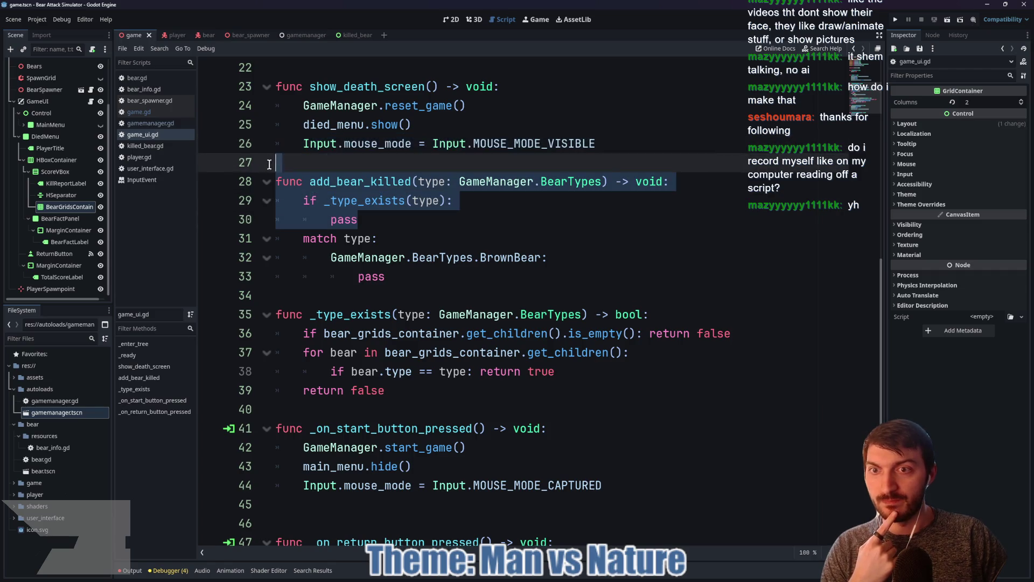
click(385, 200)
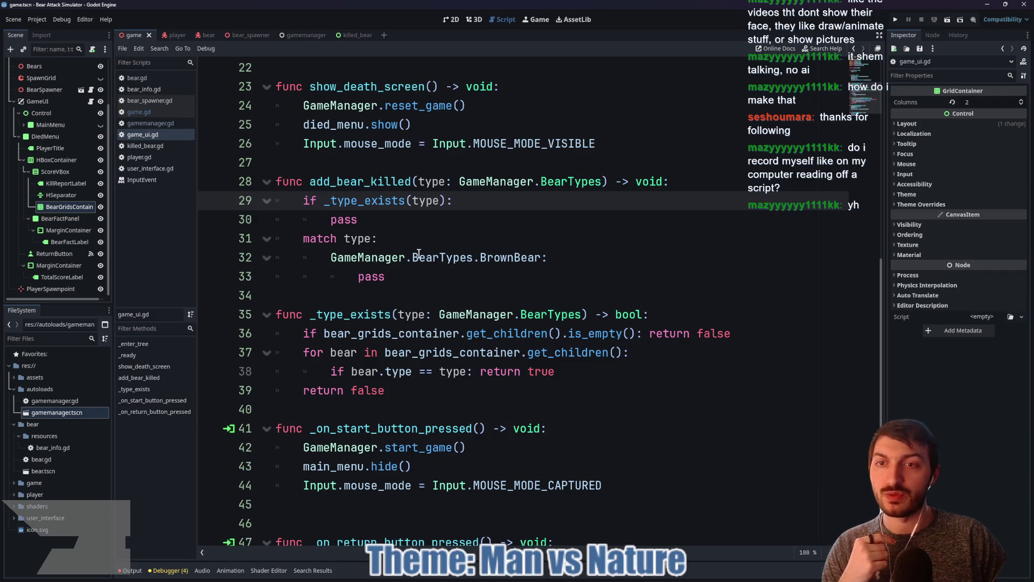
drag(386, 221, 279, 186)
click(412, 217)
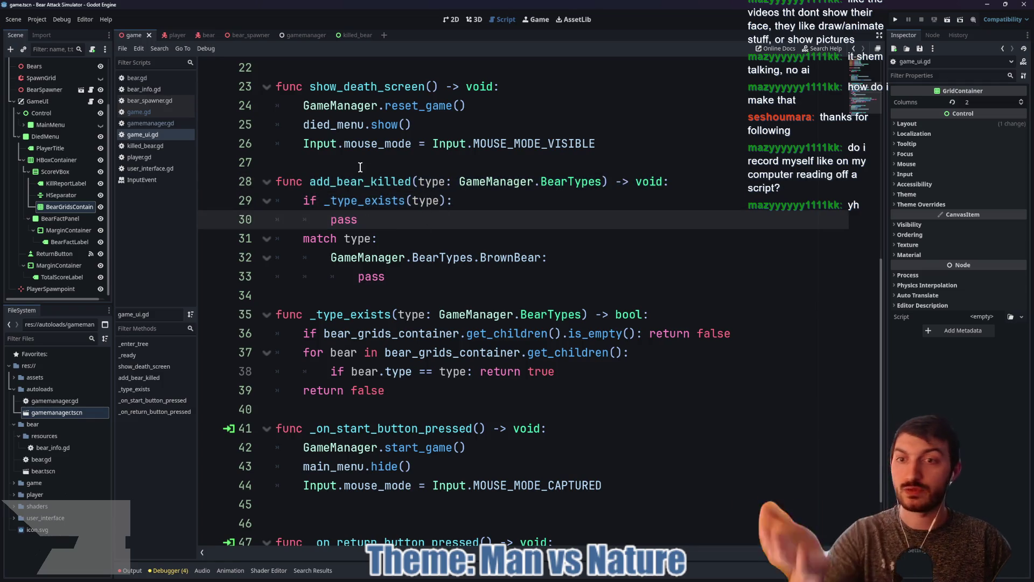
click(370, 209)
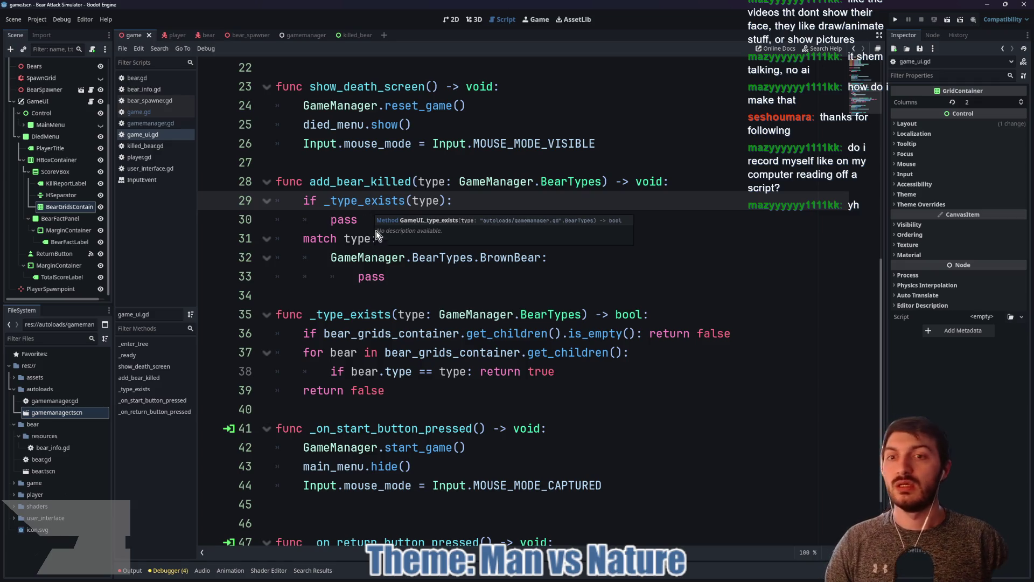
click(370, 218)
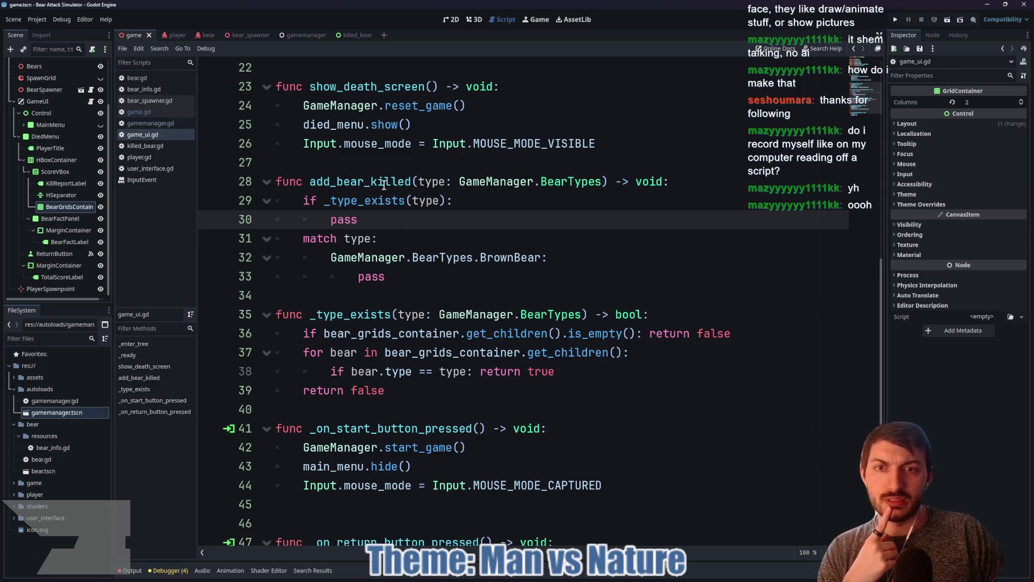
scroll(530, 184, up, 7)
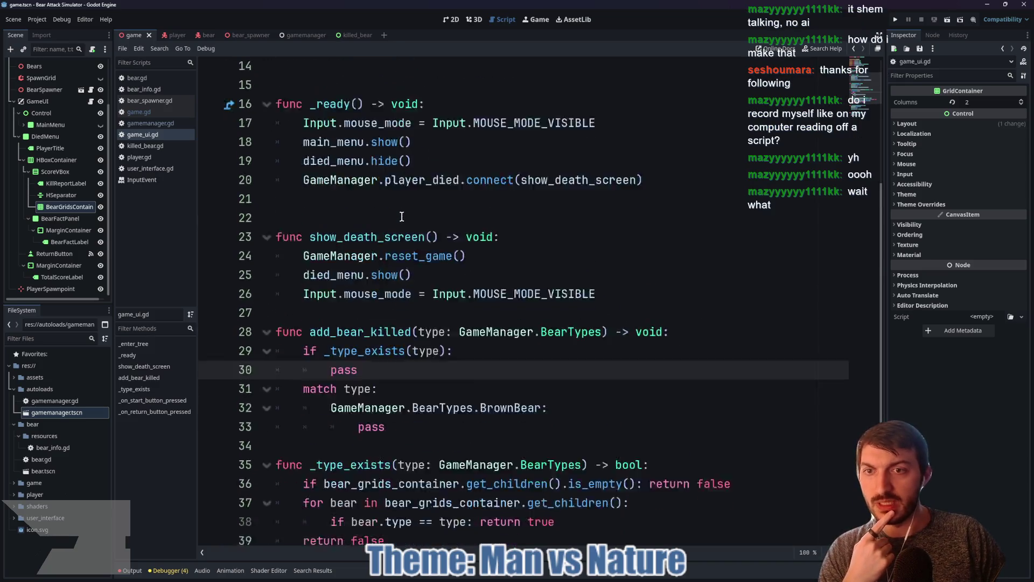
scroll(405, 247, down, 6)
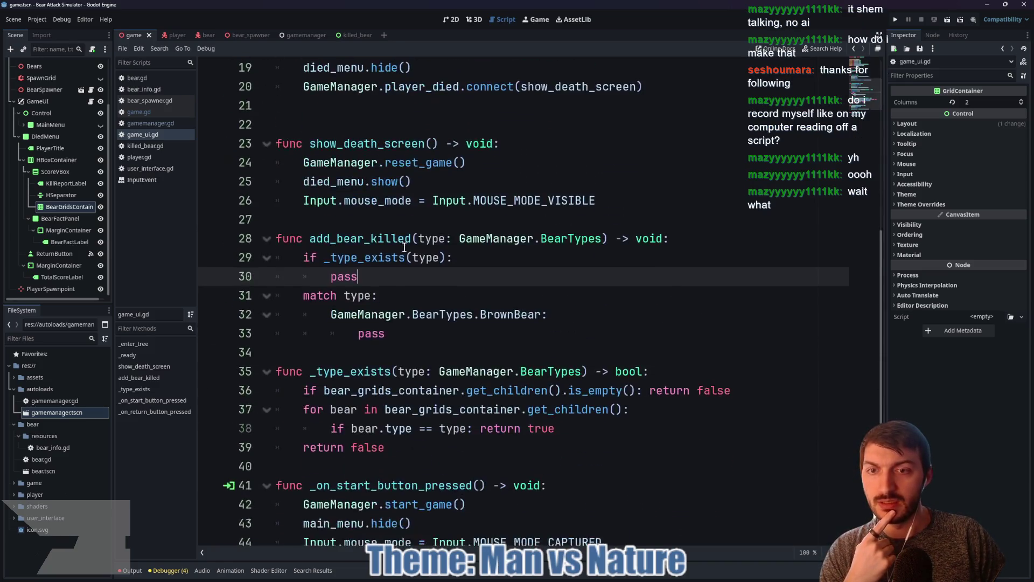
drag(373, 278, 293, 245)
click(364, 279)
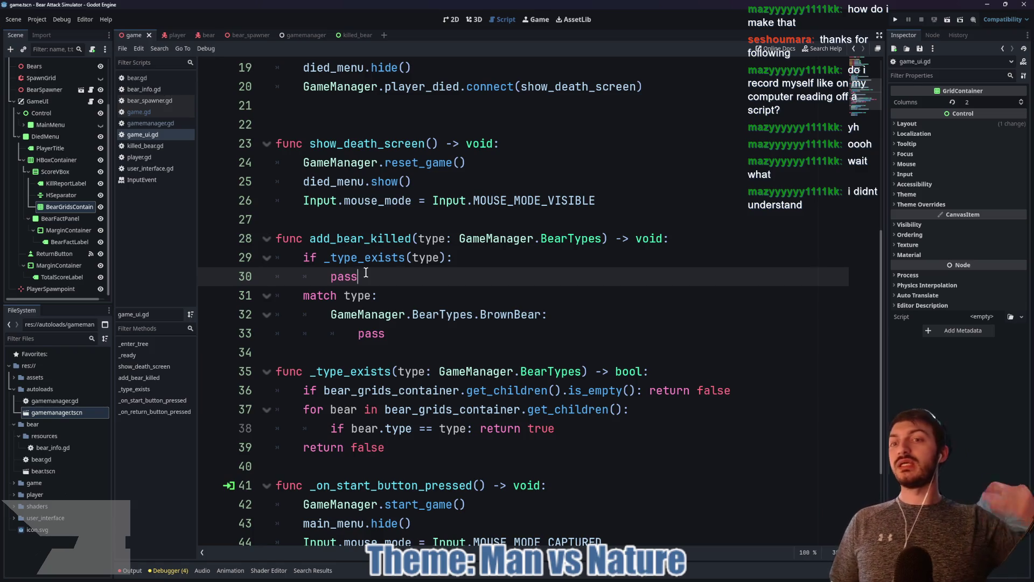
click(363, 218)
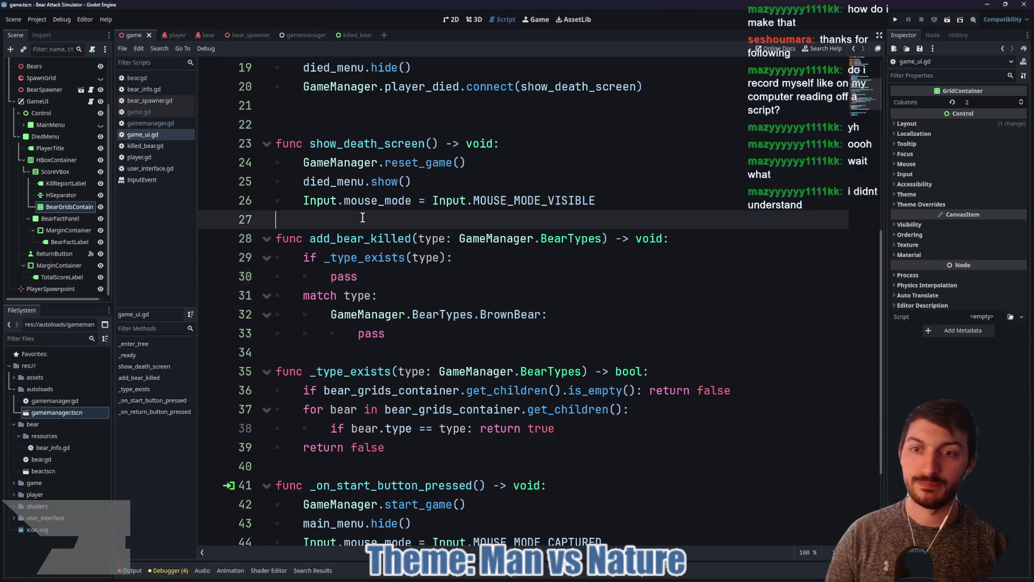
Add an extra blank line above both add_bear_killed and _type_exists.
key(Return)
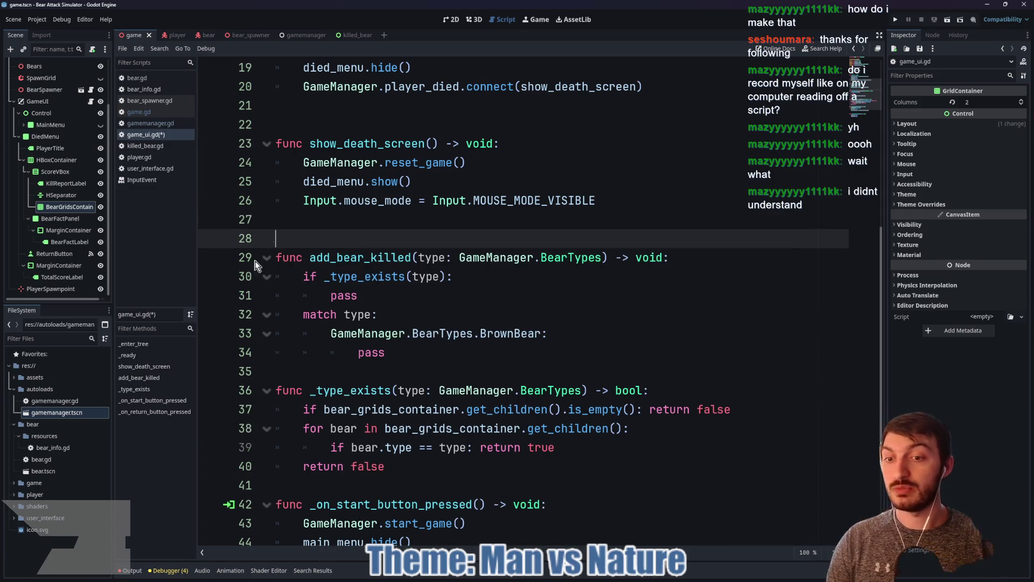
click(338, 372)
key(Return)
scroll(418, 269, down, 2)
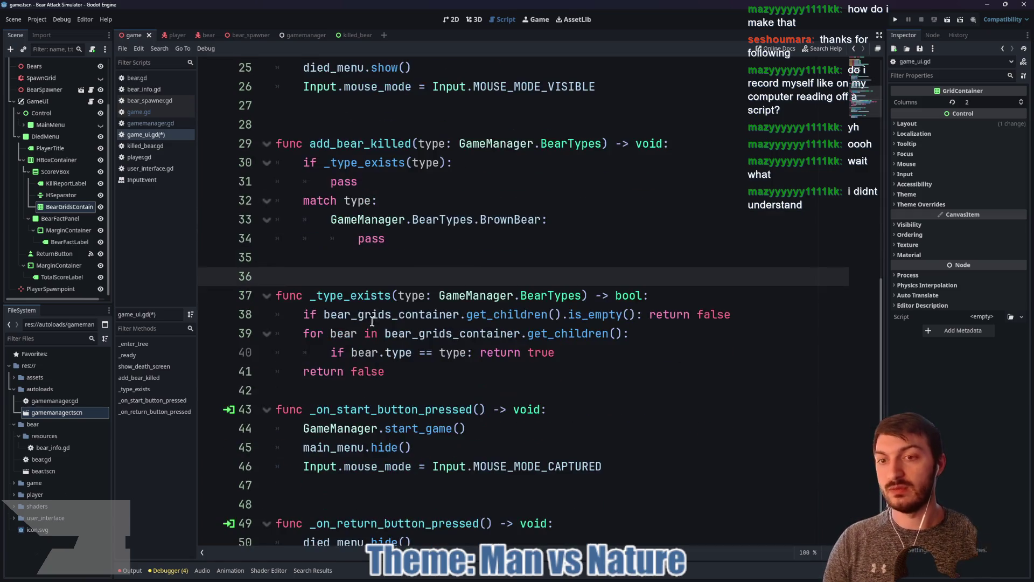
scroll(418, 270, up, 2)
click(406, 298)
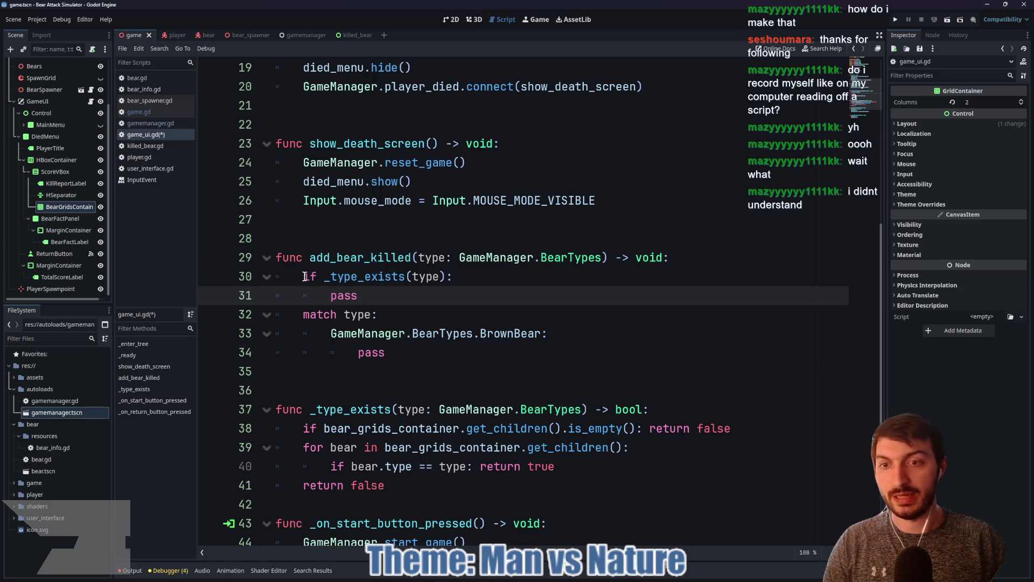
double_click(311, 257)
key(Right)
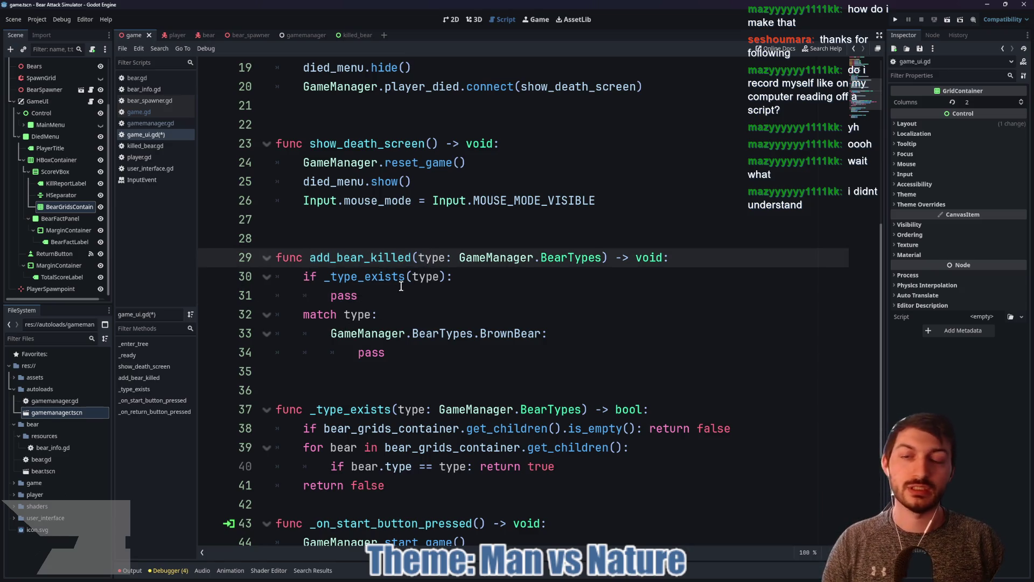
click(384, 289)
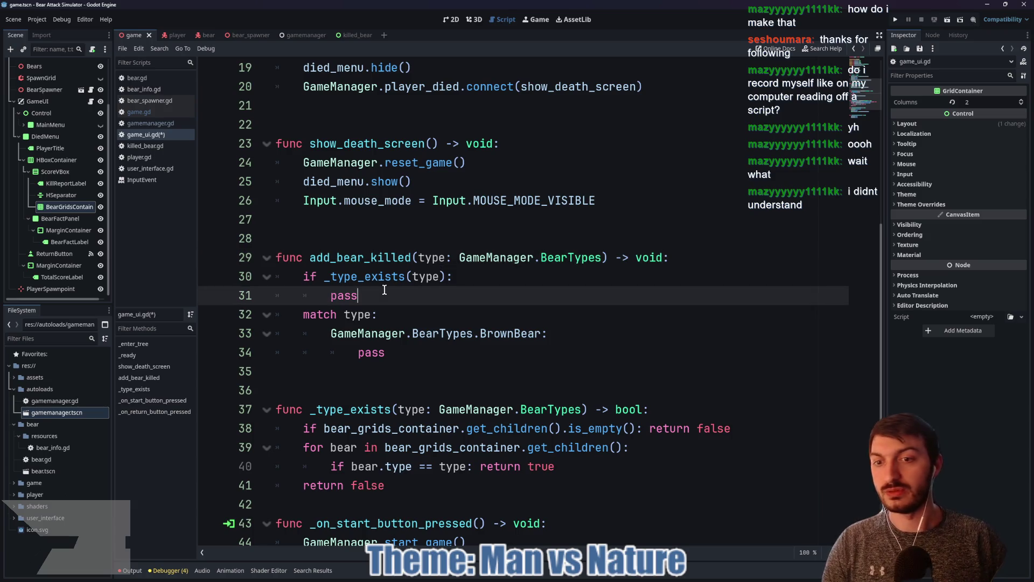